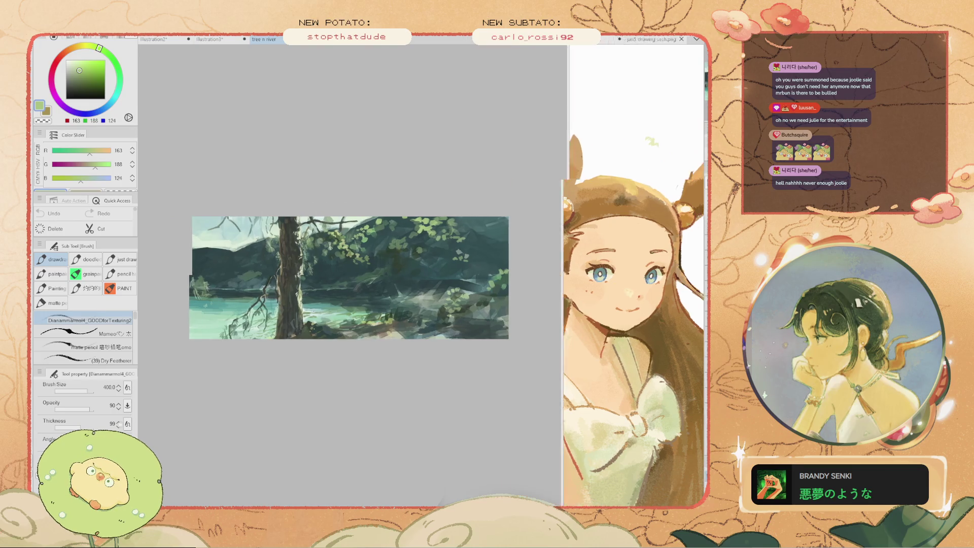
# Zoom around the river painting to review it, then close it so the glade canvas shows
pyautogui.scroll(1, 437, 230)
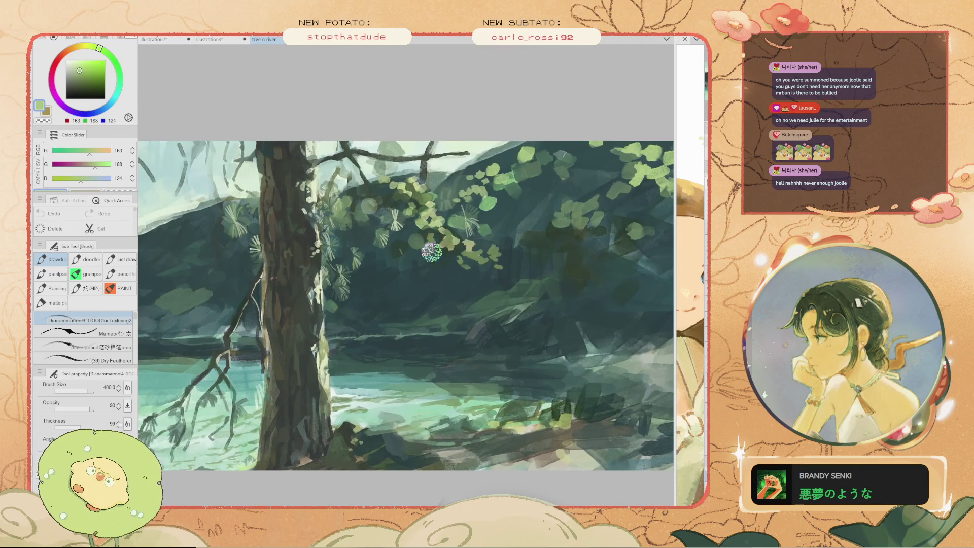
pyautogui.scroll(-2, 376, 278)
pyautogui.scroll(-1, 391, 285)
pyautogui.scroll(2, 384, 316)
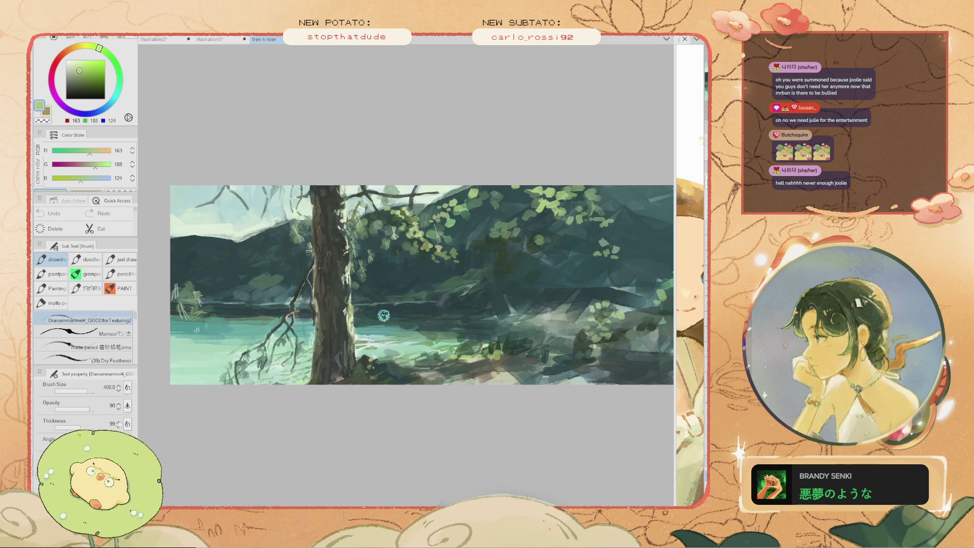
pyautogui.scroll(1, 345, 269)
pyautogui.scroll(1, 343, 273)
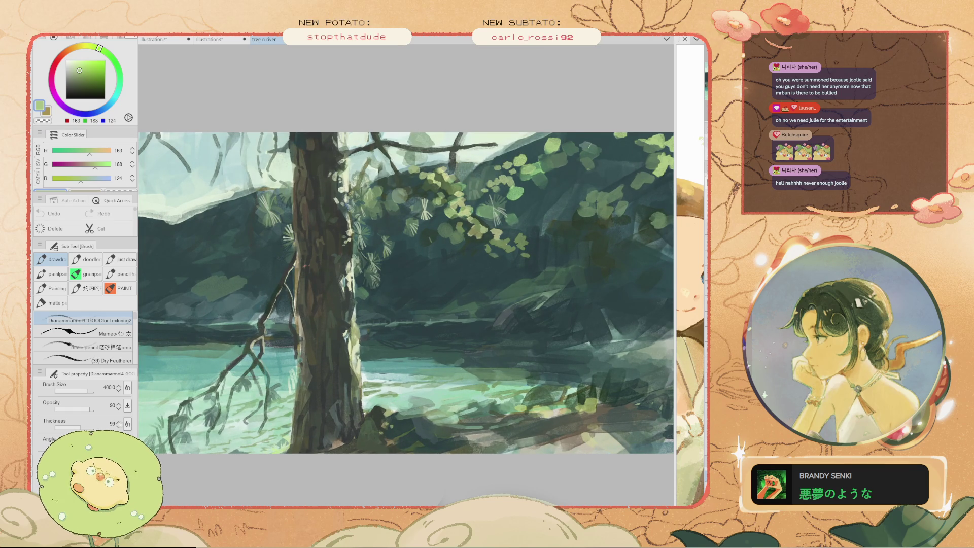
pyautogui.hotkey('ctrl', 'w')
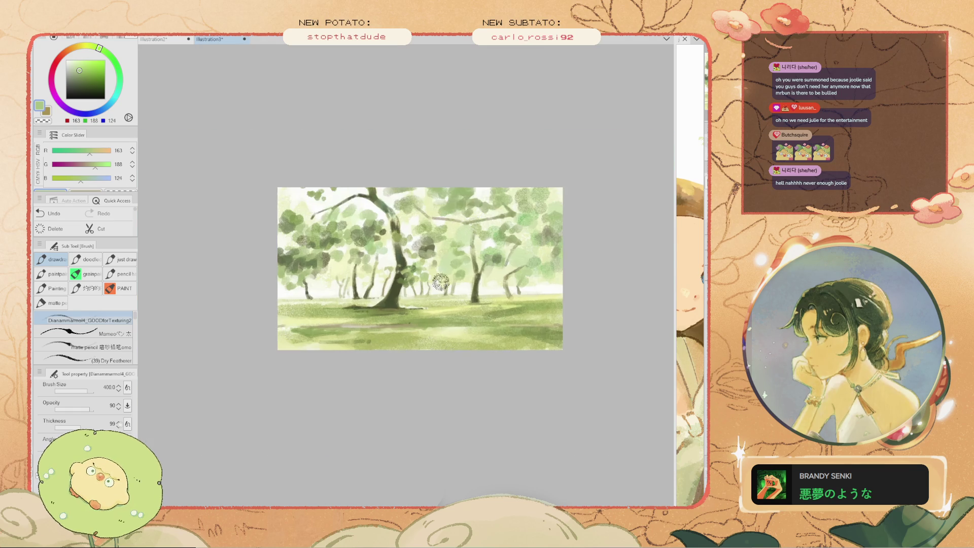
# Try a light yellow-green stroke and a canvas fill, undoing both
pyautogui.scroll(2, 440, 282)
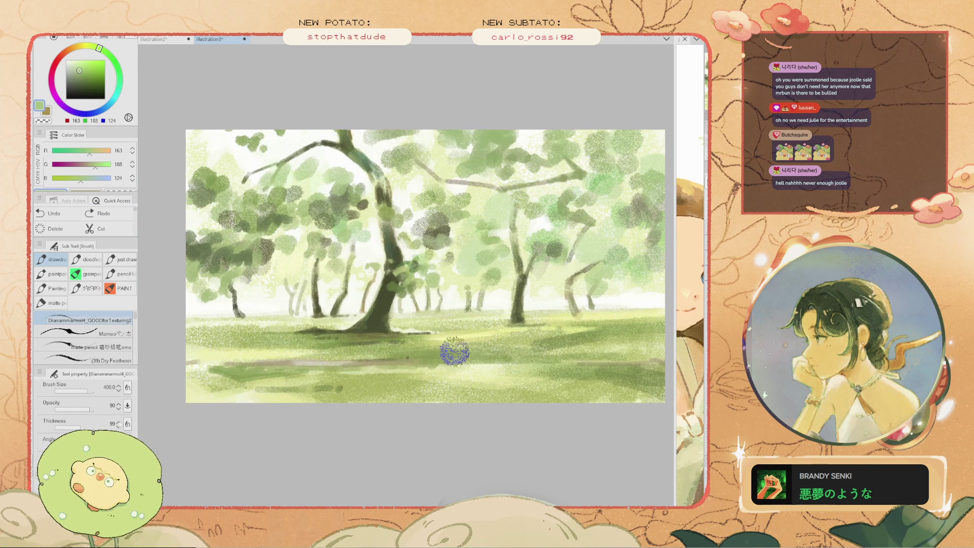
pyautogui.scroll(1, 455, 351)
pyautogui.keyDown('alt'); pyautogui.click(456, 337); pyautogui.keyUp('alt')
pyautogui.moveTo(435, 333); pyautogui.dragTo(393, 328)
pyautogui.hotkey('ctrl', 'z')
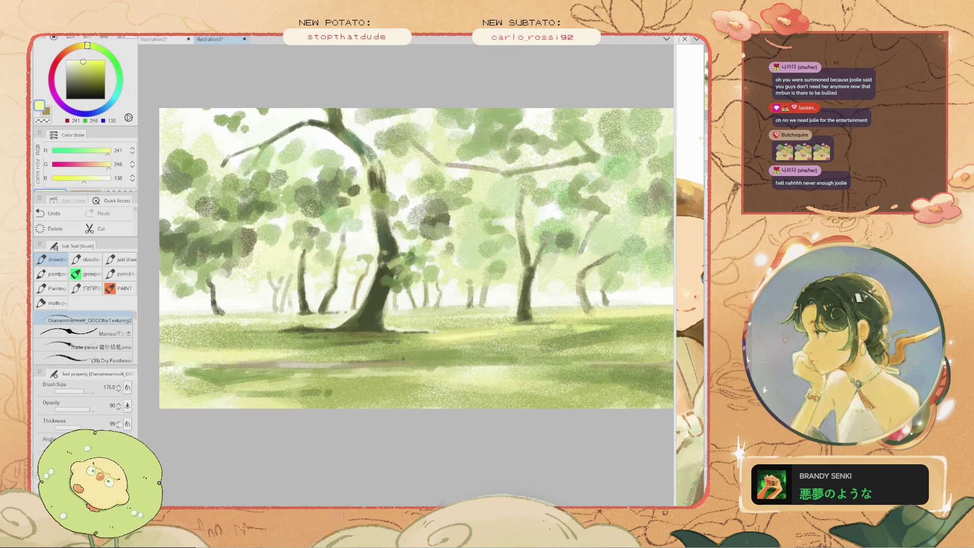
pyautogui.hotkey('alt', 'BackSpace')
pyautogui.hotkey('ctrl', 'z')
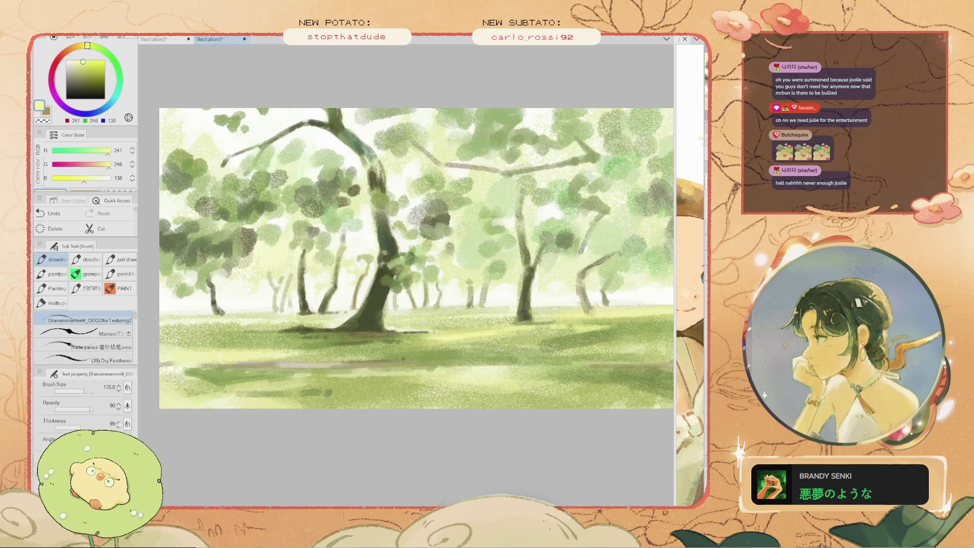
# Enlarge the brush to 400, try a large grainy purple dab, then undo it
pyautogui.moveTo(466, 276); pyautogui.dragTo(441, 269)
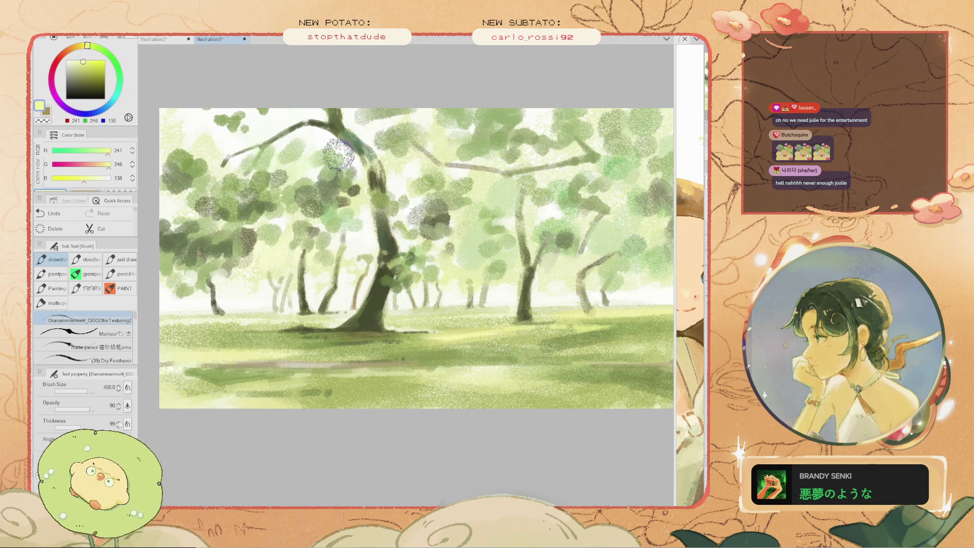
pyautogui.press(']')
pyautogui.press(']')
pyautogui.press(']')
pyautogui.moveTo(310, 165); pyautogui.dragTo(299, 173)
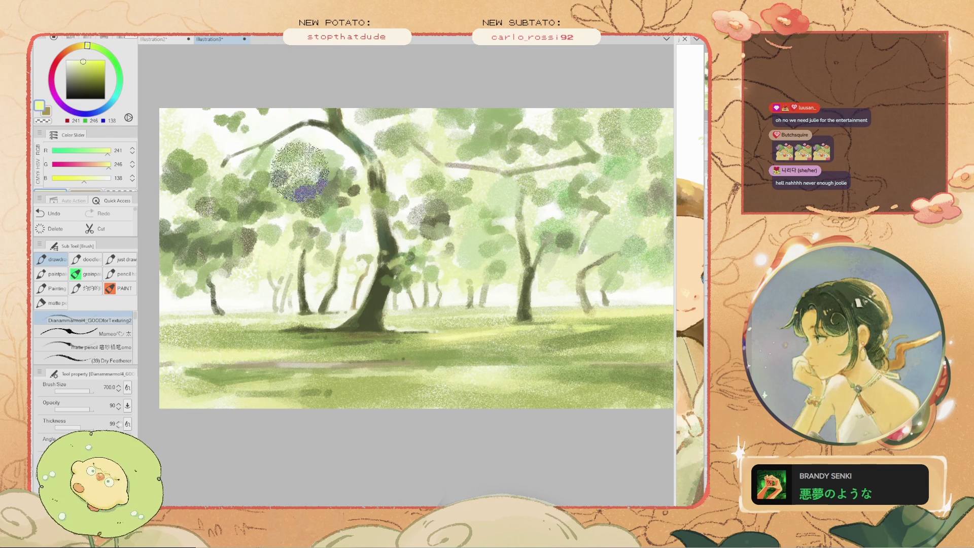
pyautogui.press('[')
pyautogui.press('[')
pyautogui.press('[')
pyautogui.hotkey('ctrl', 'z')
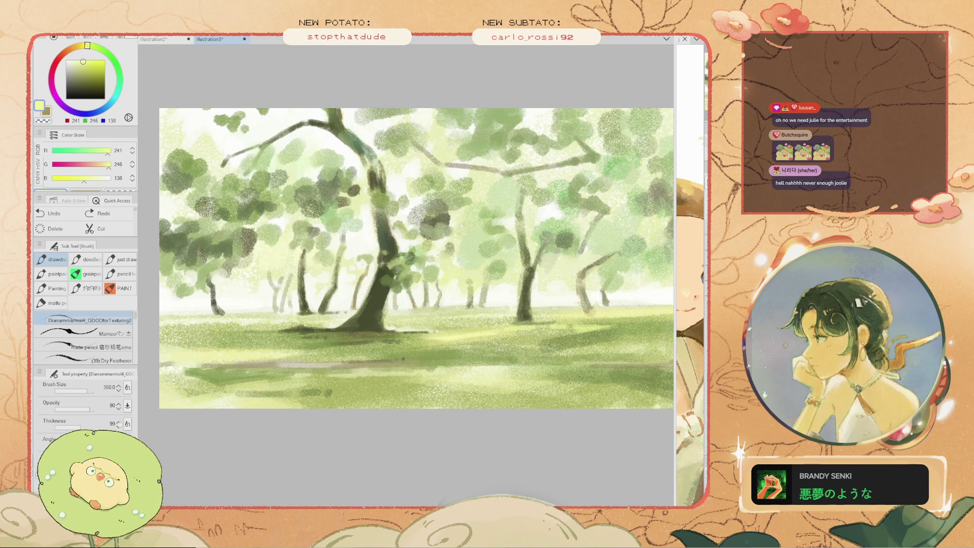
# Add a soft stroke among the trees and sample a near-white cream (252, 253, 246)
pyautogui.moveTo(482, 290); pyautogui.dragTo(500, 294)
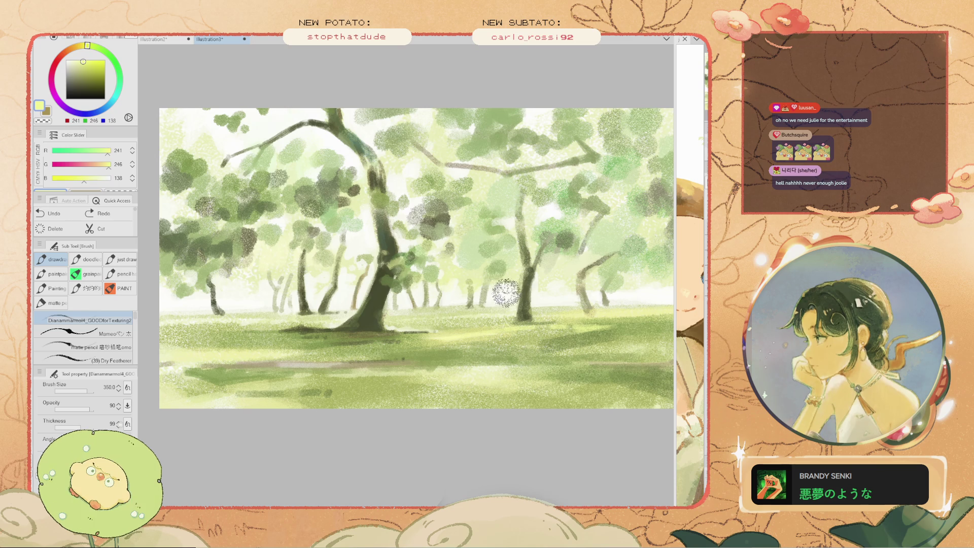
pyautogui.keyDown('alt'); pyautogui.click(502, 290); pyautogui.keyUp('alt')
pyautogui.press('[')
pyautogui.press('[')
pyautogui.press('[')
pyautogui.press('[')
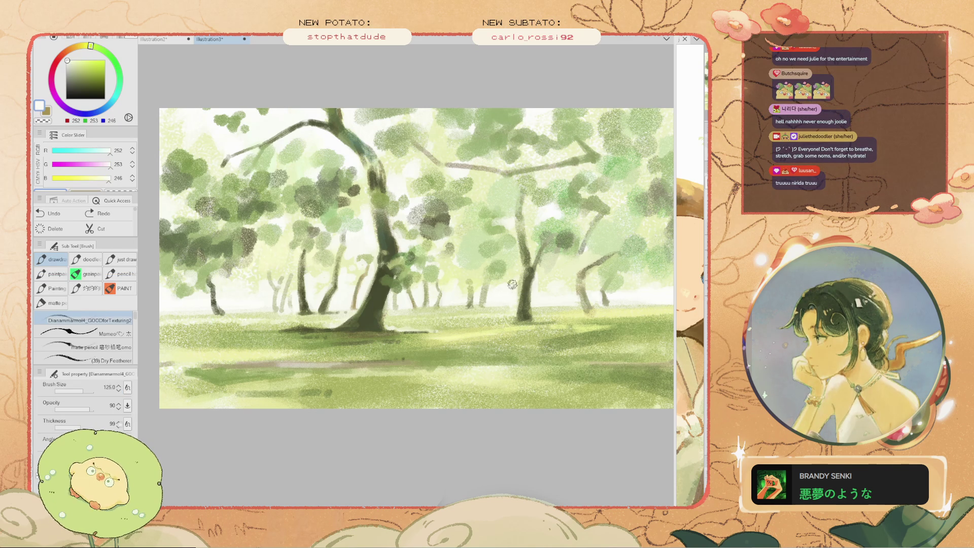
# Paint a near-white highlight, then redo it with the brush enlarged to 200
pyautogui.moveTo(520, 280); pyautogui.dragTo(514, 299)
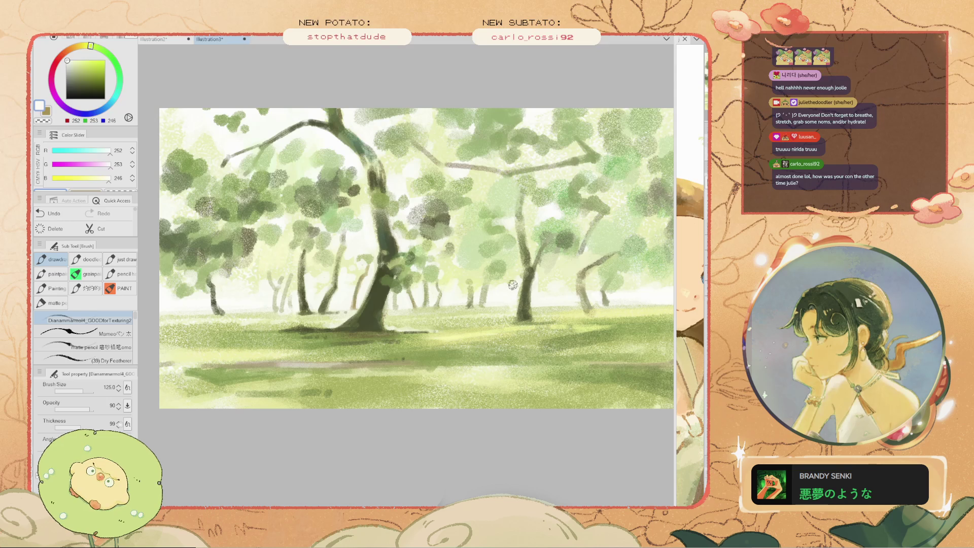
pyautogui.hotkey('ctrl', 'z')
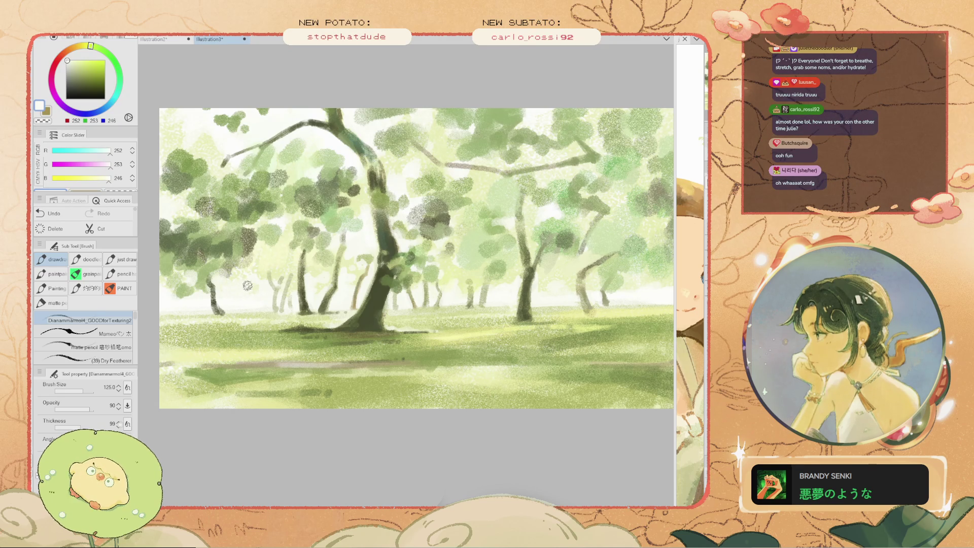
pyautogui.press(']')
pyautogui.press(']')
pyautogui.press(']')
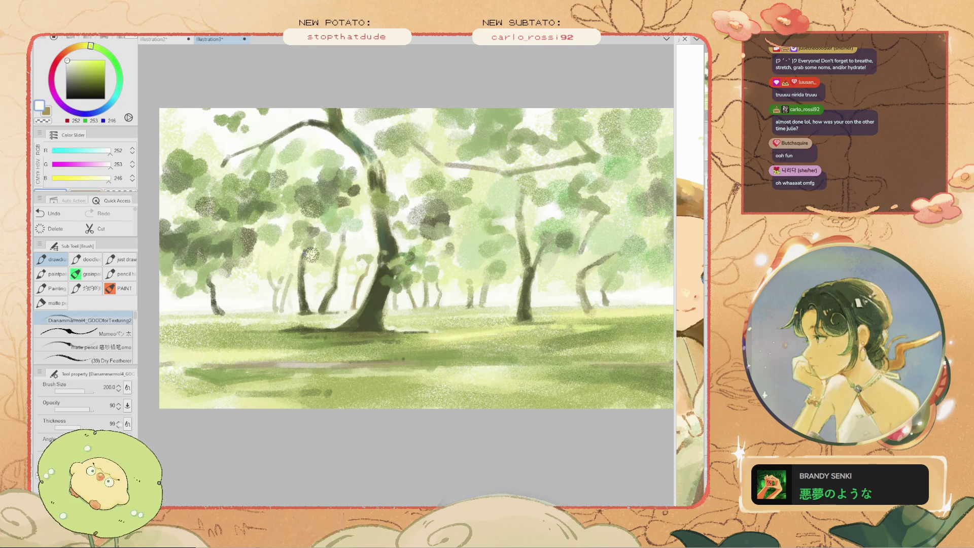
pyautogui.hotkey('ctrl', 'z')
pyautogui.hotkey('ctrl', 'y')
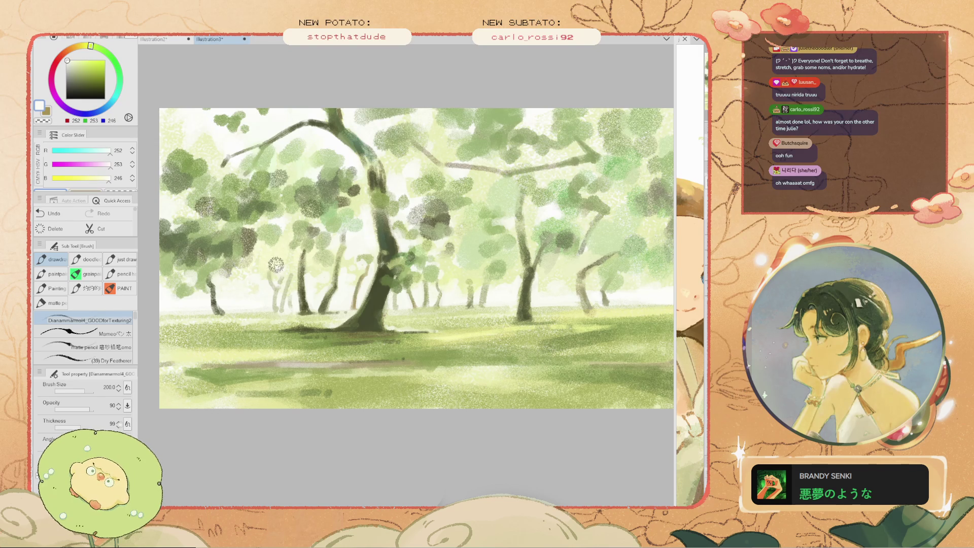
# Compare the highlights on the trunks and grass by undoing and redoing the last stroke
pyautogui.scroll(-2, 261, 279)
pyautogui.scroll(1, 270, 281)
pyautogui.scroll(2, 269, 280)
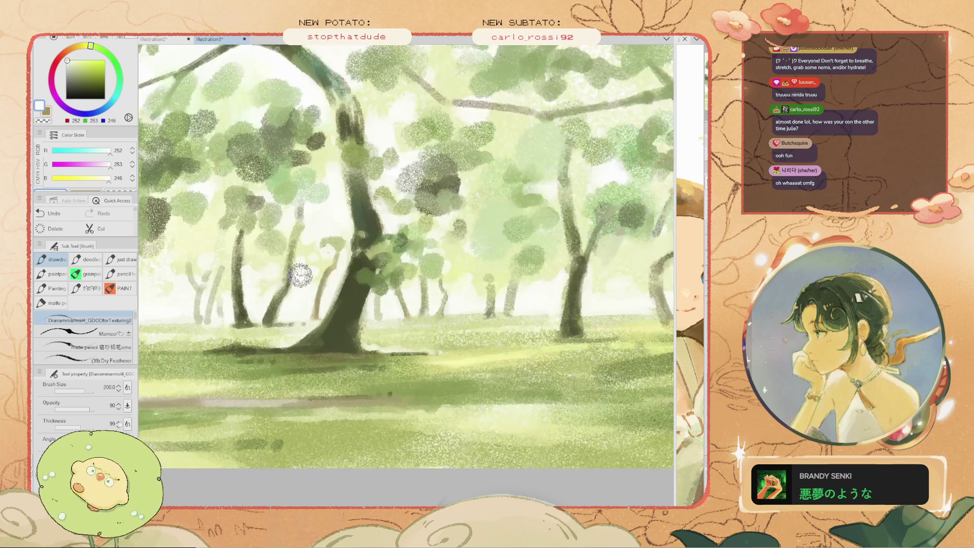
pyautogui.hotkey('ctrl', 'z')
pyautogui.scroll(-1, 252, 282)
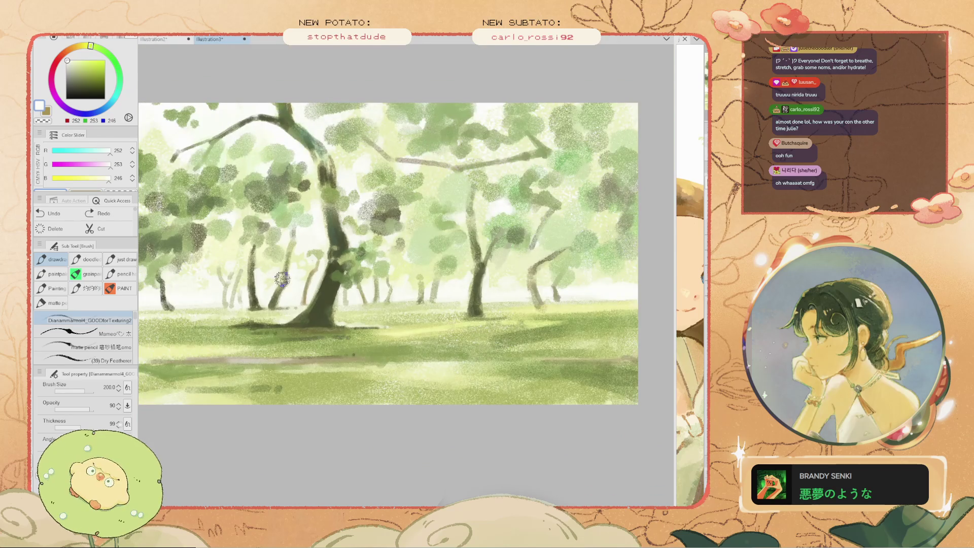
pyautogui.scroll(1, 268, 279)
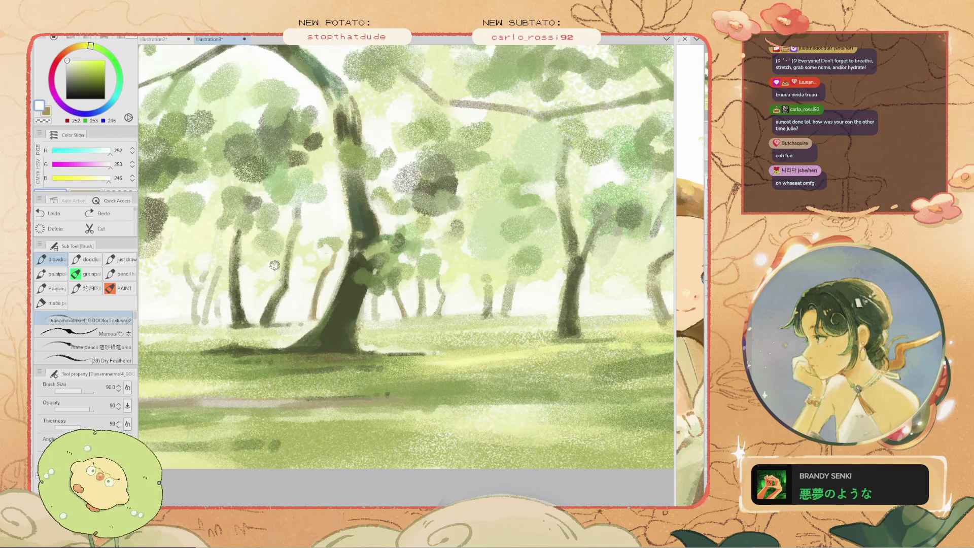
pyautogui.hotkey('ctrl', 'y')
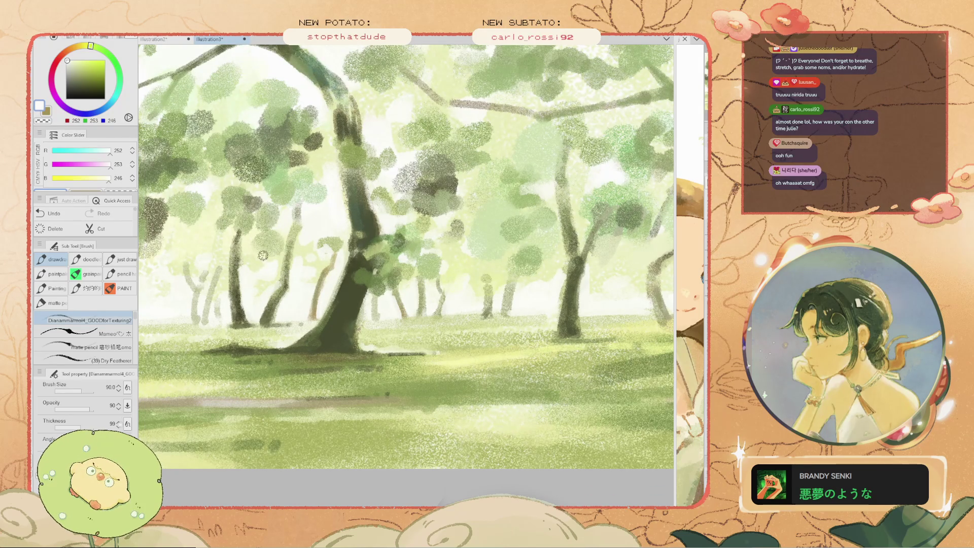
pyautogui.scroll(-2, 263, 263)
pyautogui.scroll(1, 263, 263)
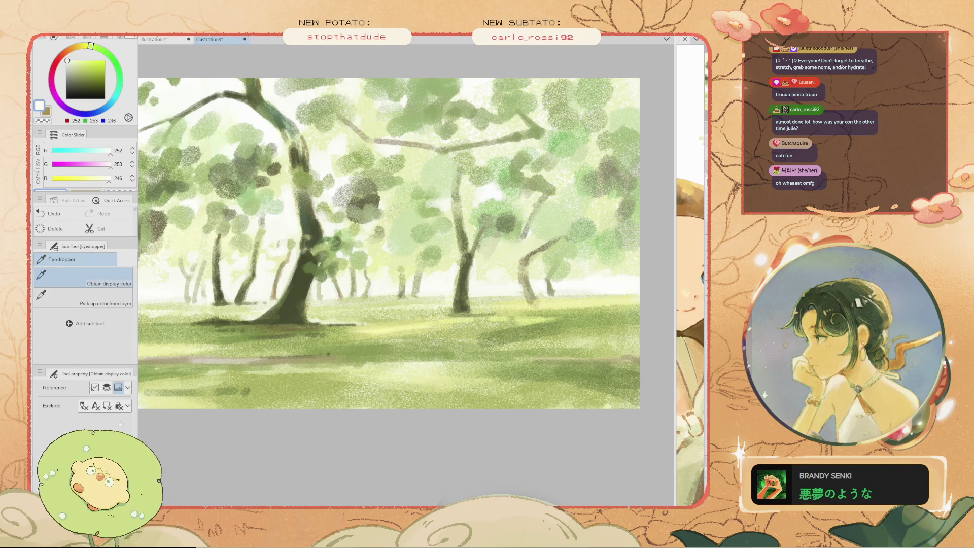
# Sample olive green from the trunk and paint a small dark olive dab
pyautogui.keyDown('alt'); pyautogui.click(283, 242); pyautogui.keyUp('alt')
pyautogui.moveTo(283, 243); pyautogui.dragTo(291, 248)
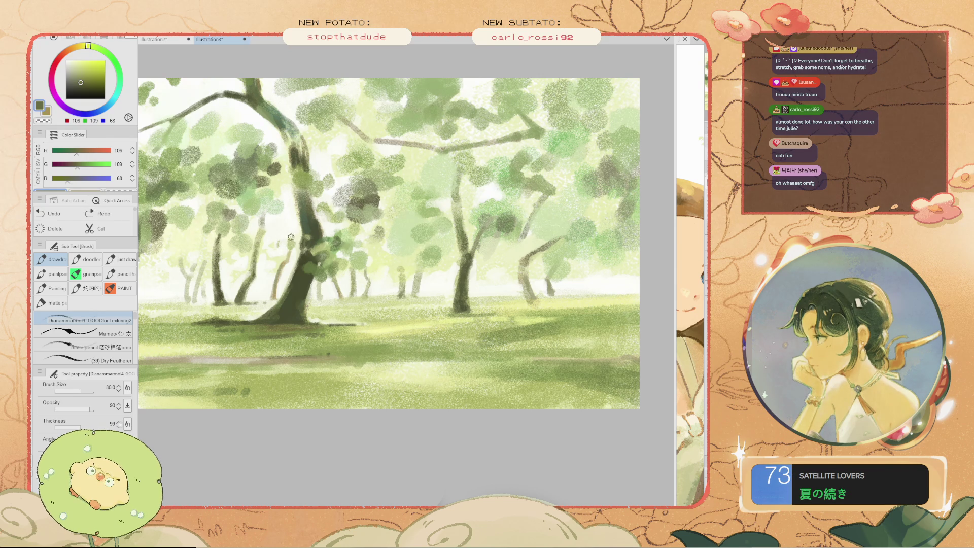
pyautogui.moveTo(296, 229); pyautogui.dragTo(298, 230)
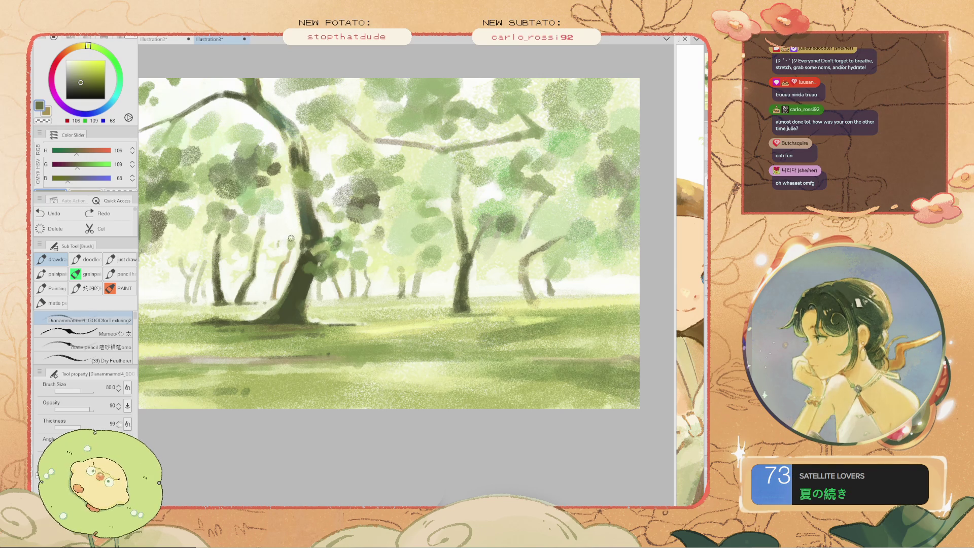
# Sample a muted green, paint a thin pale branch by the trunk, undo a stray stroke, brush 70
pyautogui.scroll(-1, 296, 226)
pyautogui.scroll(1, 256, 249)
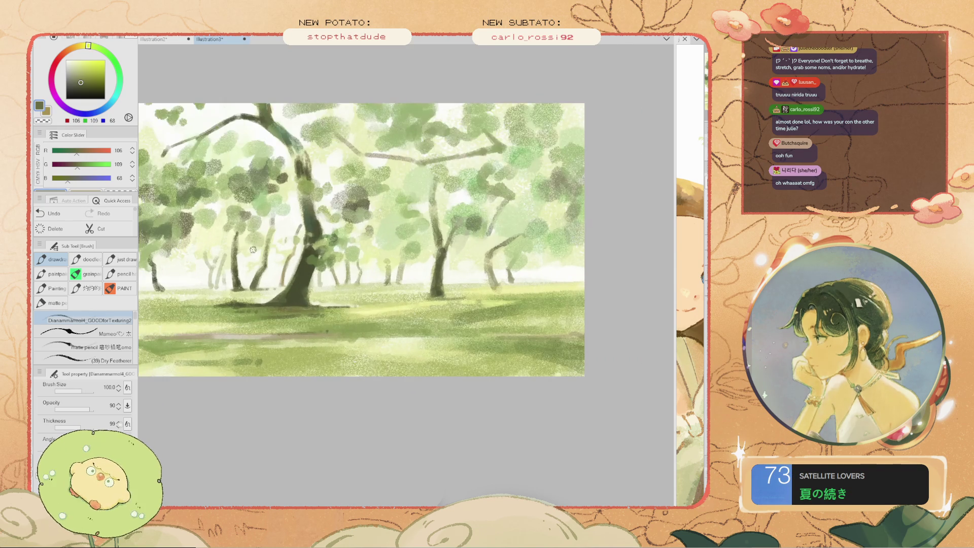
pyautogui.scroll(1, 244, 250)
pyautogui.scroll(1, 244, 250)
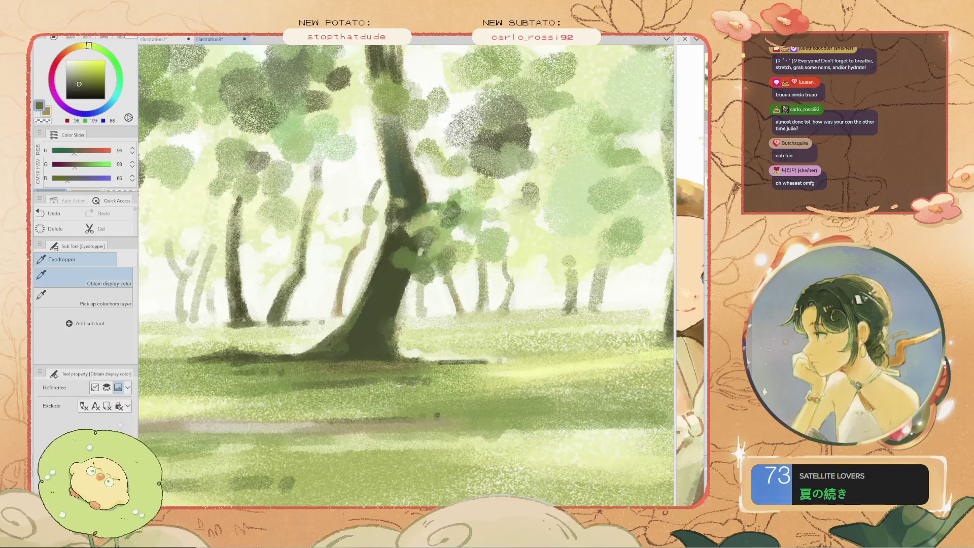
pyautogui.keyDown('alt'); pyautogui.click(372, 189); pyautogui.keyUp('alt')
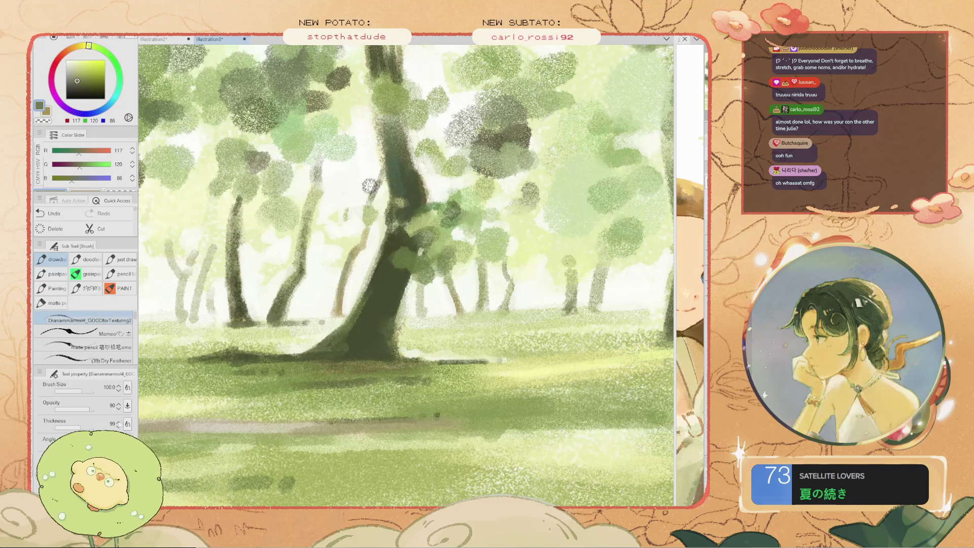
pyautogui.moveTo(372, 193); pyautogui.dragTo(362, 149)
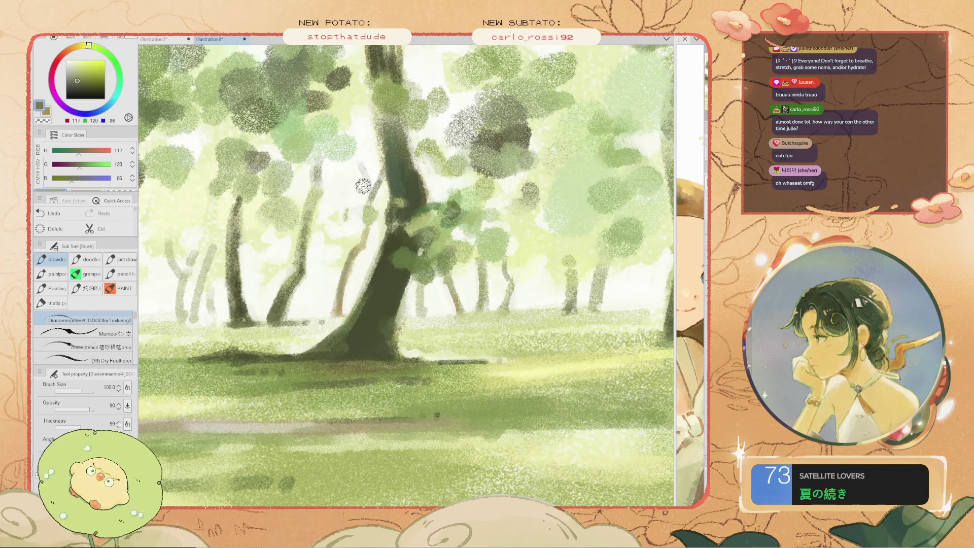
pyautogui.scroll(-2, 356, 164)
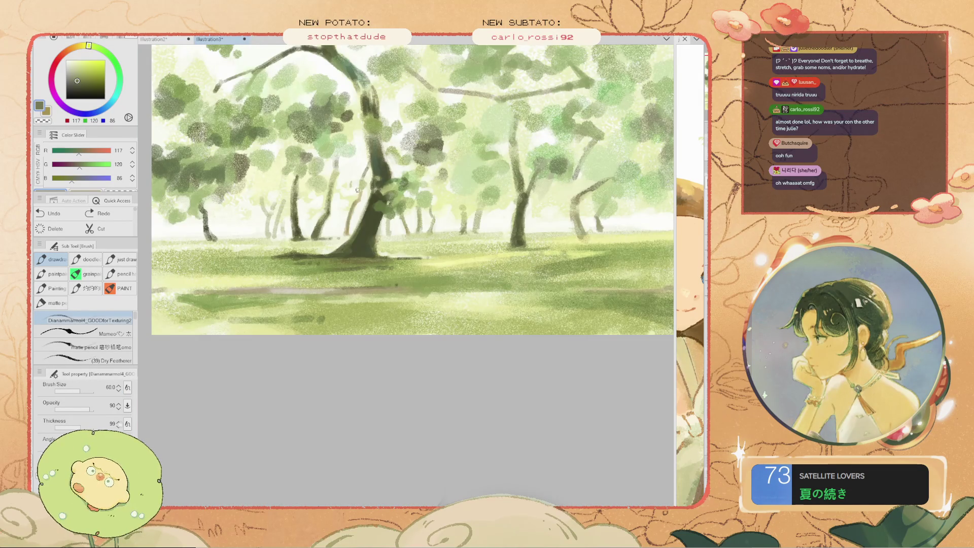
pyautogui.scroll(2, 358, 191)
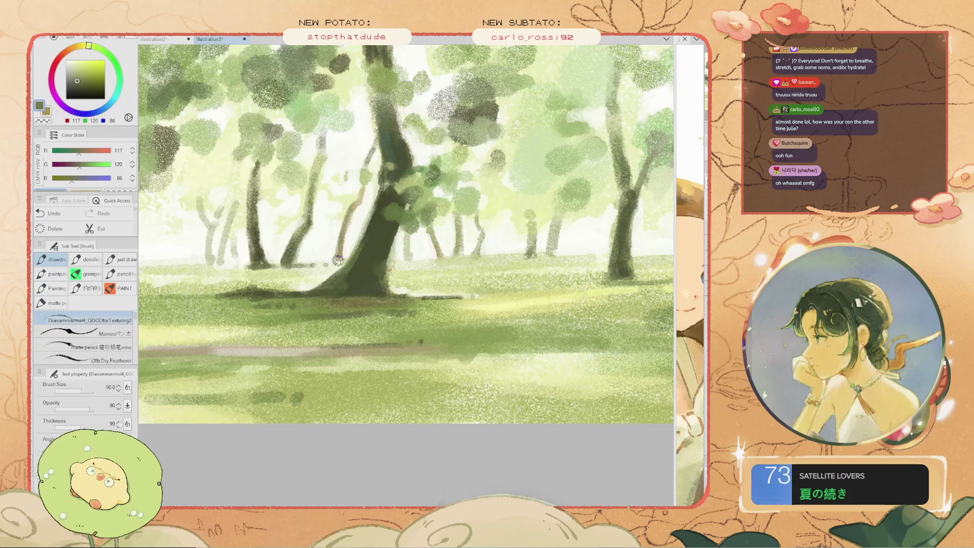
pyautogui.scroll(1, 361, 229)
pyautogui.hotkey('ctrl', 'z')
pyautogui.press('[')
pyautogui.press('[')
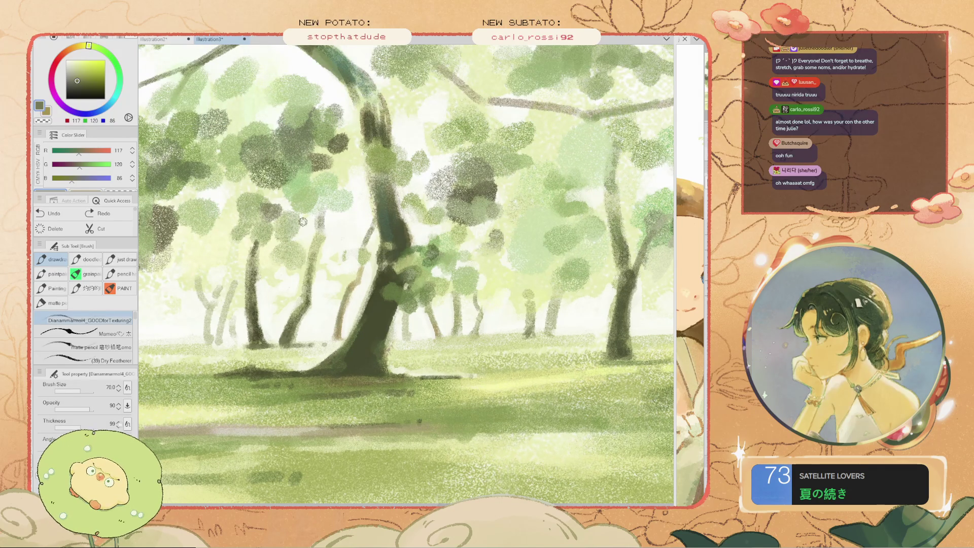
# Try a small olive mark among the trees, then undo it
pyautogui.click(355, 215)
pyautogui.press(']')
pyautogui.hotkey('ctrl', 'z')
pyautogui.scroll(-3, 355, 239)
pyautogui.scroll(1, 341, 241)
pyautogui.scroll(1, 341, 241)
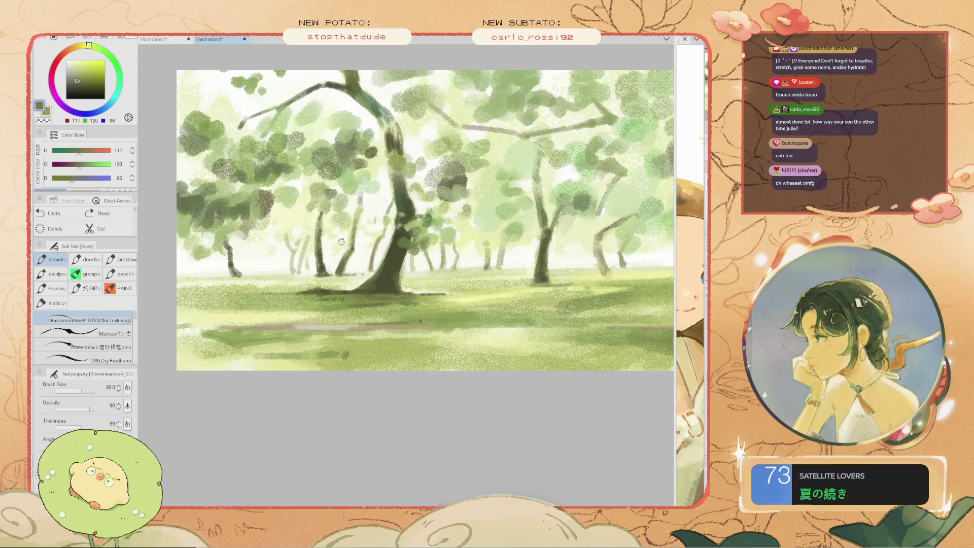
pyautogui.scroll(1, 324, 240)
pyautogui.scroll(1, 315, 245)
pyautogui.scroll(1, 307, 248)
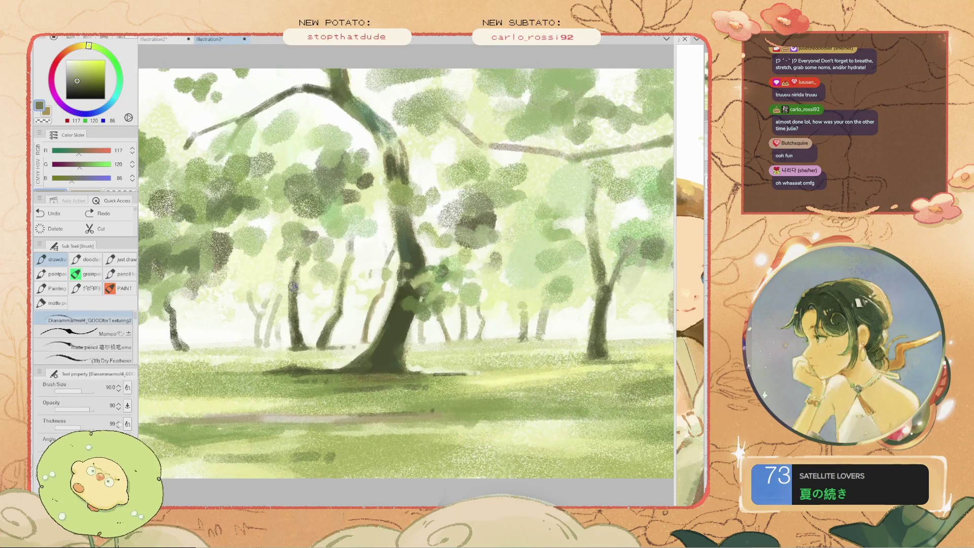
pyautogui.scroll(1, 299, 252)
pyautogui.scroll(-2, 355, 264)
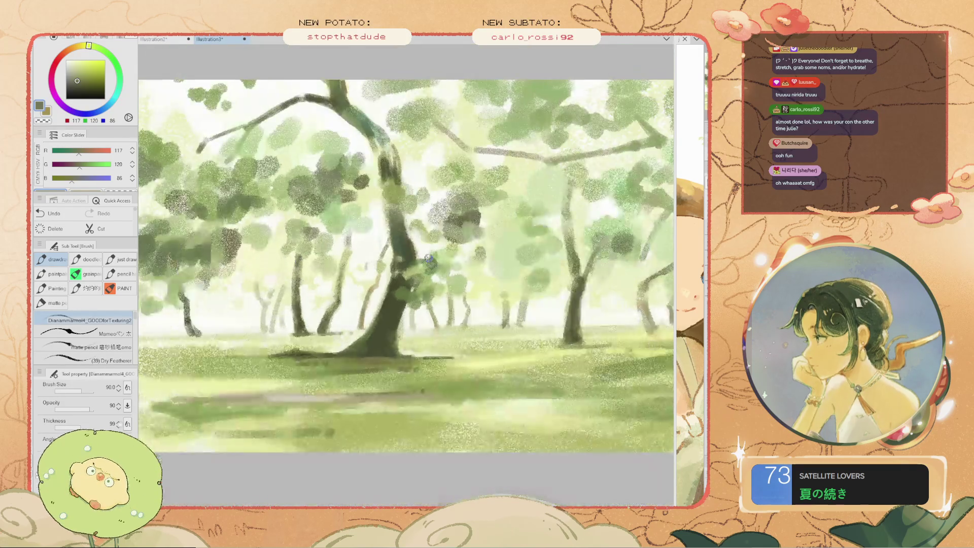
pyautogui.scroll(-1, 433, 282)
pyautogui.scroll(1, 433, 282)
pyautogui.scroll(1, 470, 322)
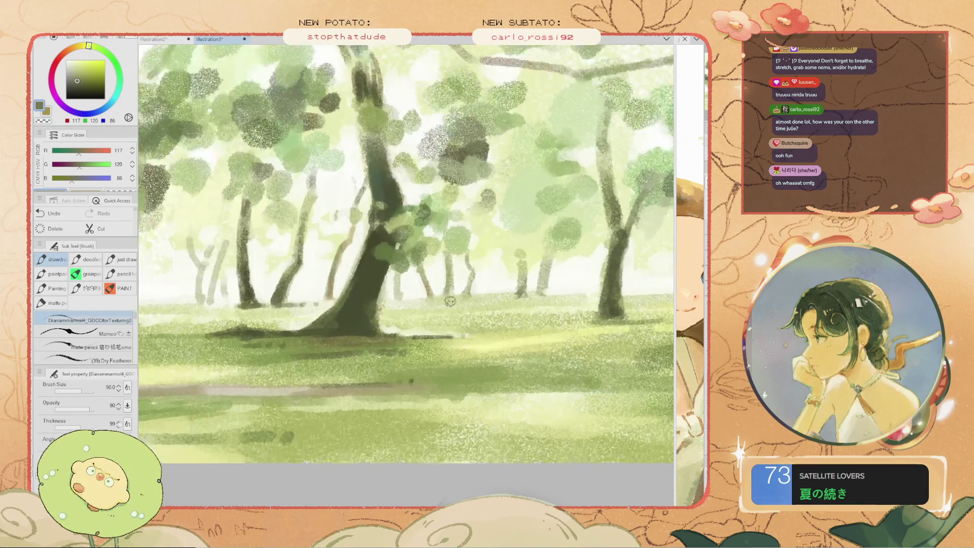
pyautogui.scroll(1, 446, 307)
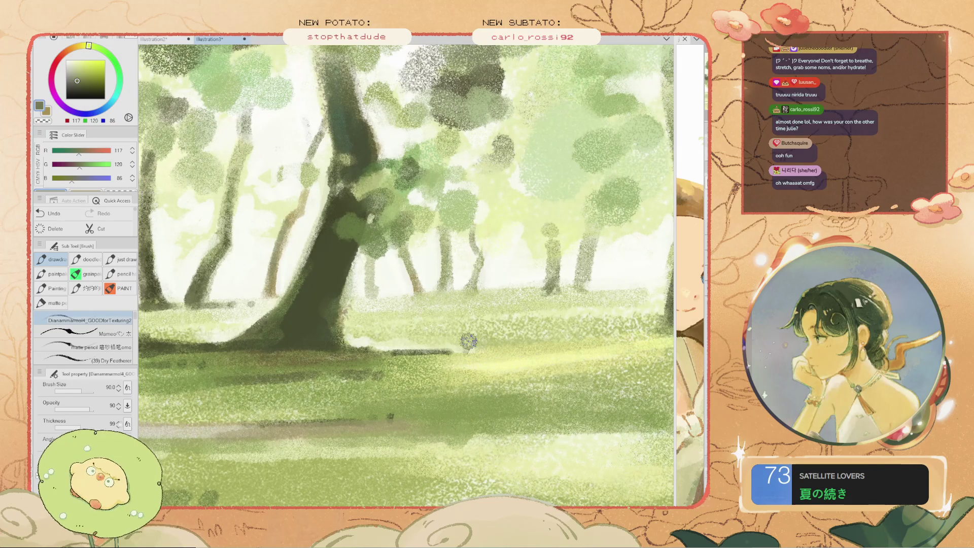
# Make the brush smaller and pan the view to show more treetops
pyautogui.press('[')
pyautogui.press('[')
pyautogui.press('[')
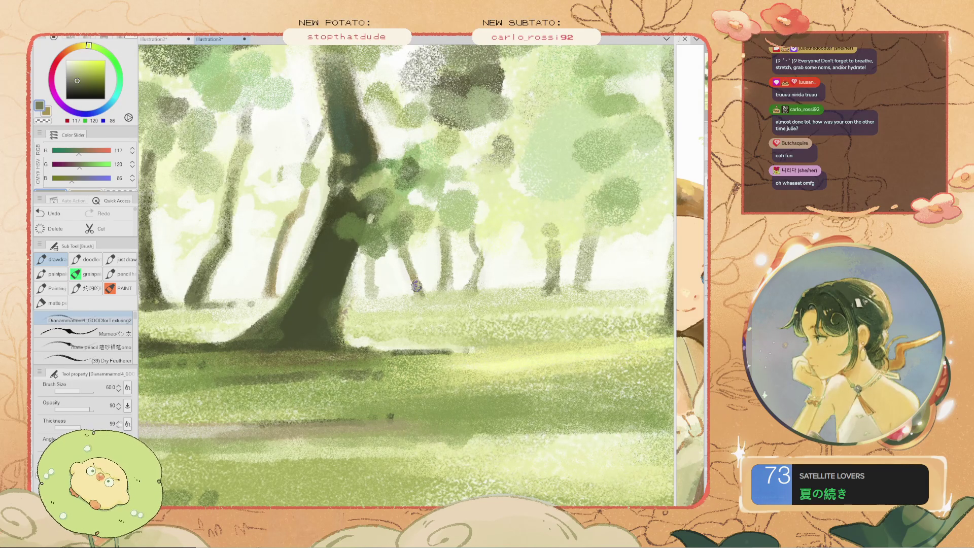
pyautogui.scroll(-1, 406, 264)
pyautogui.scroll(-1, 384, 218)
pyautogui.scroll(2, 384, 218)
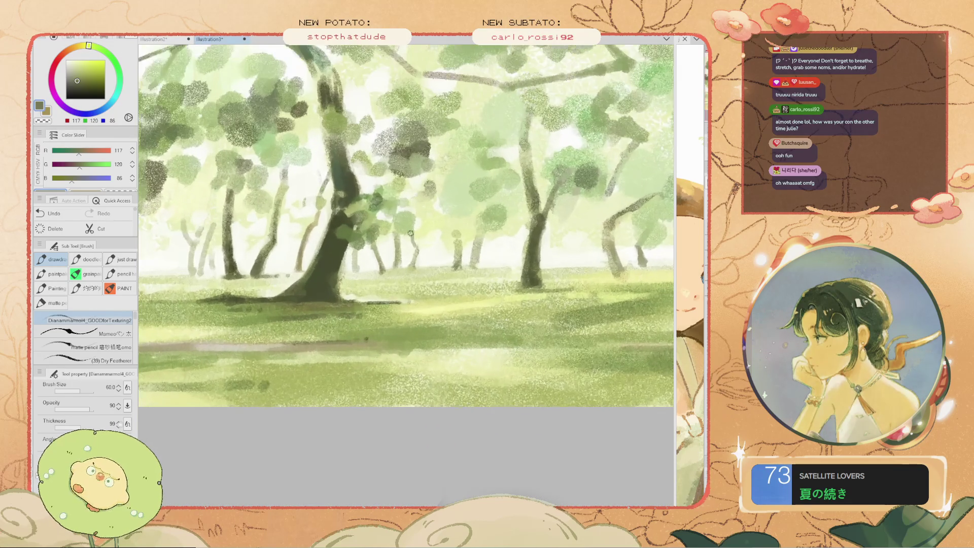
pyautogui.press('space')
pyautogui.moveTo(384, 218); pyautogui.dragTo(384, 269)
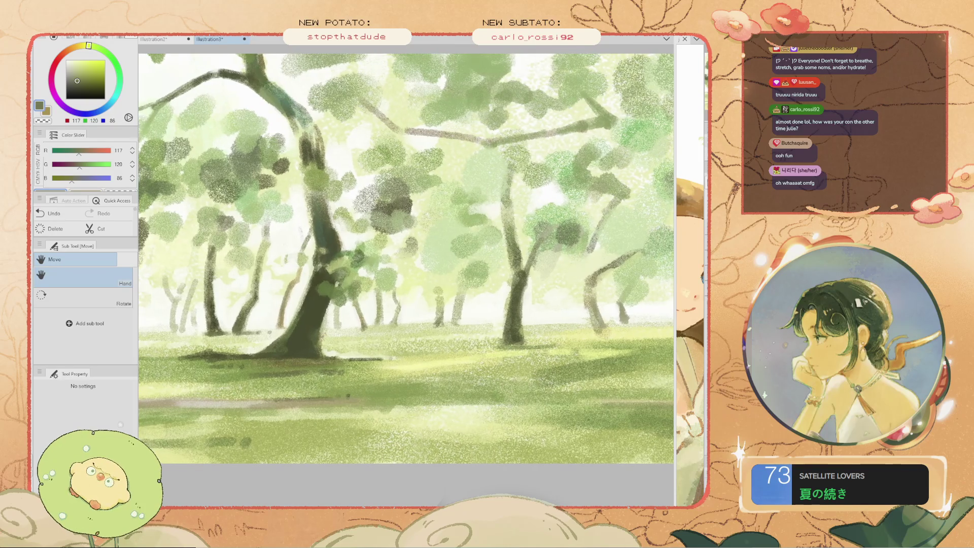
# Dab small dark olive marks near the tree line, removing the last one
pyautogui.press('[')
pyautogui.hotkey('ctrl', 'z')
pyautogui.click(459, 316)
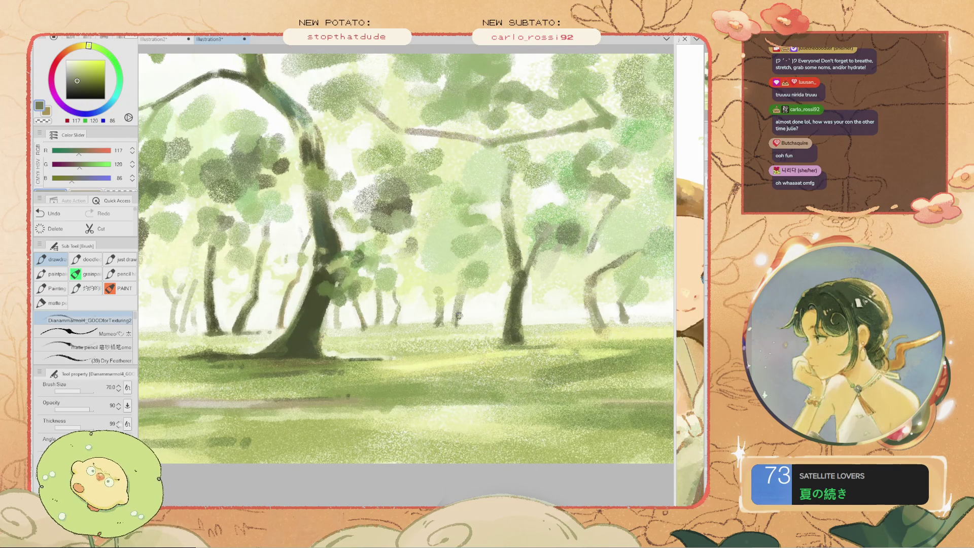
pyautogui.click(458, 311)
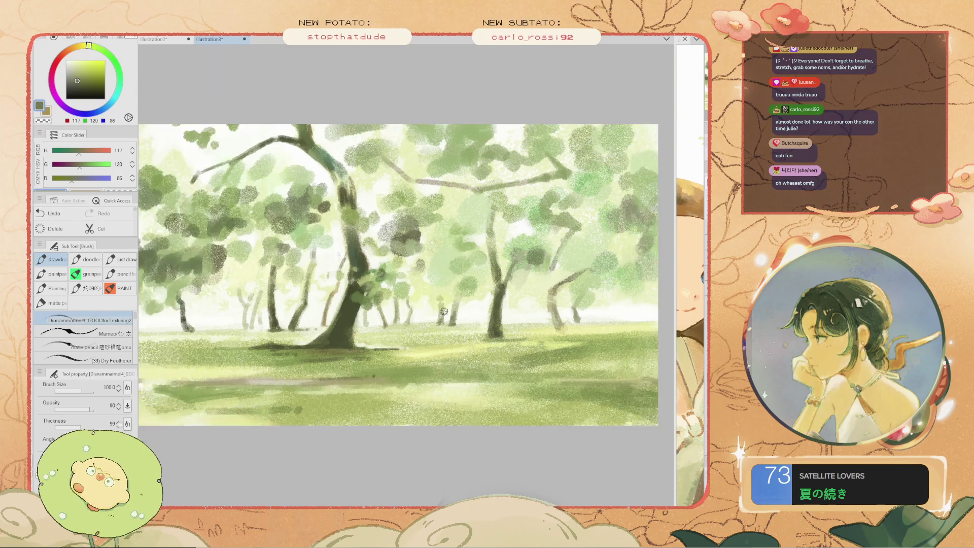
pyautogui.scroll(-2, 457, 328)
pyautogui.scroll(5, 315, 322)
pyautogui.hotkey('ctrl', 'z')
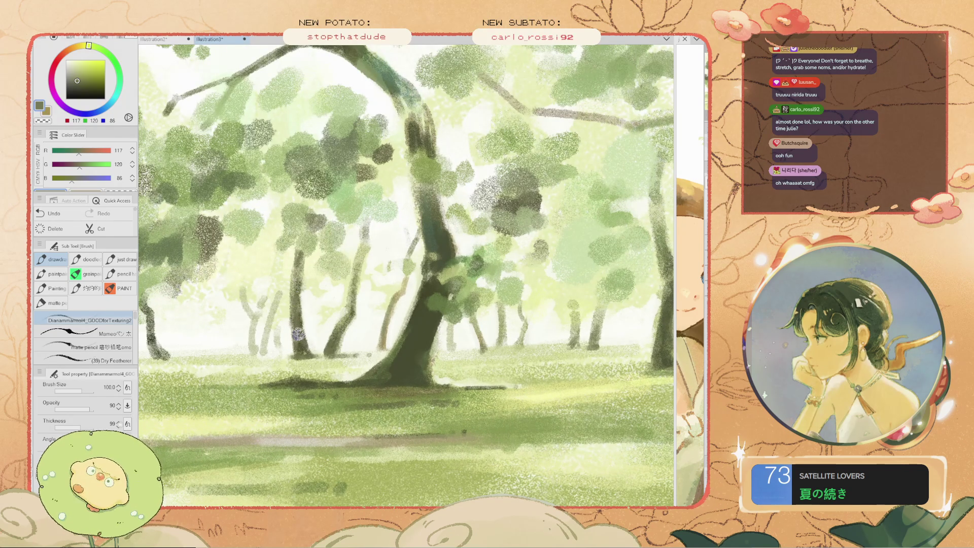
# Sample dark olive and grass greens from the ground and try a stroke, undoing it
pyautogui.keyDown('alt'); pyautogui.click(300, 350); pyautogui.keyUp('alt')
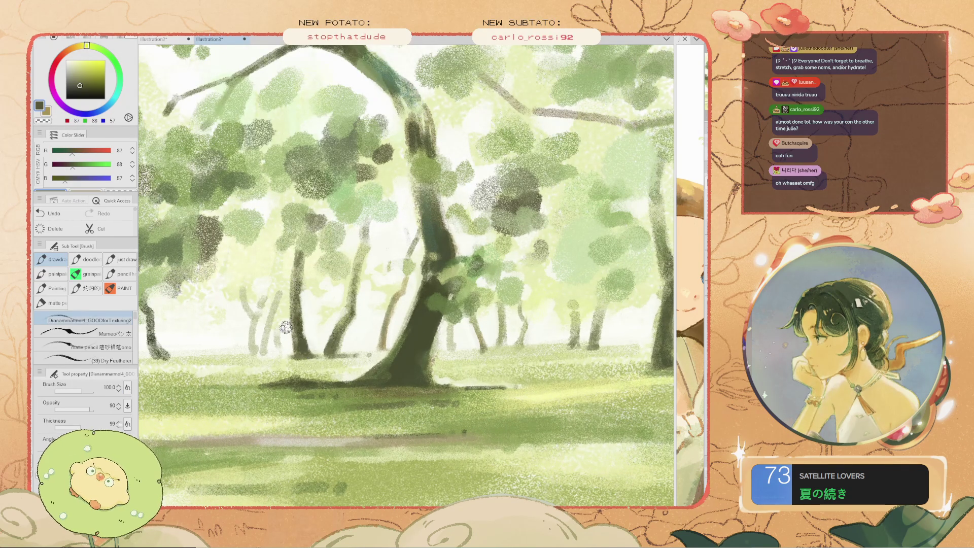
pyautogui.scroll(-3, 304, 352)
pyautogui.scroll(1, 305, 351)
pyautogui.press('alt')
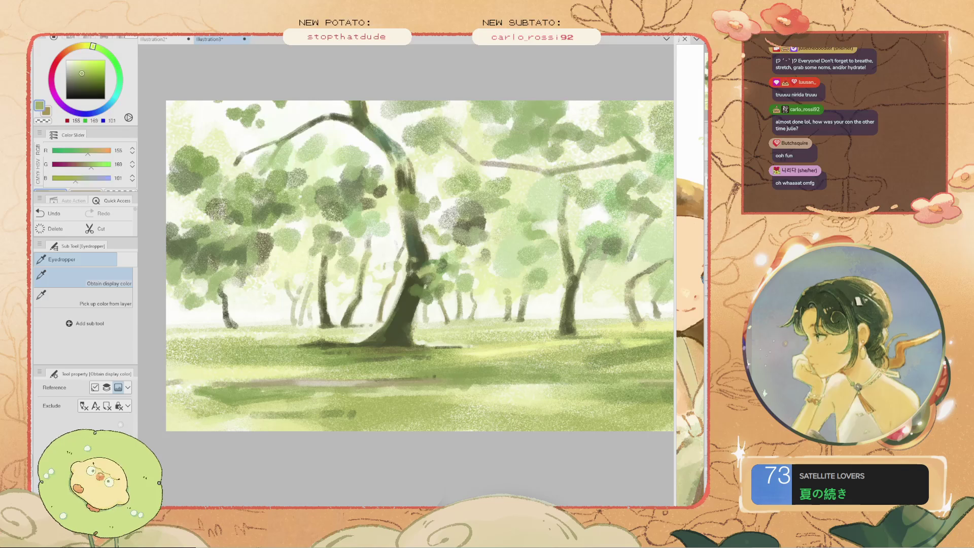
pyautogui.keyDown('alt'); pyautogui.click(345, 332); pyautogui.keyUp('alt')
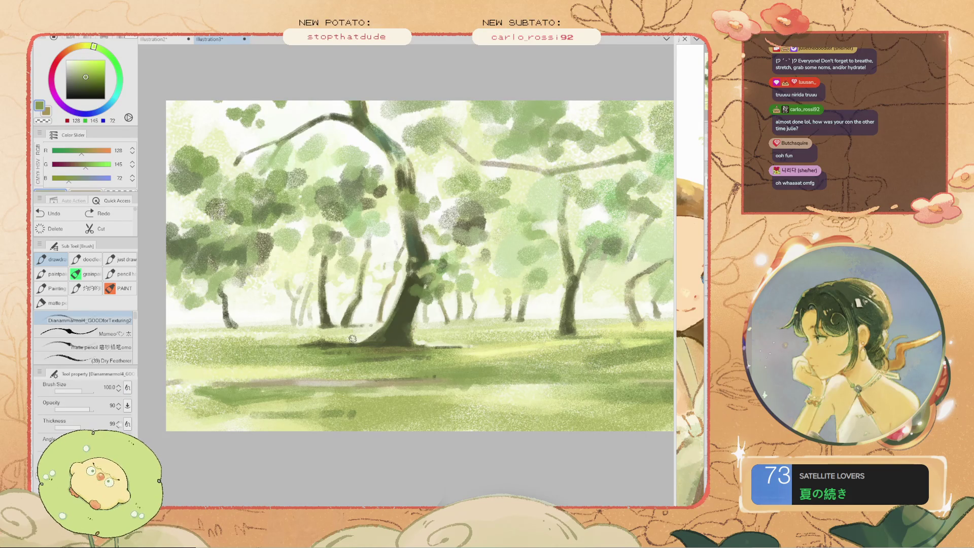
pyautogui.moveTo(332, 337); pyautogui.dragTo(300, 333)
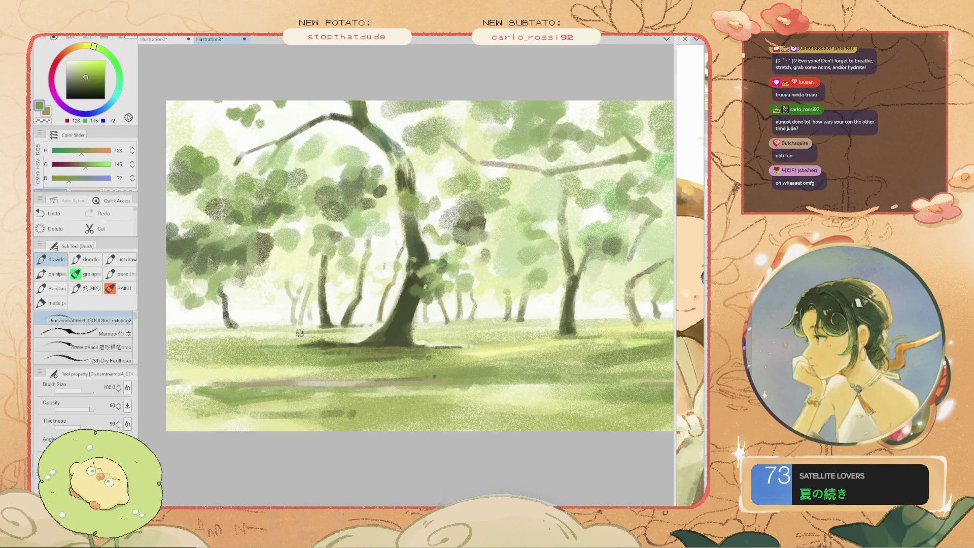
pyautogui.hotkey('ctrl', 'z')
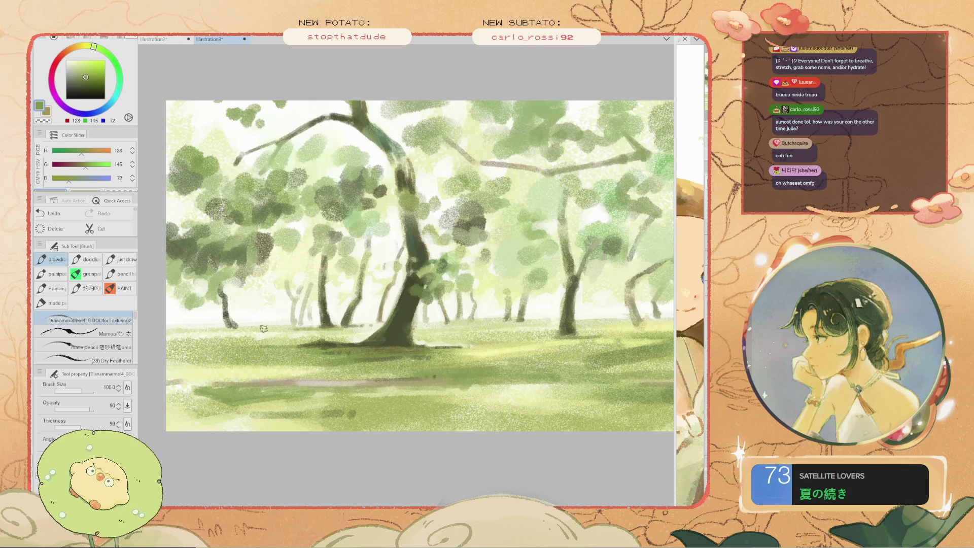
pyautogui.scroll(-1, 335, 303)
pyautogui.scroll(3, 445, 309)
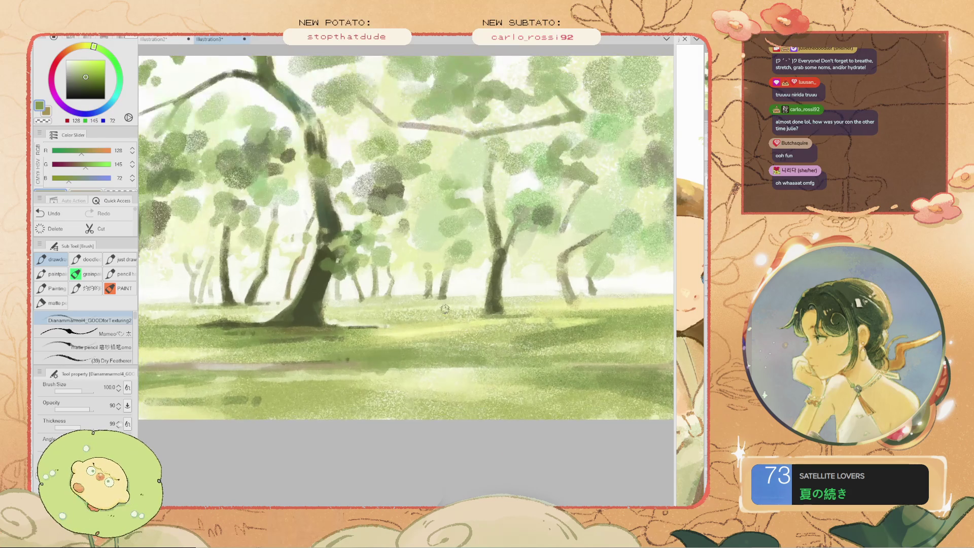
# At brush size 70, paint a yellow-green (128, 145, 72) stroke on the grassy ground
pyautogui.press('[')
pyautogui.press('[')
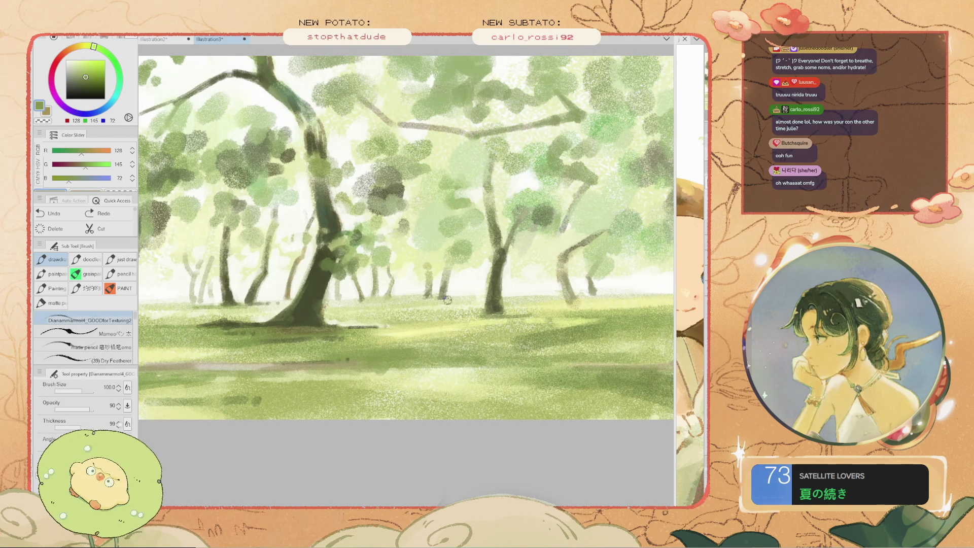
pyautogui.scroll(2, 449, 295)
pyautogui.press('[')
pyautogui.press('[')
pyautogui.moveTo(442, 298); pyautogui.dragTo(433, 301)
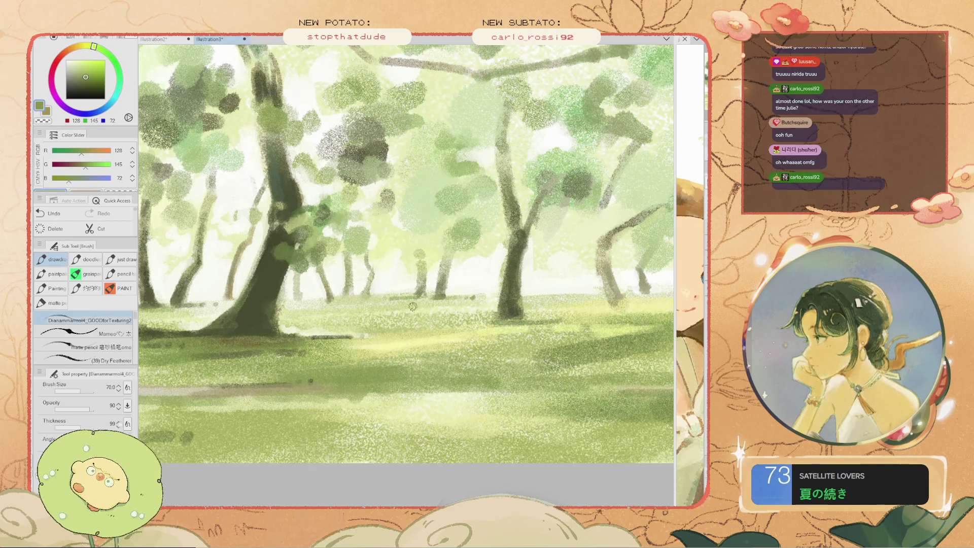
pyautogui.scroll(2, 365, 298)
pyautogui.scroll(2, 375, 297)
pyautogui.scroll(2, 382, 295)
pyautogui.hotkey('ctrl', 'z')
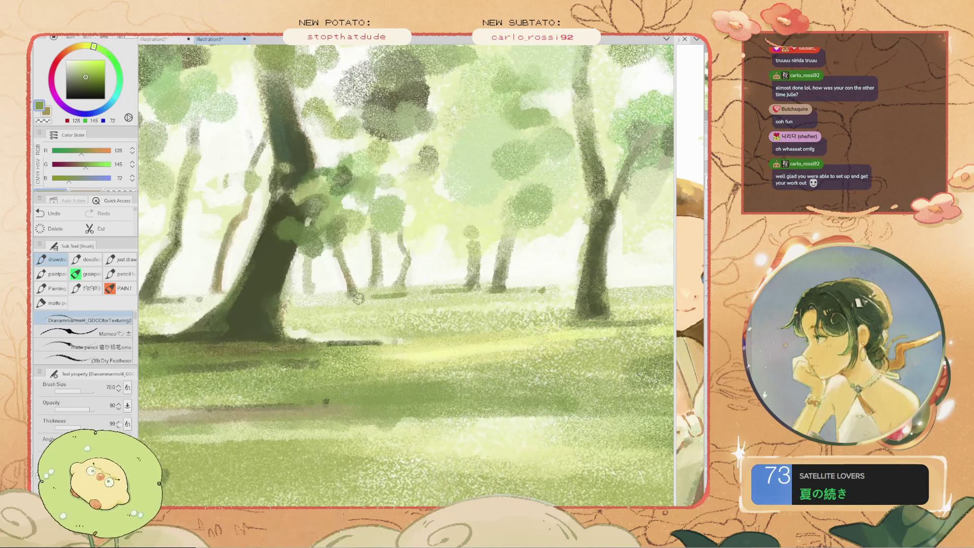
pyautogui.hotkey('ctrl', 'y')
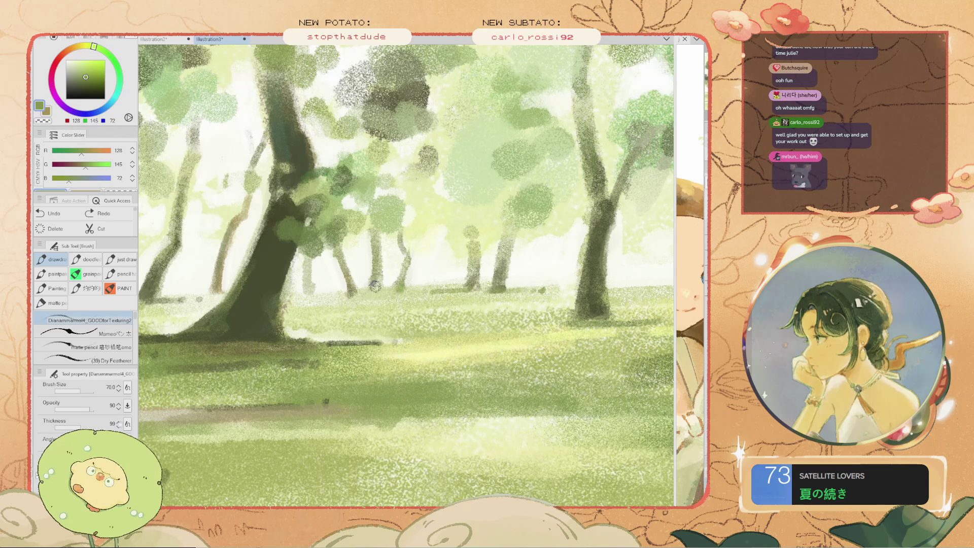
pyautogui.scroll(-3, 376, 284)
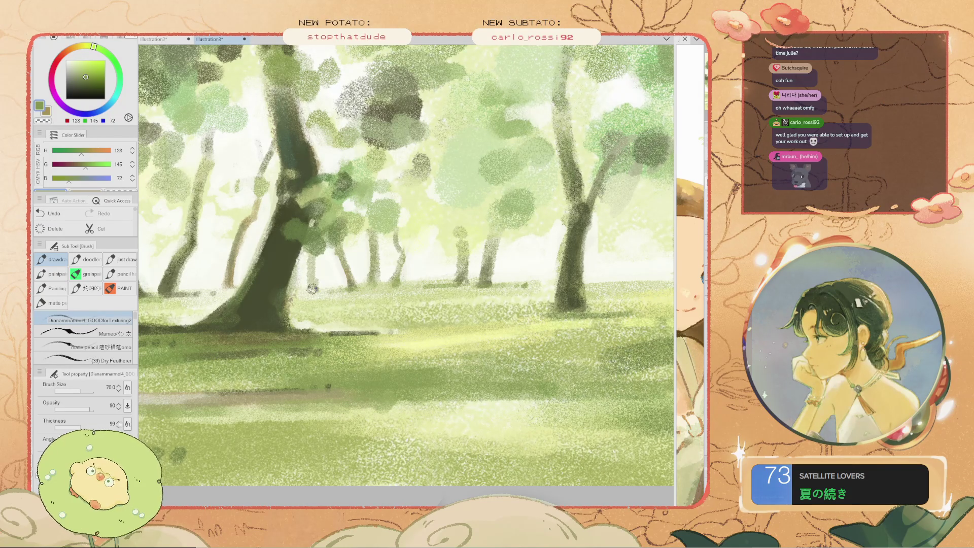
pyautogui.scroll(-3, 395, 257)
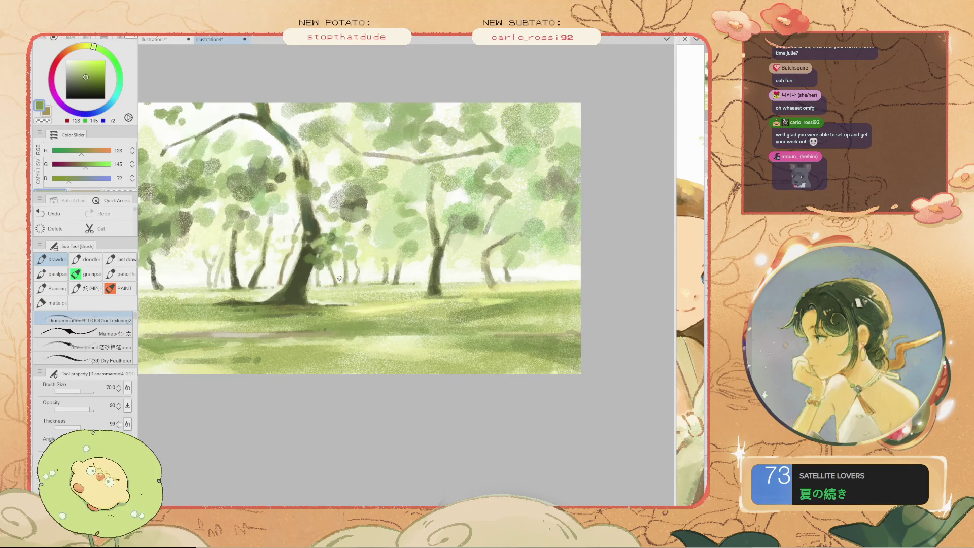
# Pan the view slightly right over the right-hand trees
pyautogui.scroll(3, 339, 278)
pyautogui.press('space')
pyautogui.moveTo(339, 278); pyautogui.dragTo(432, 296)
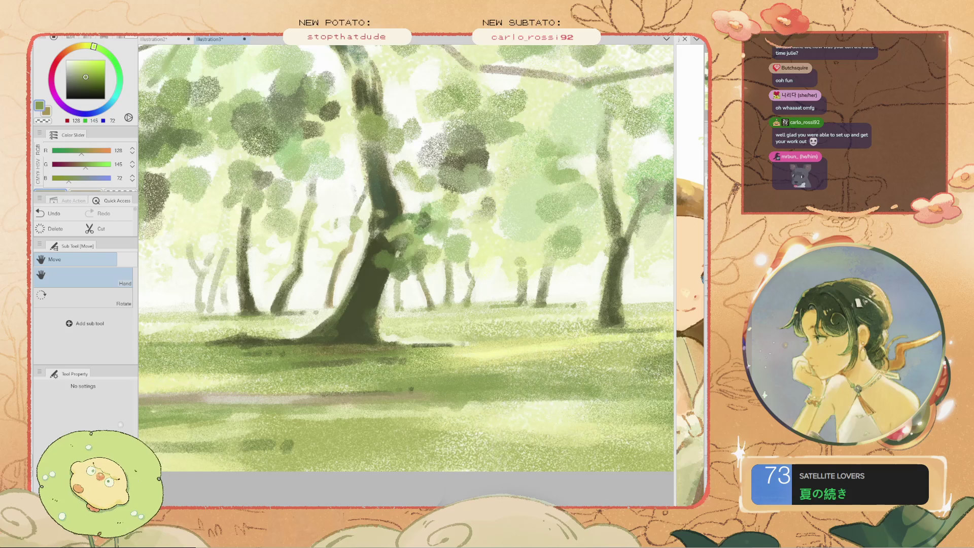
# Sample a pale cream-green from the background and paint light strokes among the right-hand trees
pyautogui.press('i')
pyautogui.keyDown('alt'); pyautogui.click(312, 289); pyautogui.keyUp('alt')
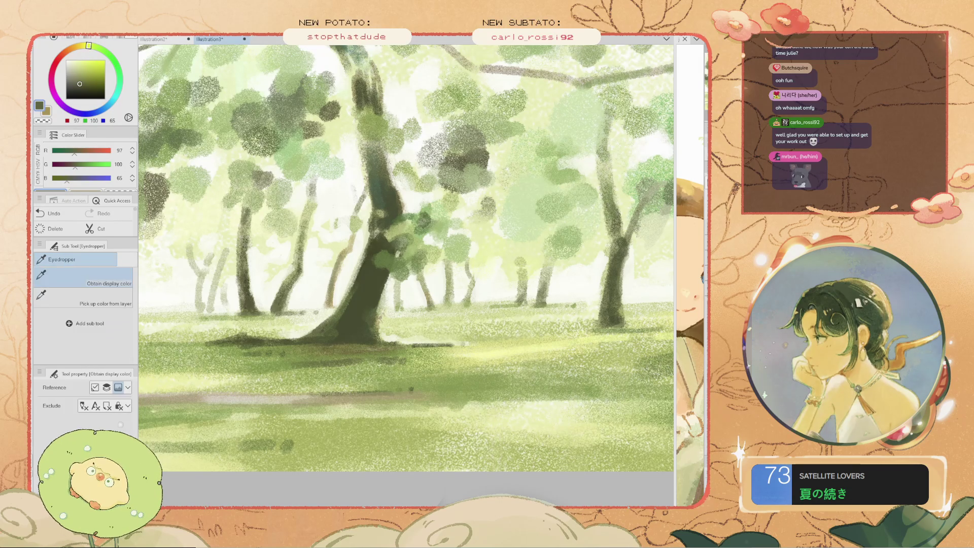
pyautogui.click(318, 274)
pyautogui.press('b')
pyautogui.moveTo(322, 264)
pyautogui.mouseDown()
pyautogui.moveTo(325, 241)
pyautogui.moveTo(319, 298)
pyautogui.moveTo(324, 243)
pyautogui.moveTo(312, 281)
pyautogui.mouseUp()
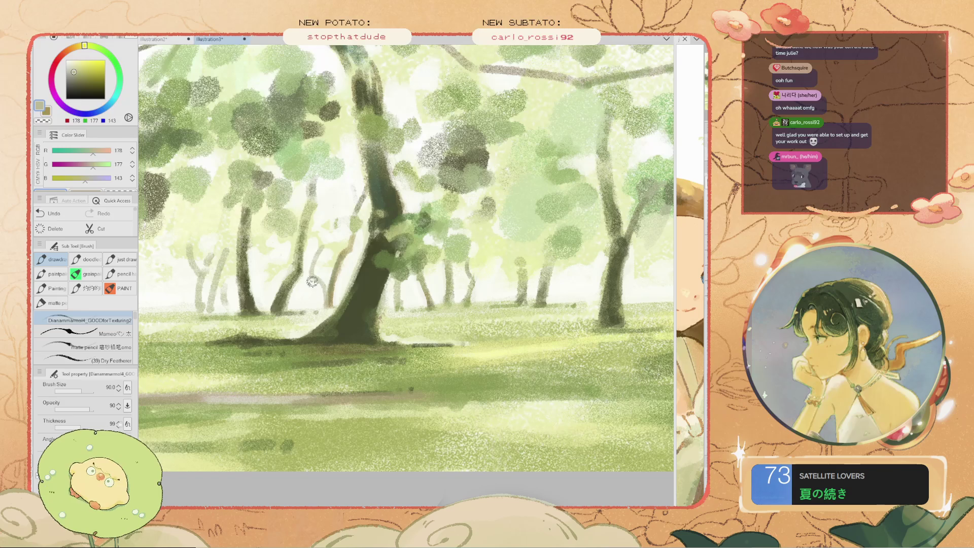
pyautogui.keyDown('ctrl'); pyautogui.click(305, 310); pyautogui.keyUp('ctrl')
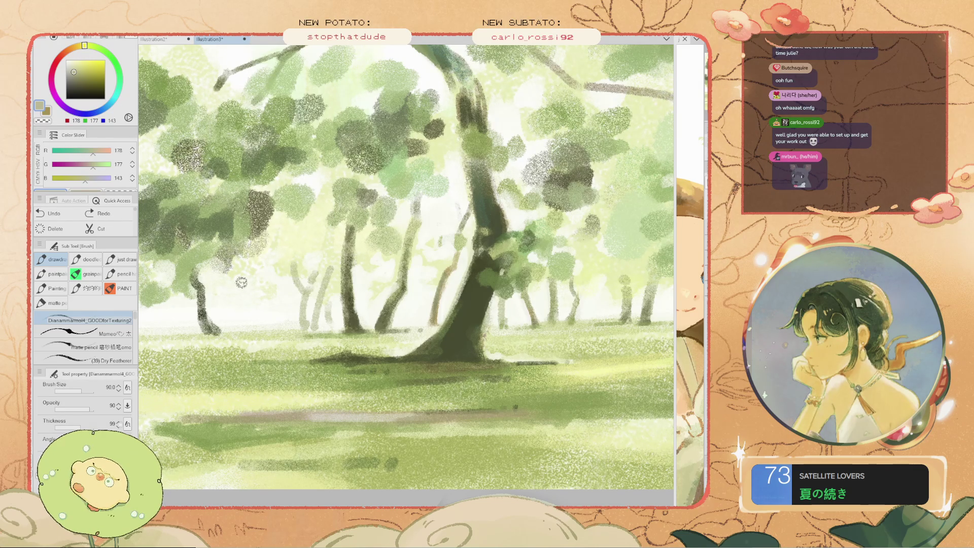
pyautogui.scroll(-3, 411, 306)
pyautogui.scroll(3, 385, 289)
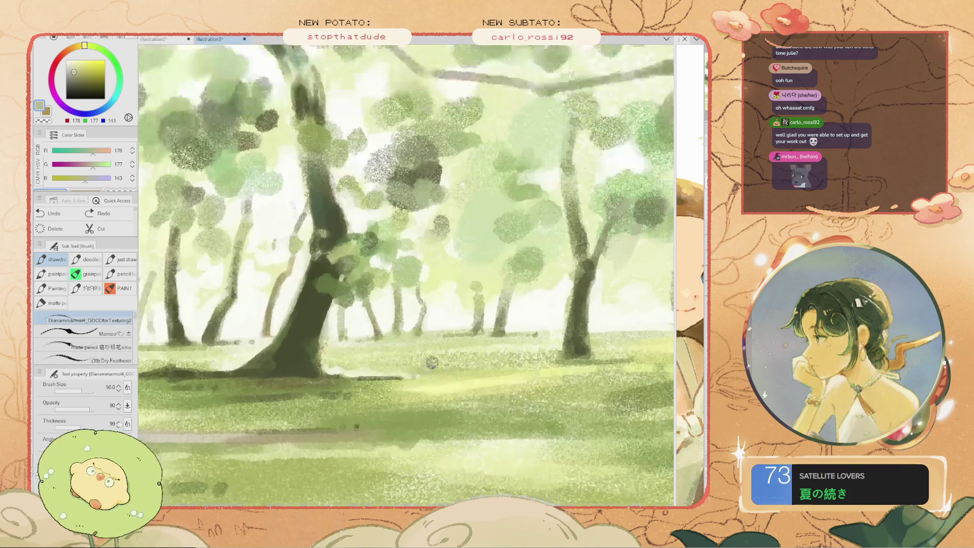
pyautogui.scroll(2, 369, 274)
pyautogui.scroll(2, 369, 275)
pyautogui.scroll(2, 361, 329)
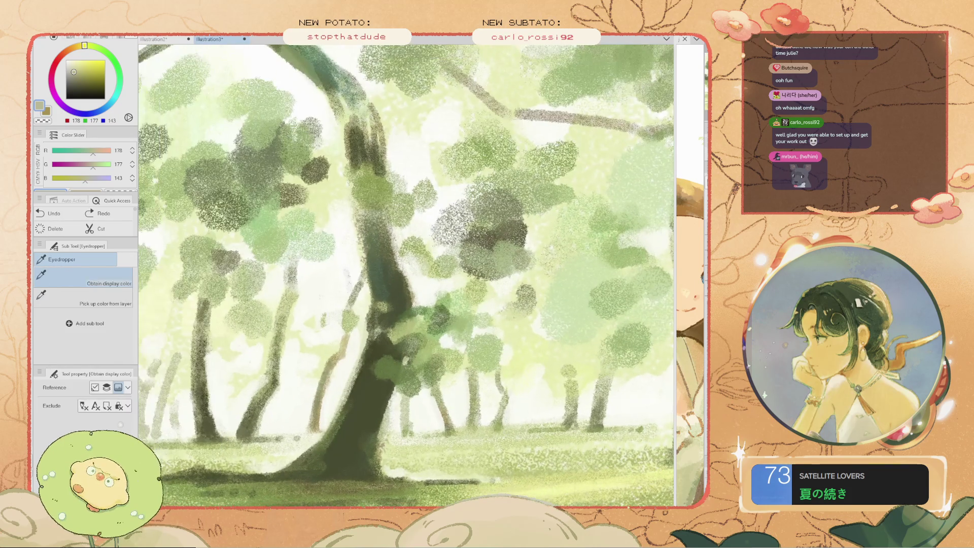
# Sample the trunk's dark green, enlarge the brush to 125, and fill the bright gap on the trunk's left edge
pyautogui.keyDown('alt'); pyautogui.click(350, 395); pyautogui.keyUp('alt')
pyautogui.scroll(-3, 355, 304)
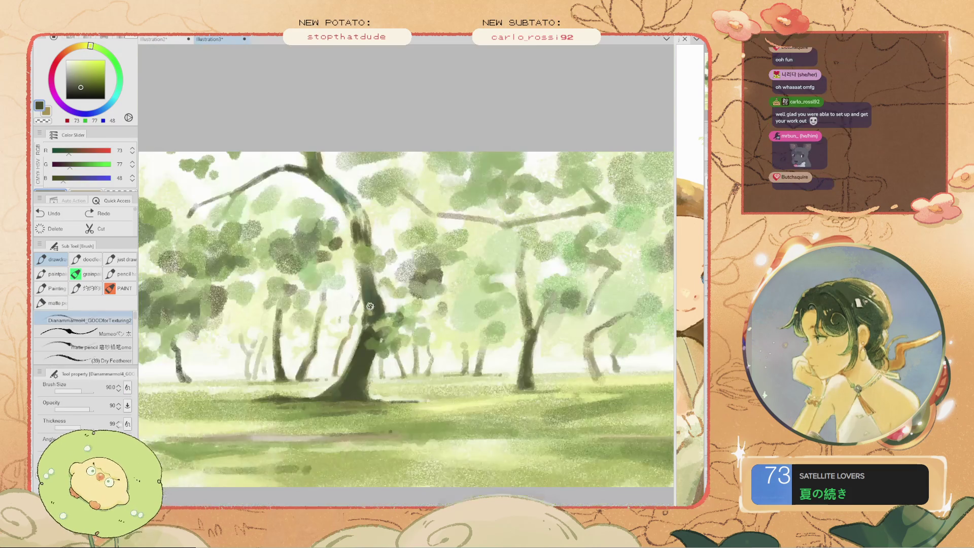
pyautogui.scroll(1, 354, 278)
pyautogui.scroll(1, 354, 278)
pyautogui.press(']')
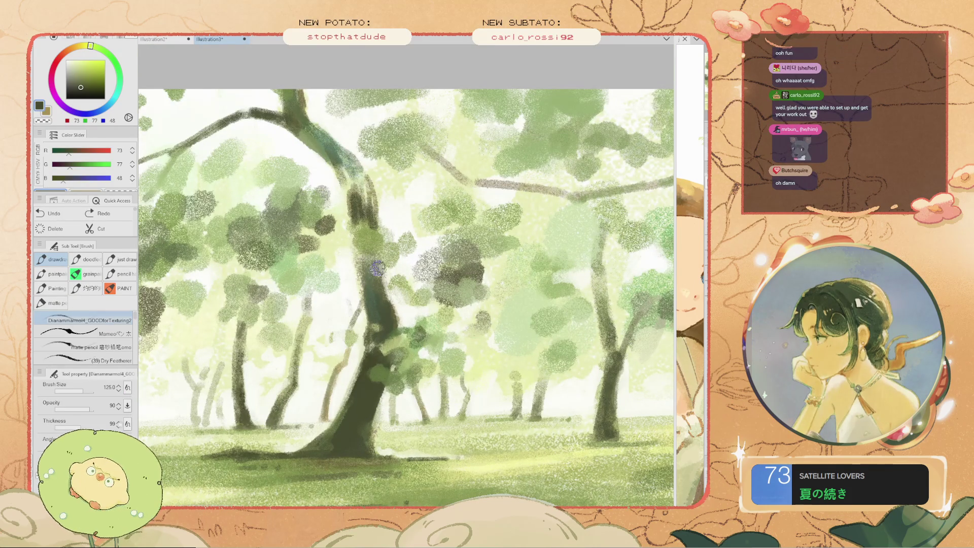
pyautogui.scroll(-2, 376, 274)
pyautogui.scroll(2, 372, 259)
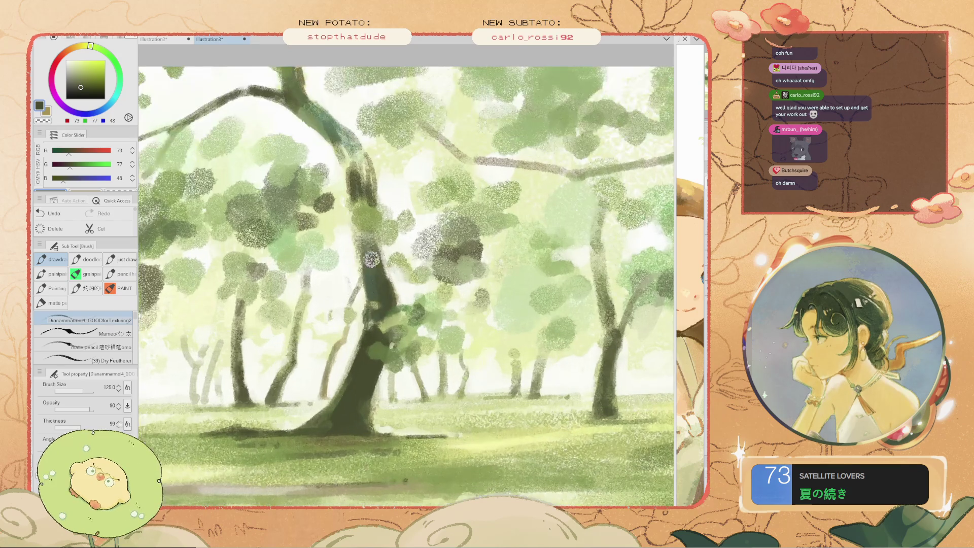
pyautogui.moveTo(363, 274)
pyautogui.mouseDown()
pyautogui.moveTo(361, 237)
pyautogui.moveTo(365, 246)
pyautogui.mouseUp()
pyautogui.scroll(-1, 370, 263)
pyautogui.scroll(-3, 372, 257)
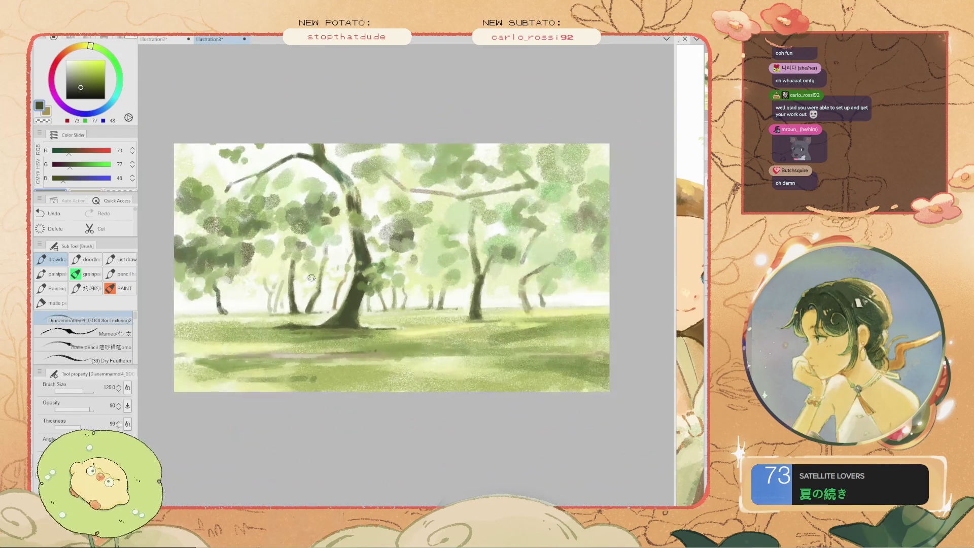
pyautogui.scroll(4, 370, 264)
# Redo the strokes along the trunk's left edge and cover the light patch lower on the trunk
pyautogui.hotkey('ctrl', 'z')
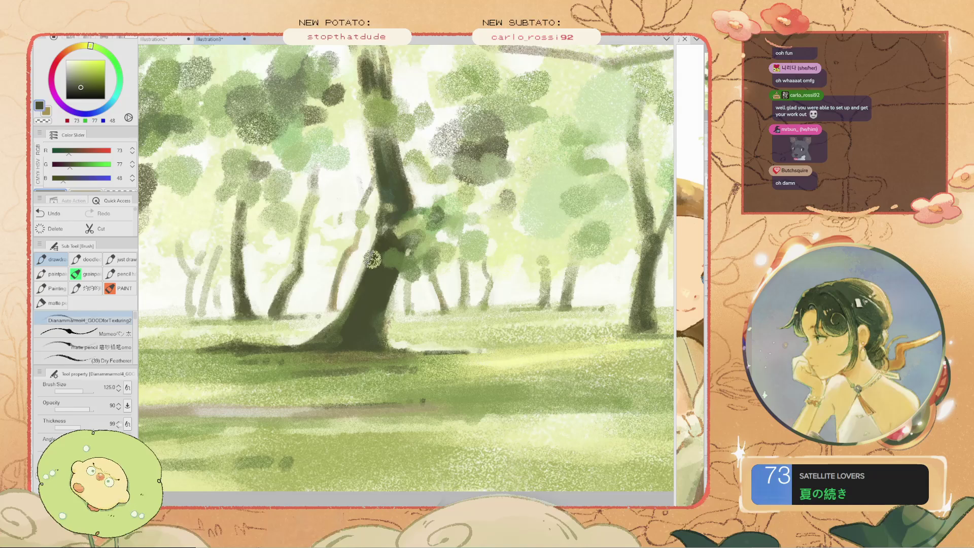
pyautogui.moveTo(374, 258); pyautogui.dragTo(355, 301)
pyautogui.moveTo(374, 235); pyautogui.dragTo(358, 281)
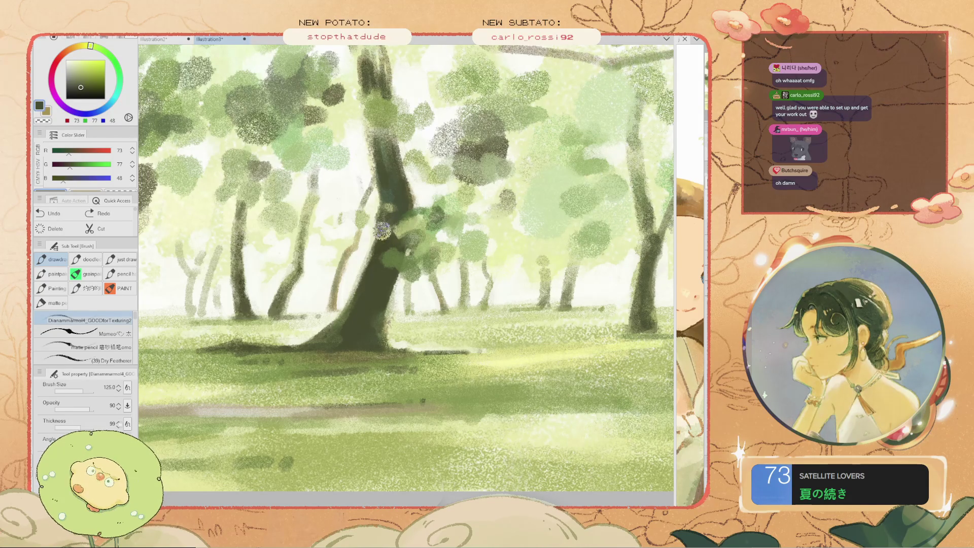
pyautogui.scroll(-3, 366, 237)
pyautogui.scroll(3, 368, 355)
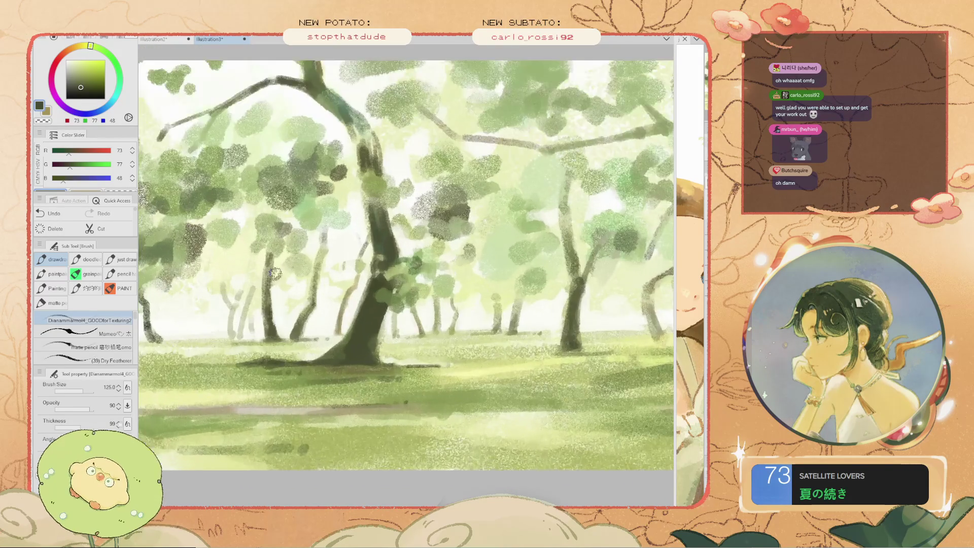
pyautogui.hotkey('ctrl', 'z')
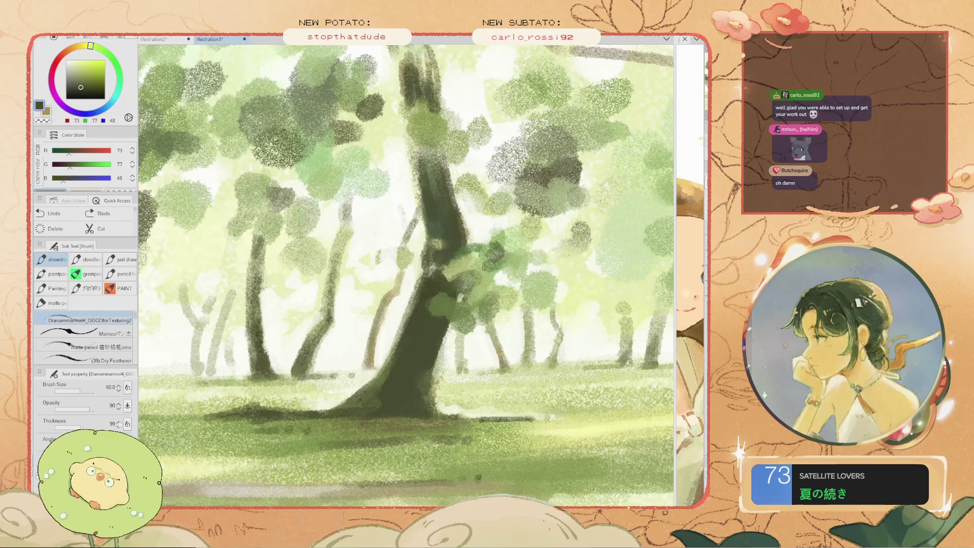
pyautogui.scroll(-3, 368, 359)
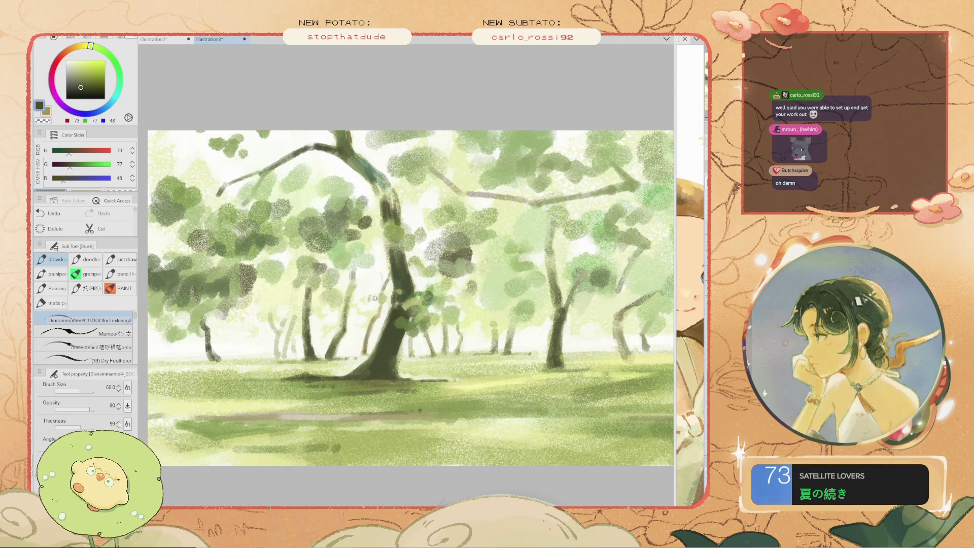
pyautogui.scroll(2, 378, 355)
pyautogui.hotkey('ctrl', 'z')
pyautogui.moveTo(382, 350); pyautogui.dragTo(368, 375)
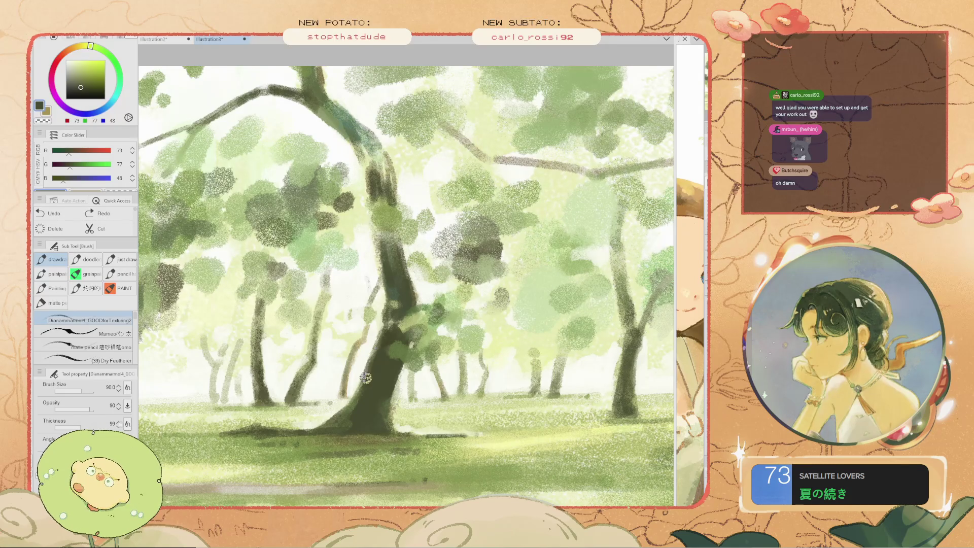
pyautogui.scroll(-2, 370, 400)
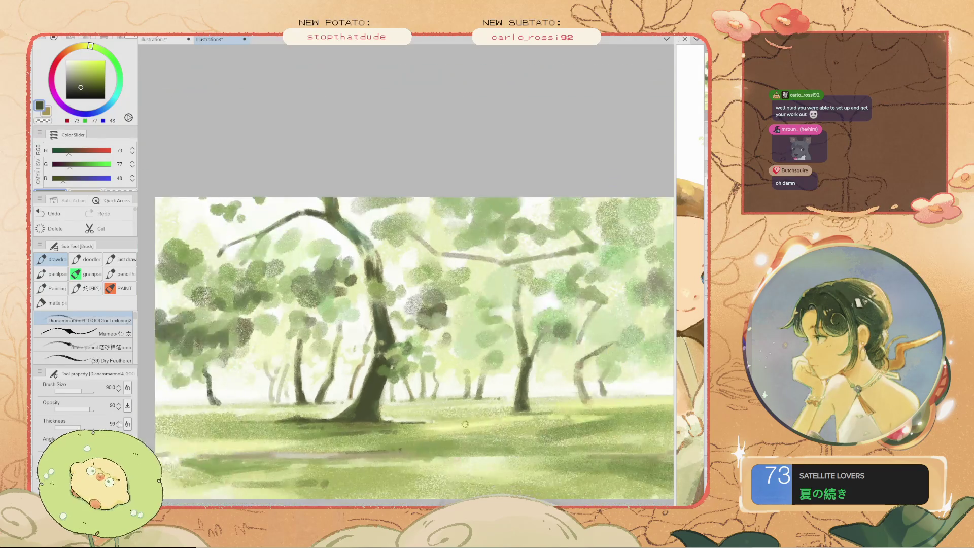
pyautogui.scroll(1, 540, 385)
# Set the brush size back to 100, then try and undo one more darkening stroke on the trunk
pyautogui.press(']')
pyautogui.moveTo(553, 341); pyautogui.dragTo(544, 321)
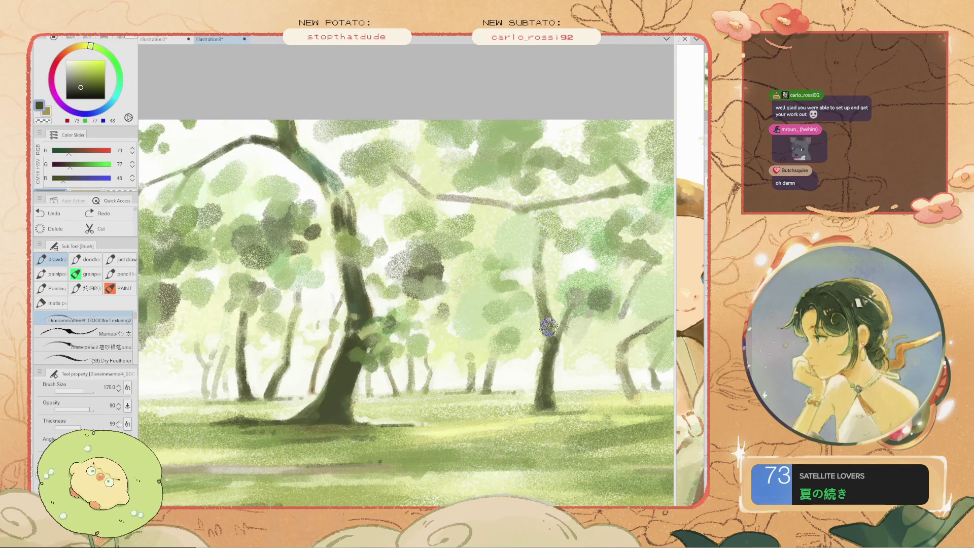
pyautogui.moveTo(545, 347); pyautogui.dragTo(540, 295)
pyautogui.hotkey('ctrl', 'z')
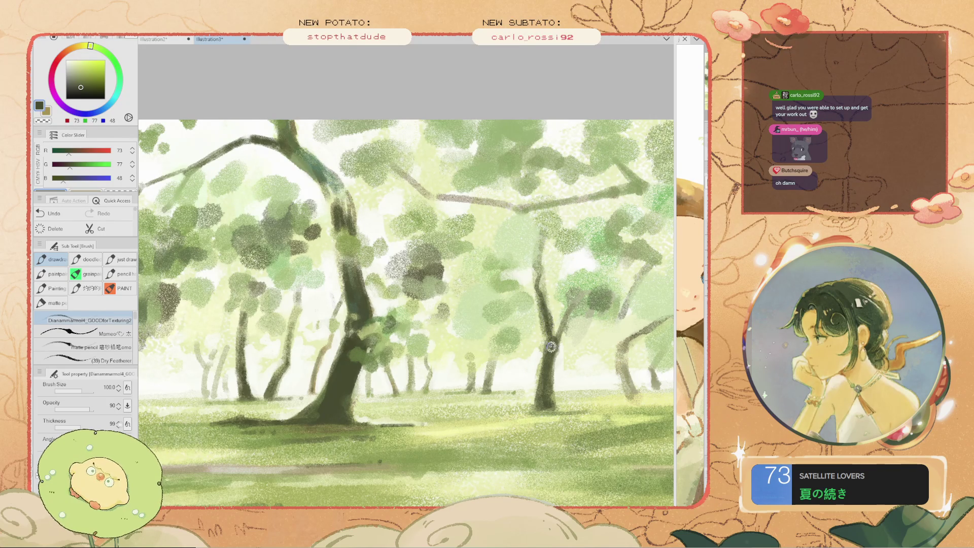
pyautogui.scroll(-1, 407, 370)
pyautogui.scroll(-2, 407, 370)
pyautogui.scroll(3, 407, 370)
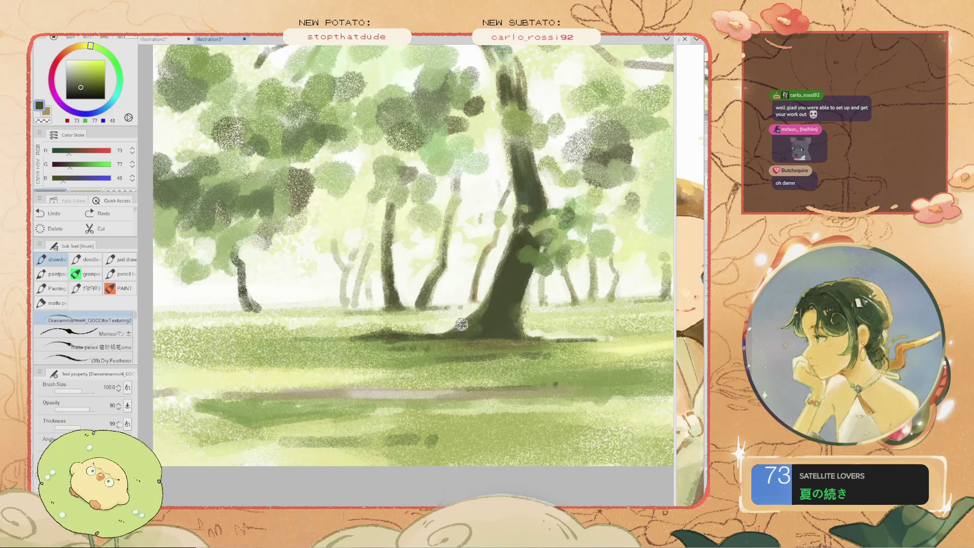
pyautogui.scroll(-2, 400, 332)
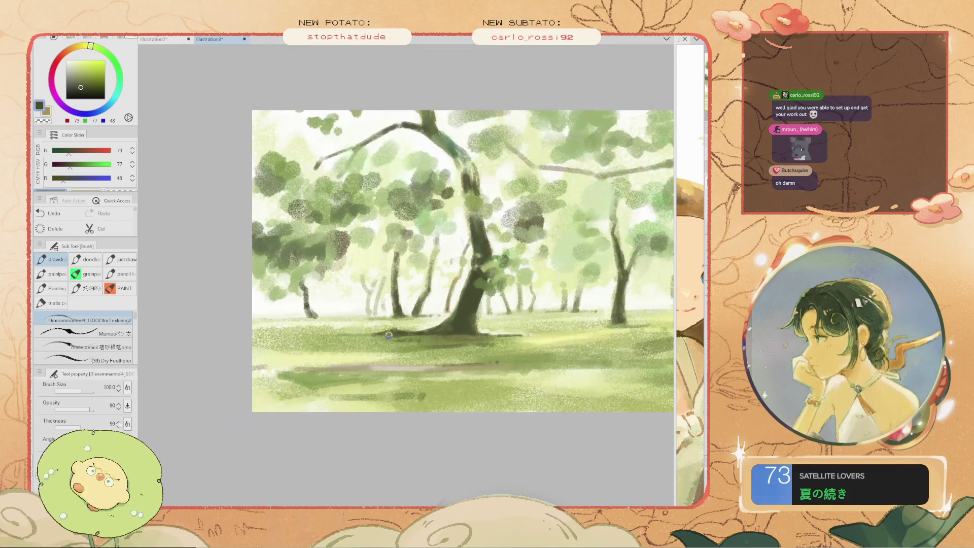
pyautogui.scroll(3, 535, 344)
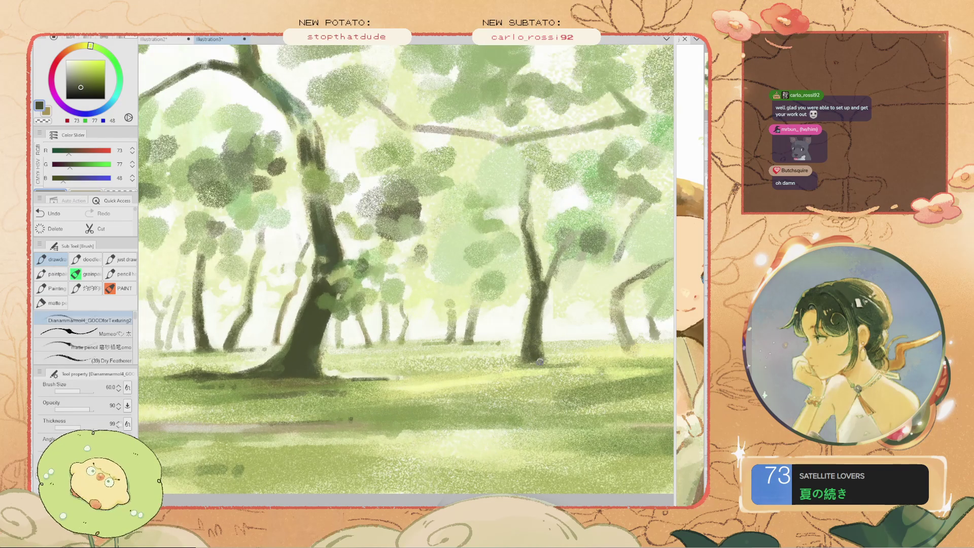
pyautogui.press('[')
pyautogui.press('[')
pyautogui.press('[')
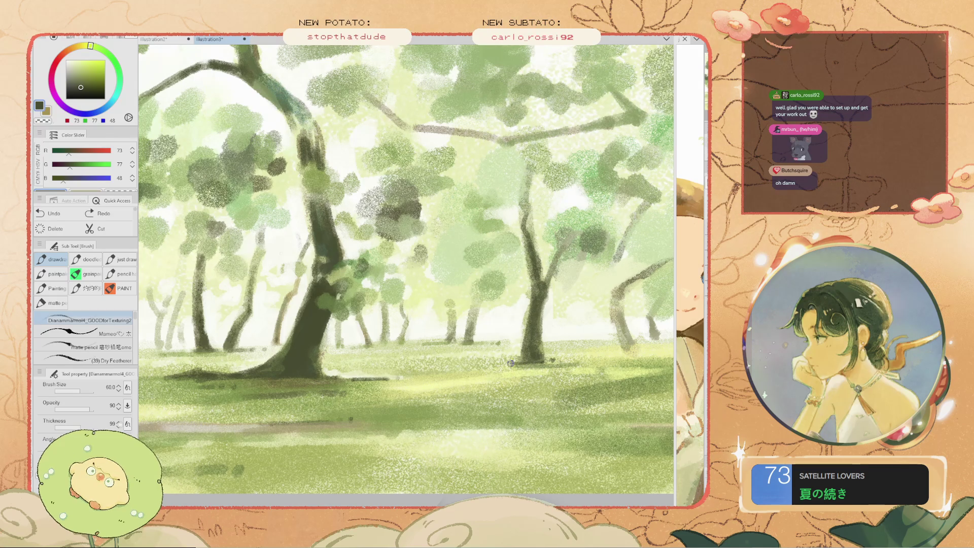
pyautogui.moveTo(548, 361); pyautogui.dragTo(500, 362)
pyautogui.hotkey('ctrl', 'z')
pyautogui.scroll(-5, 527, 359)
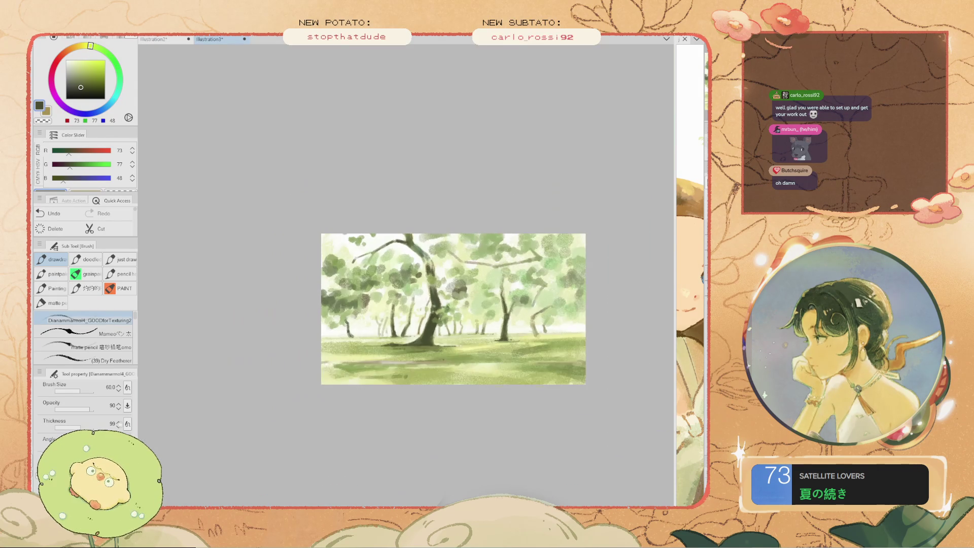
pyautogui.scroll(4, 467, 347)
pyautogui.scroll(1, 467, 347)
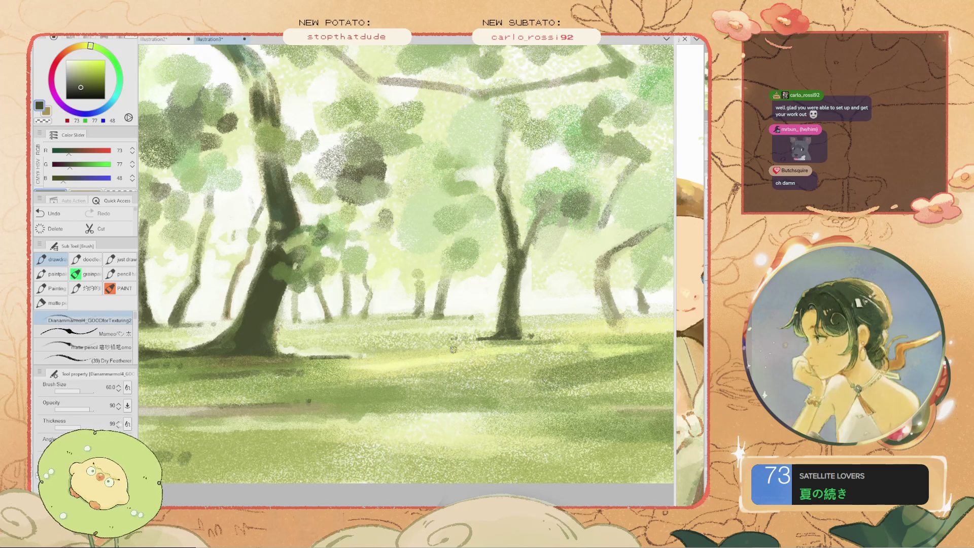
# With the brush at 100, dab green leaves over the trunk's right edge
pyautogui.press(']')
pyautogui.press(']')
pyautogui.scroll(1, 268, 281)
pyautogui.scroll(1, 276, 284)
pyautogui.hotkey('ctrl', 'z')
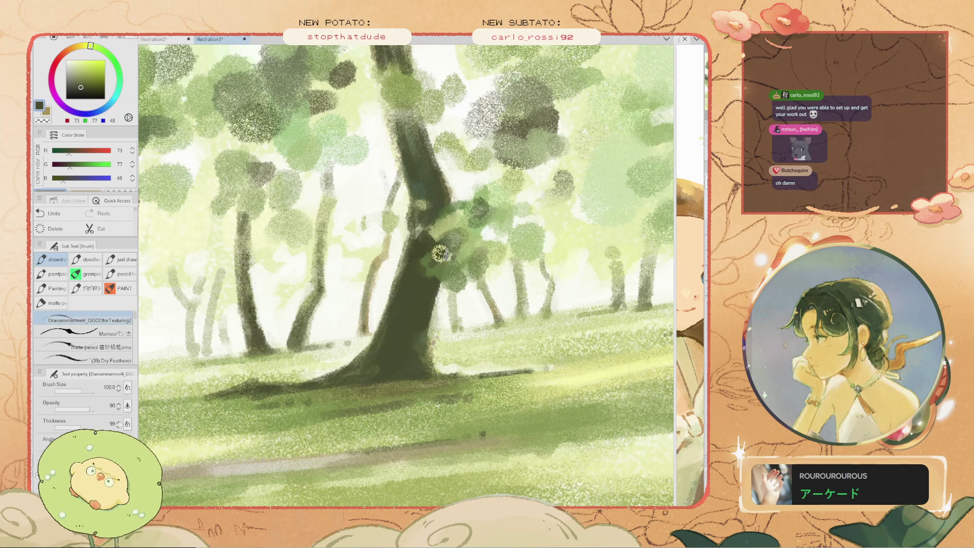
pyautogui.moveTo(436, 260)
pyautogui.mouseDown()
pyautogui.moveTo(413, 243)
pyautogui.moveTo(442, 246)
pyautogui.moveTo(428, 246)
pyautogui.moveTo(448, 233)
pyautogui.moveTo(435, 218)
pyautogui.moveTo(437, 244)
pyautogui.moveTo(445, 217)
pyautogui.moveTo(435, 253)
pyautogui.moveTo(434, 239)
pyautogui.mouseUp()
pyautogui.hotkey('ctrl', '-')
pyautogui.press('-')
pyautogui.scroll(3, 391, 265)
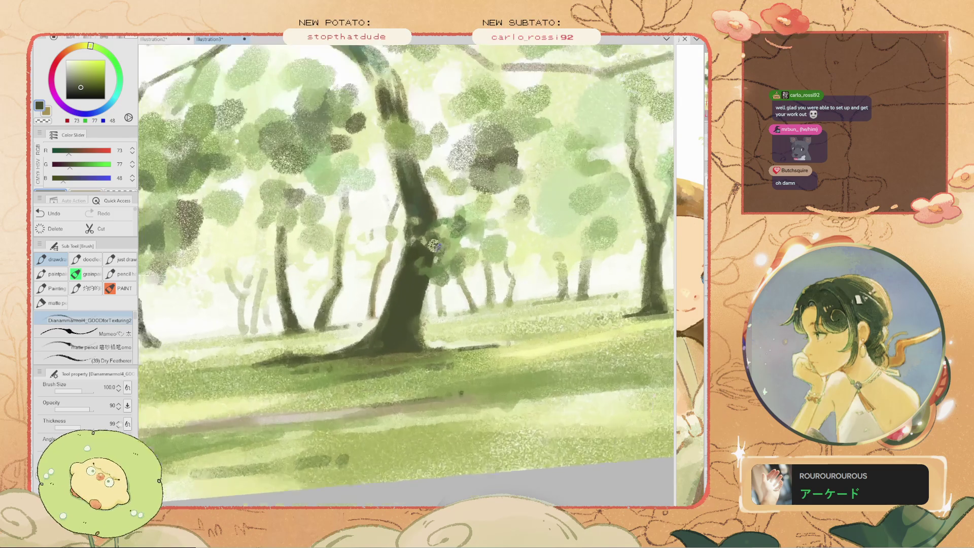
# Sample a light green, then a lighter yellow-green, from the foliage
pyautogui.keyDown('alt'); pyautogui.click(424, 239); pyautogui.keyUp('alt')
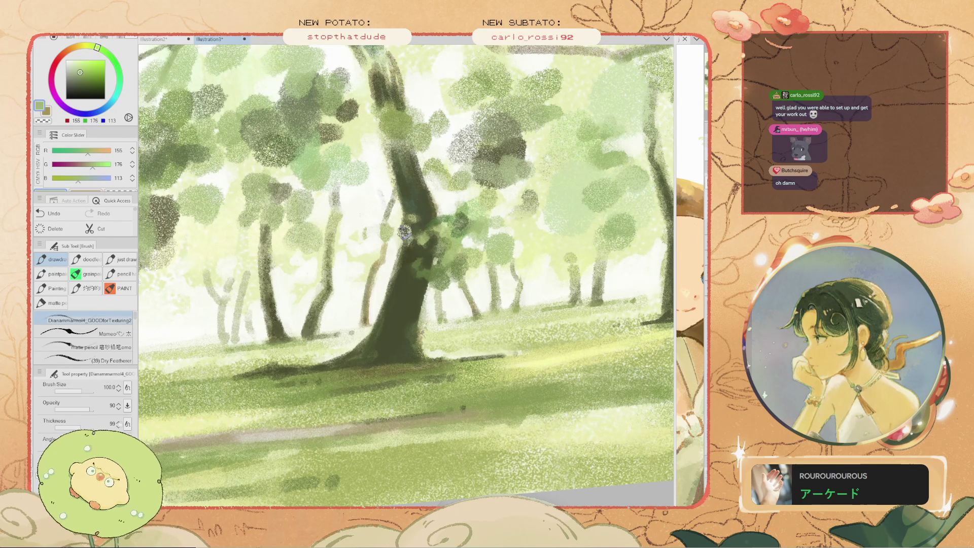
pyautogui.scroll(2, 406, 227)
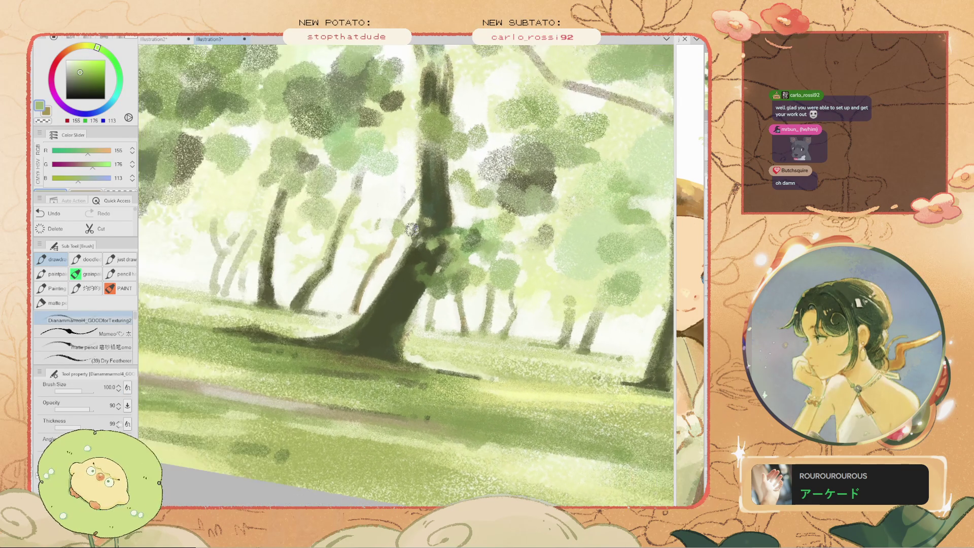
pyautogui.scroll(2, 378, 238)
pyautogui.moveTo(291, 237); pyautogui.dragTo(269, 274)
pyautogui.scroll(-2, 431, 345)
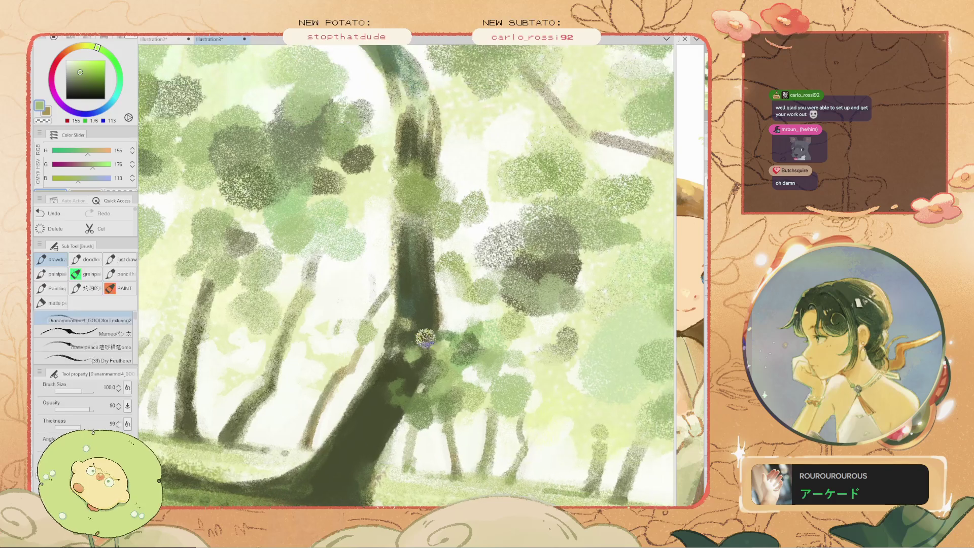
pyautogui.scroll(-3, 436, 345)
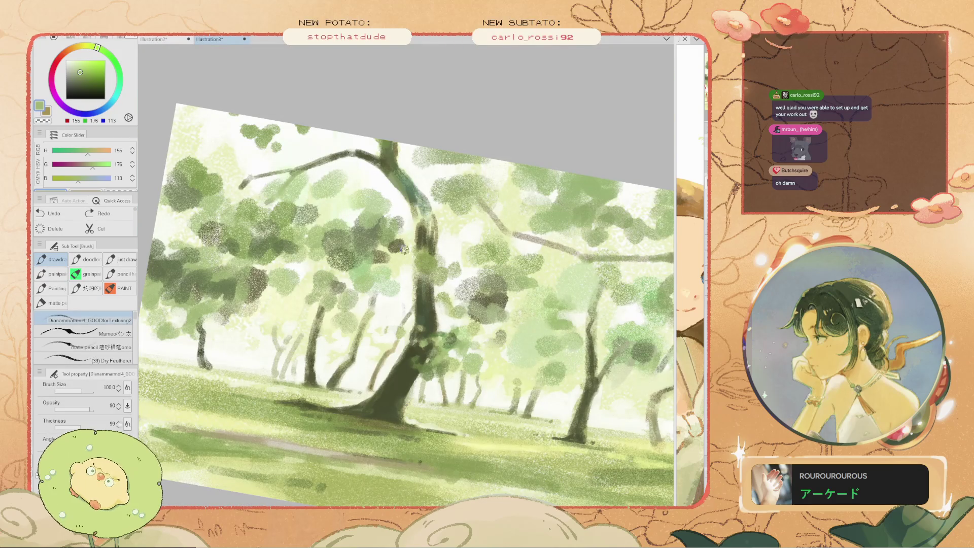
pyautogui.scroll(1, 403, 249)
pyautogui.keyDown('alt'); pyautogui.click(404, 248); pyautogui.keyUp('alt')
# Shrink the brush to 80 and undo a small stroke near the trunk
pyautogui.scroll(2, 500, 362)
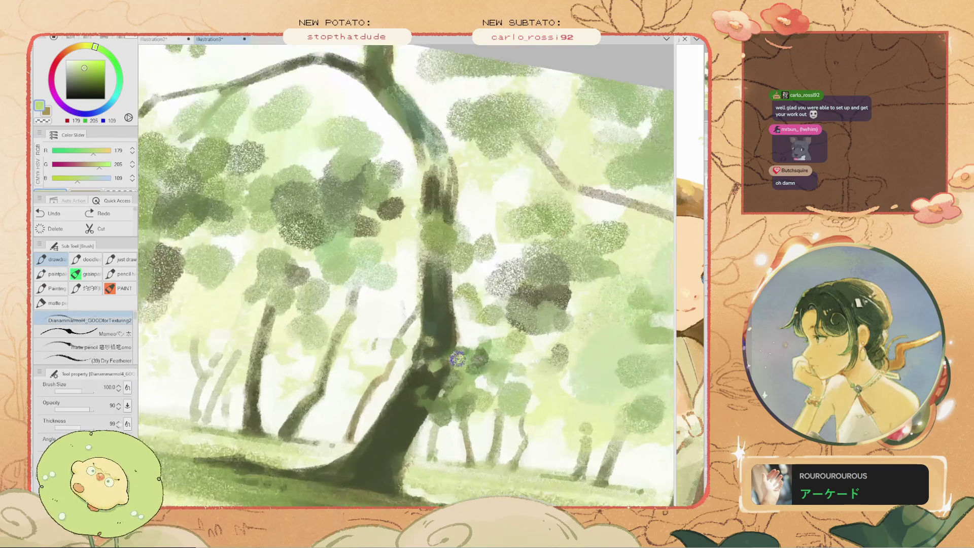
pyautogui.scroll(2, 482, 357)
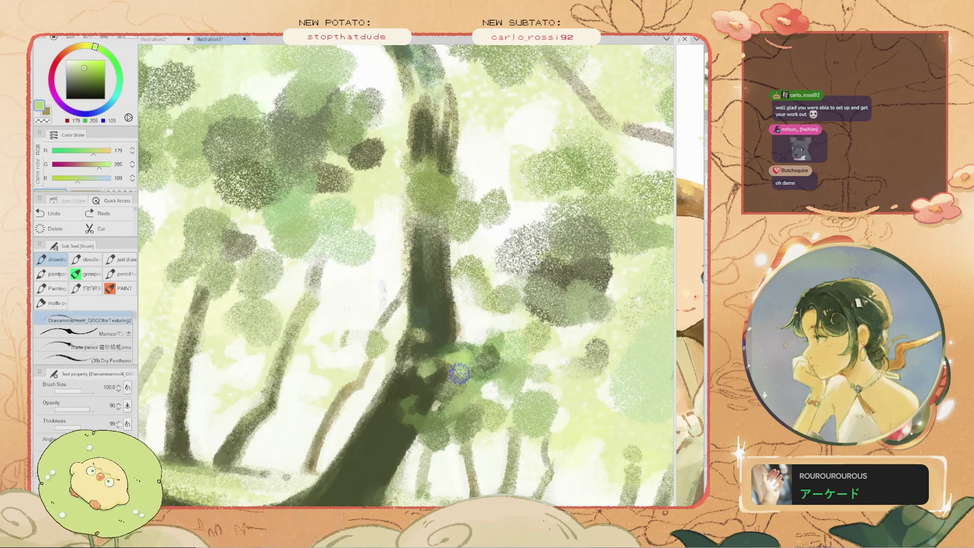
pyautogui.scroll(-3, 457, 357)
pyautogui.scroll(1, 416, 350)
pyautogui.scroll(2, 482, 355)
pyautogui.press('[')
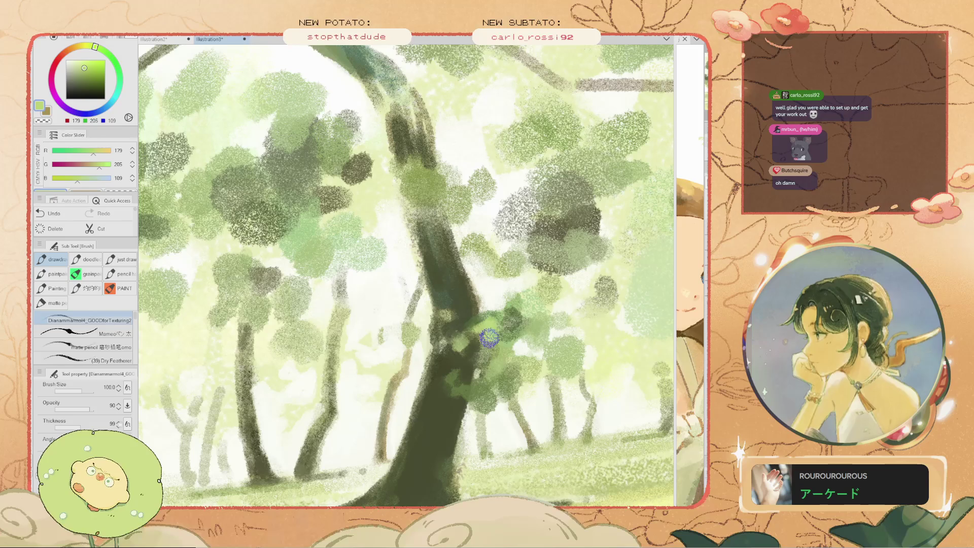
pyautogui.scroll(-2, 456, 330)
pyautogui.scroll(2, 455, 328)
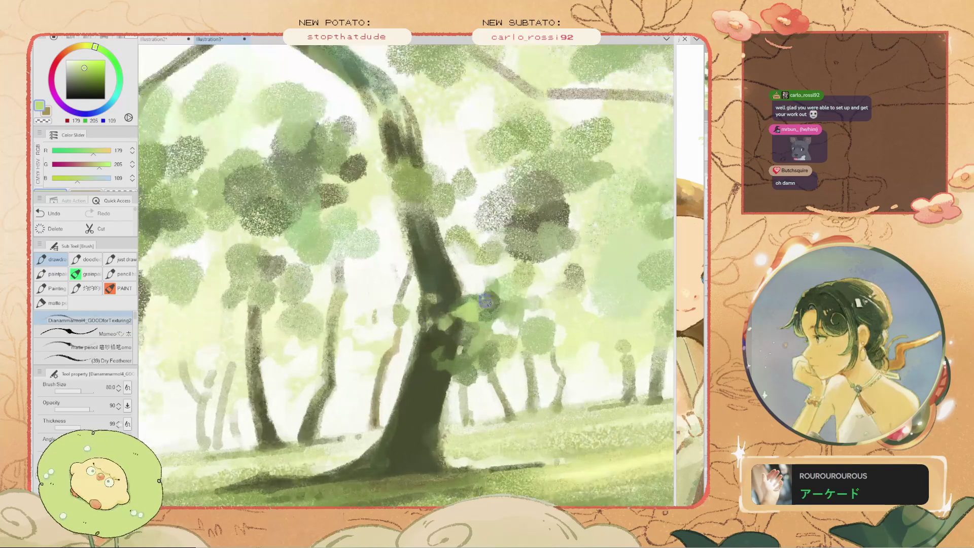
pyautogui.hotkey('ctrl', 'z')
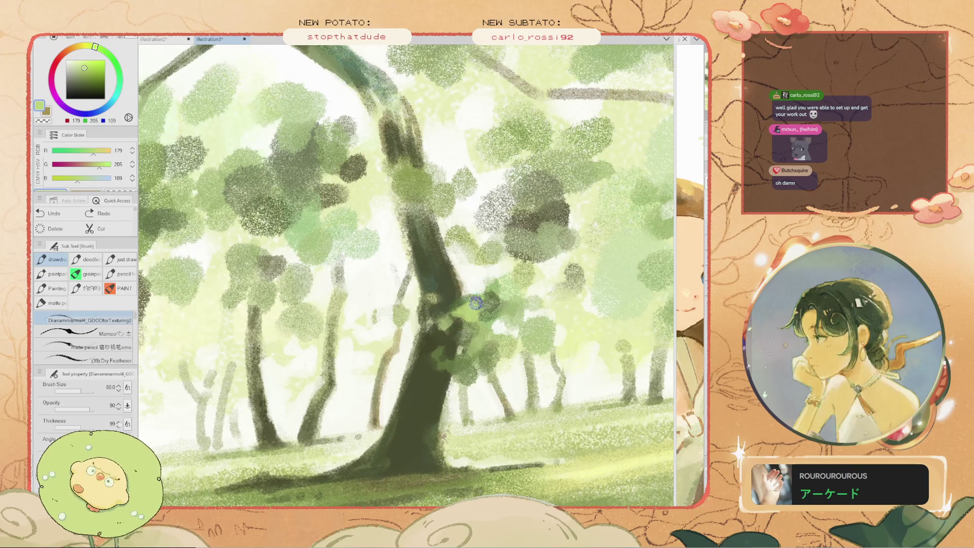
# Try and undo a light stroke near the trunk, then sample dark olive green (69, 72, 43)
pyautogui.scroll(-2, 507, 302)
pyautogui.scroll(2, 482, 304)
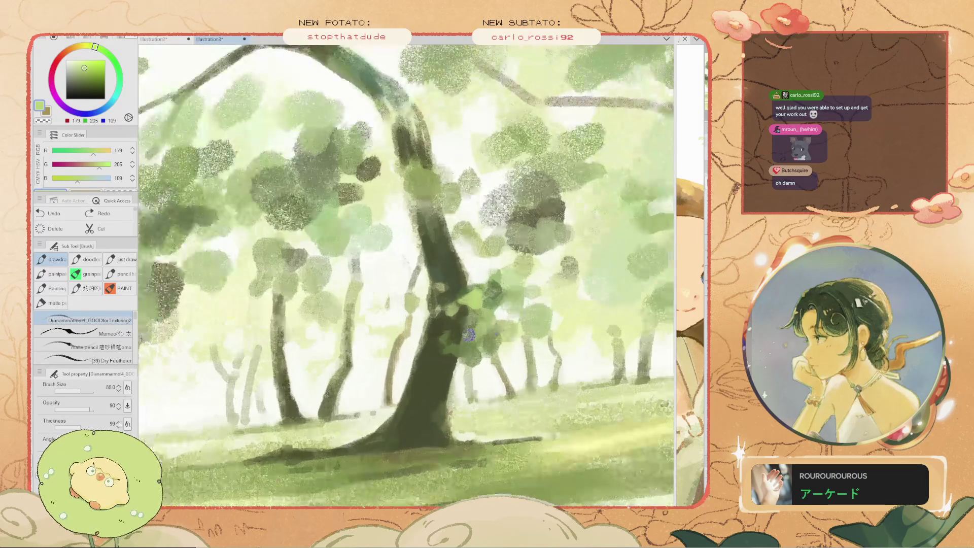
pyautogui.scroll(1, 446, 294)
pyautogui.moveTo(447, 294); pyautogui.dragTo(442, 306)
pyautogui.hotkey('ctrl', 'z')
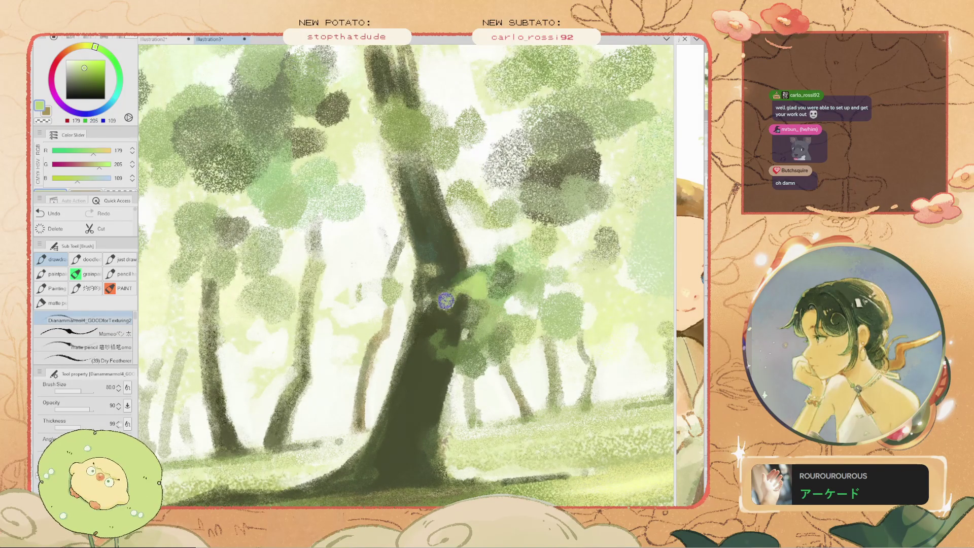
pyautogui.scroll(-2, 451, 323)
pyautogui.scroll(2, 434, 317)
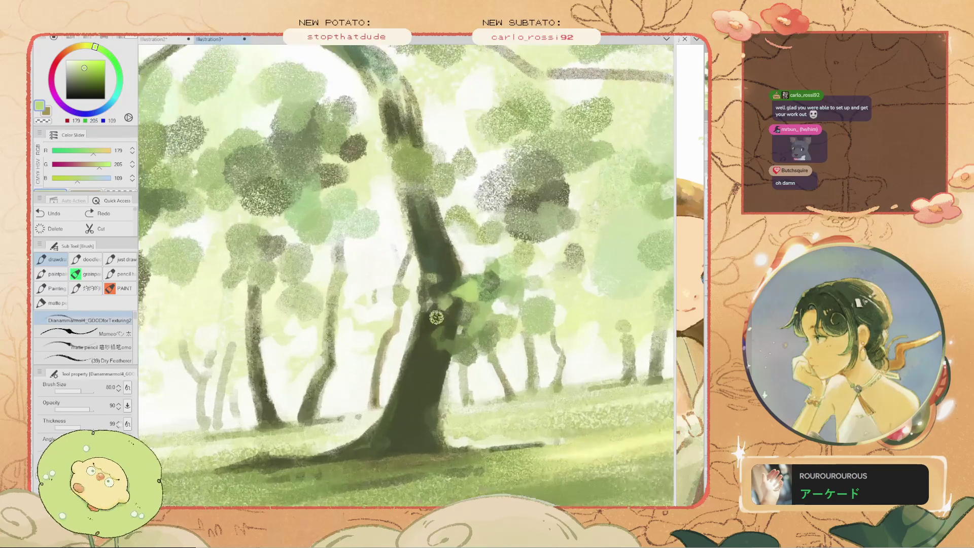
pyautogui.keyDown('alt'); pyautogui.click(431, 317); pyautogui.keyUp('alt')
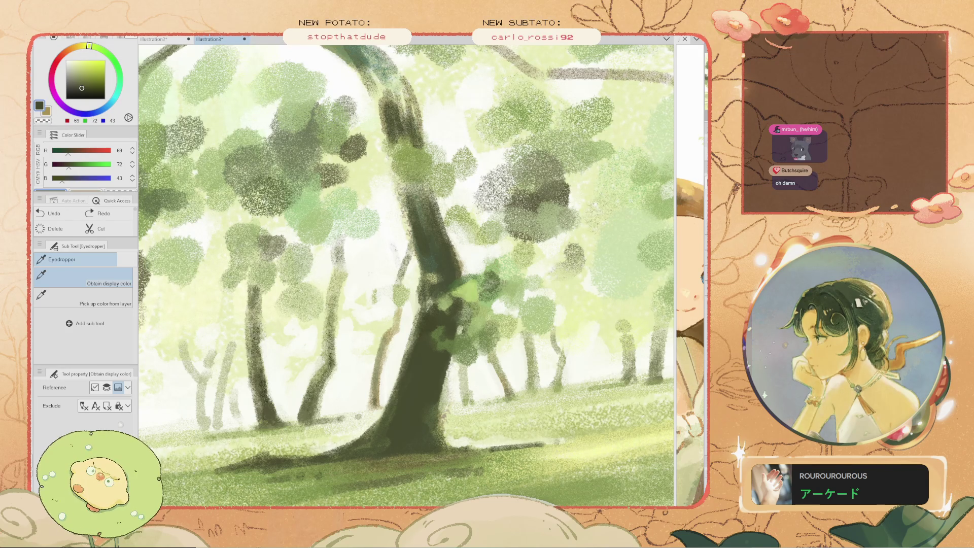
# Sample a lighter yellow-green with a slightly smaller brush and paint along the trunk's right edge
pyautogui.keyDown('alt'); pyautogui.click(435, 238); pyautogui.keyUp('alt')
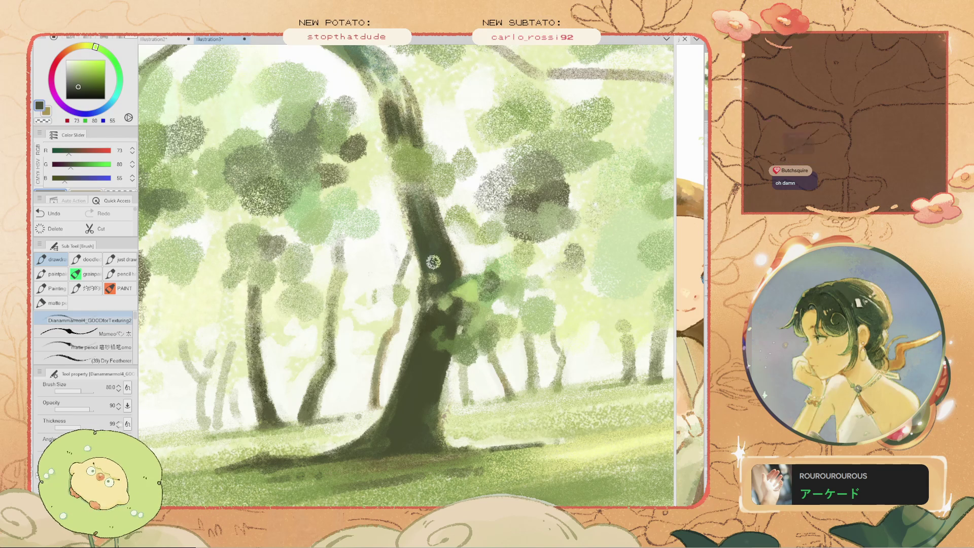
pyautogui.press('[')
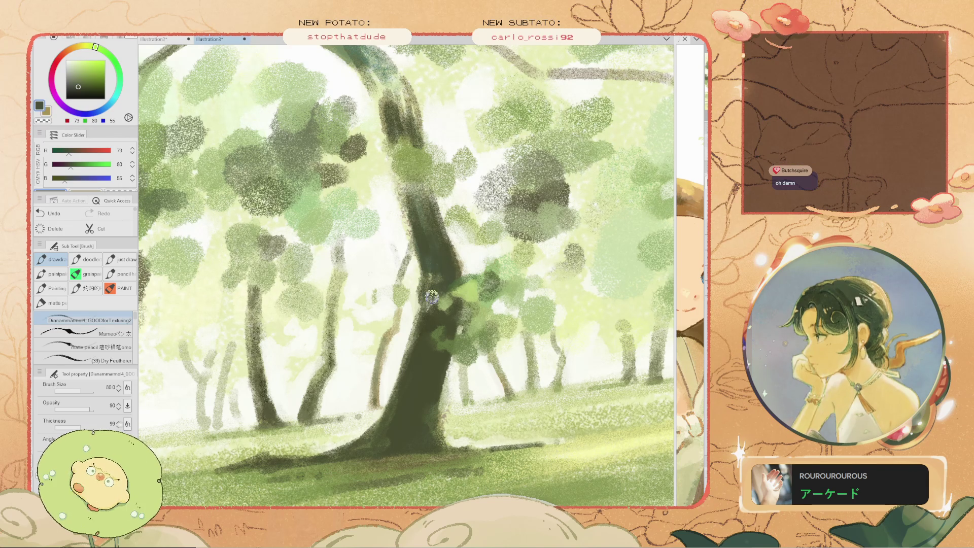
pyautogui.scroll(-2, 424, 297)
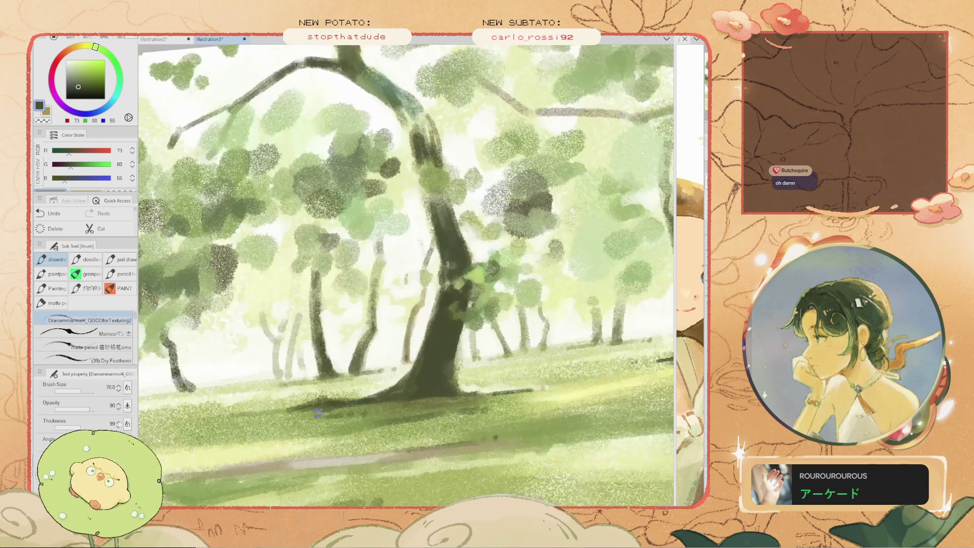
pyautogui.press('i')
pyautogui.click(340, 403)
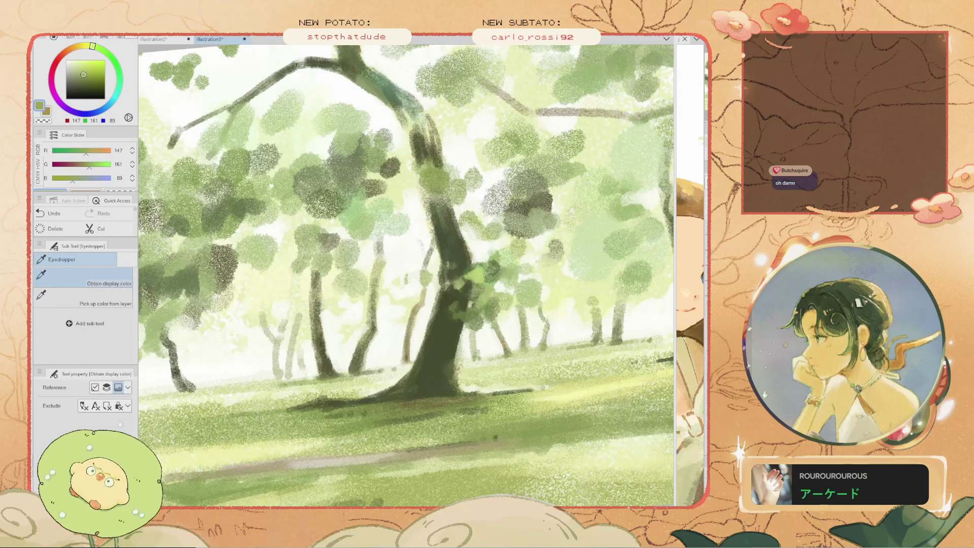
pyautogui.press('b')
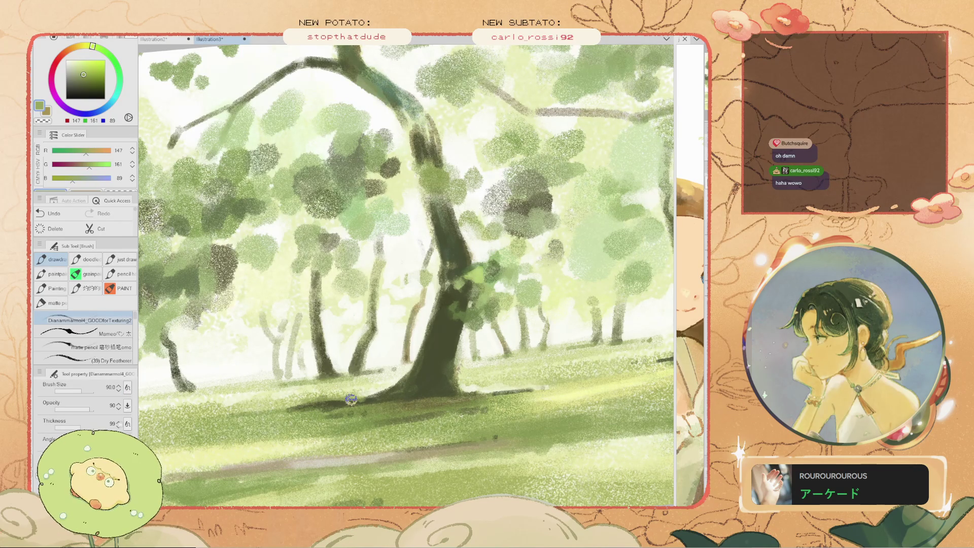
pyautogui.moveTo(473, 316); pyautogui.dragTo(450, 347)
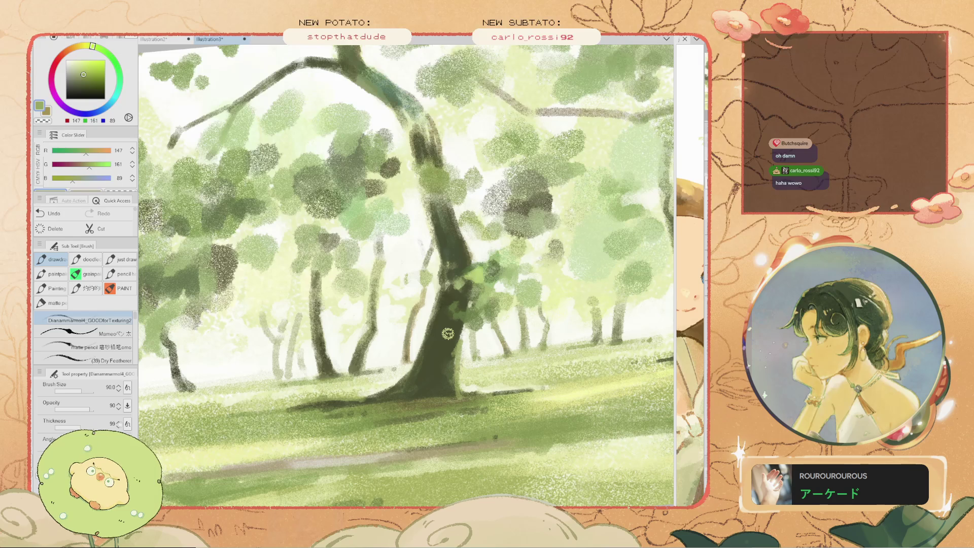
# Sample the sky's near-white (248, 249, 242), undo the stray stroke, and shrink the brush to 70
pyautogui.press('i')
pyautogui.click(507, 304)
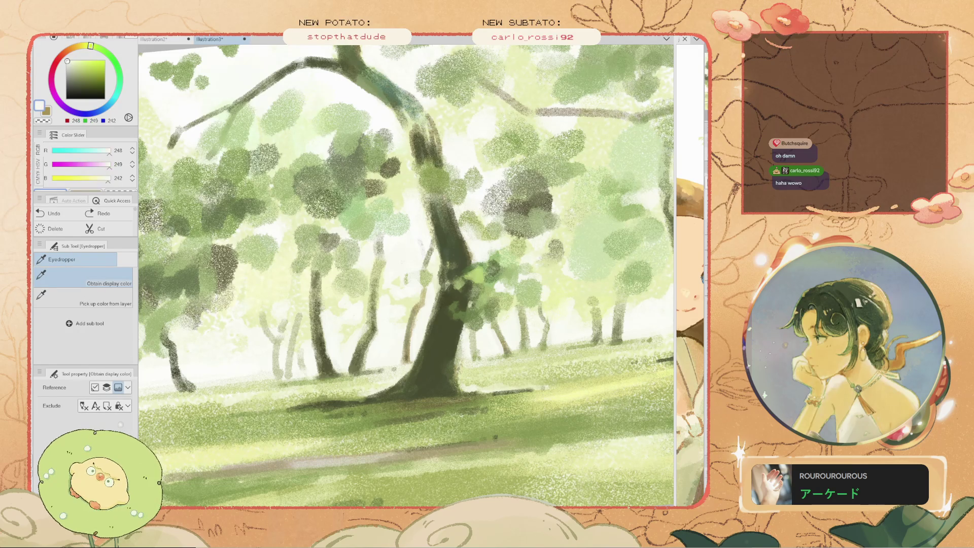
pyautogui.press('b')
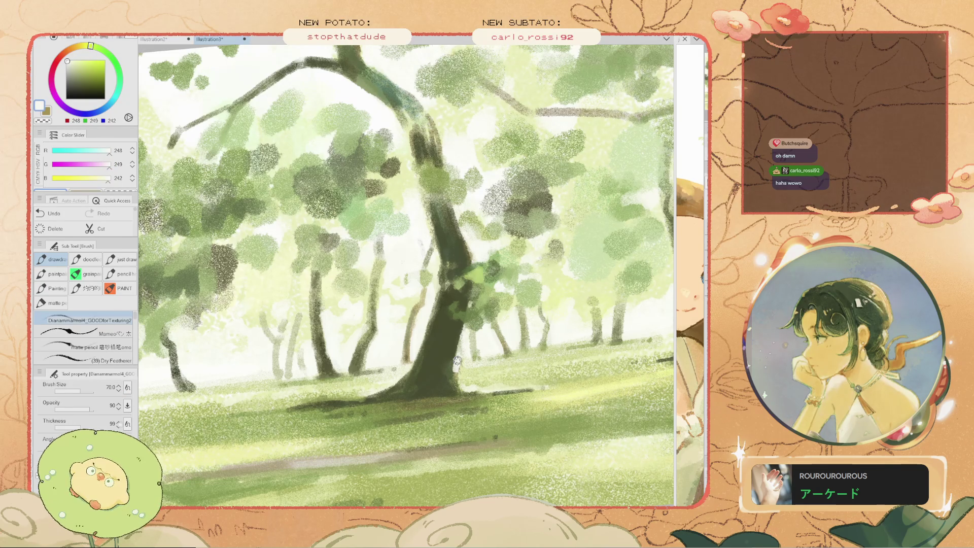
pyautogui.hotkey('ctrl', 'z')
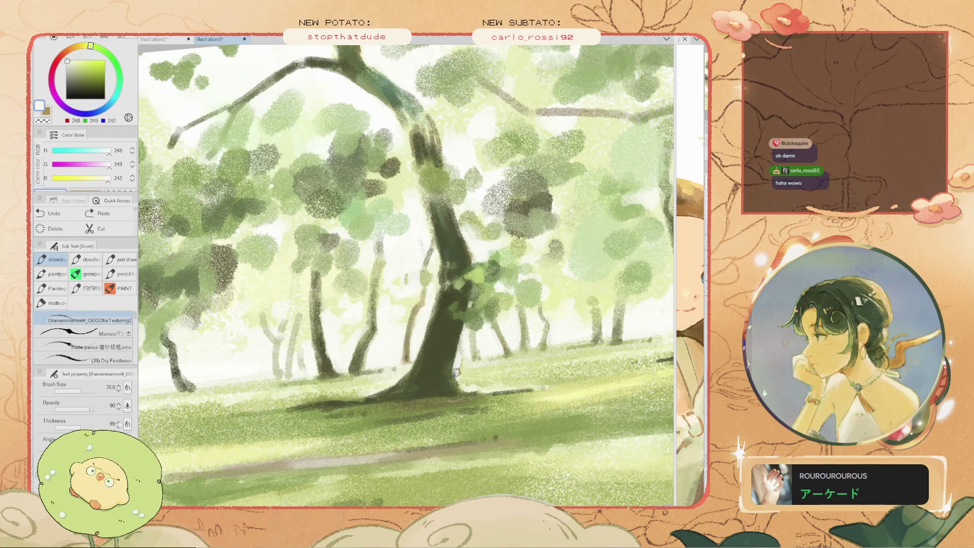
pyautogui.hotkey('ctrl', '0')
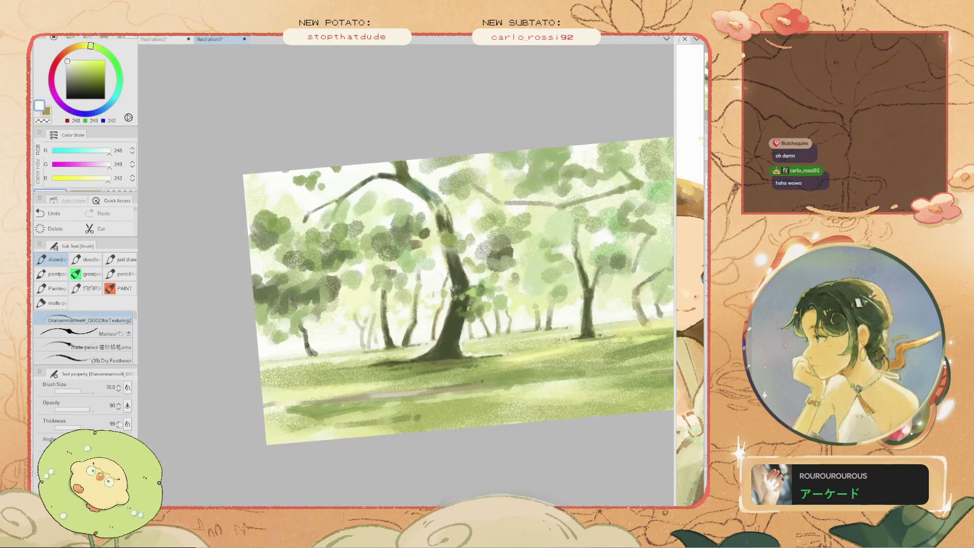
pyautogui.scroll(5, 466, 336)
pyautogui.scroll(3, 466, 336)
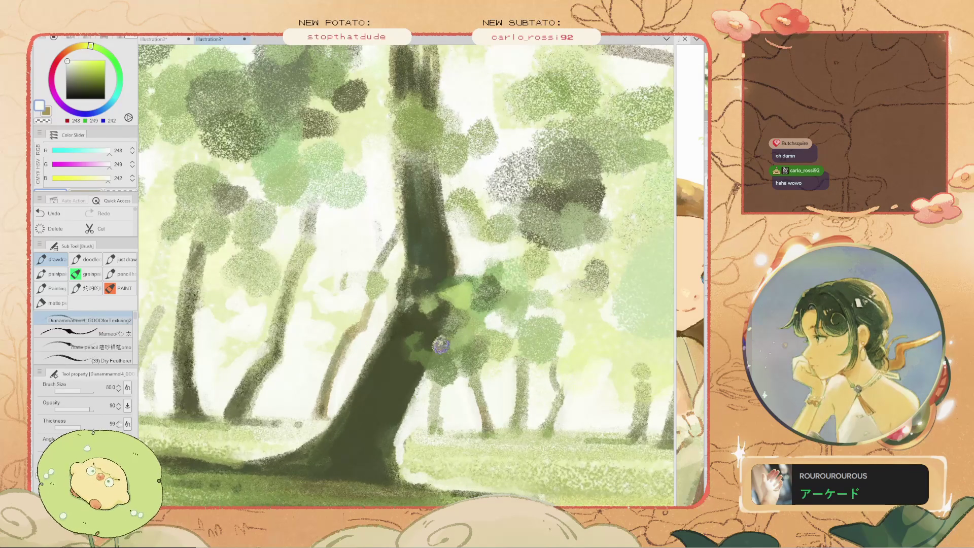
pyautogui.hotkey('ctrl', 'z')
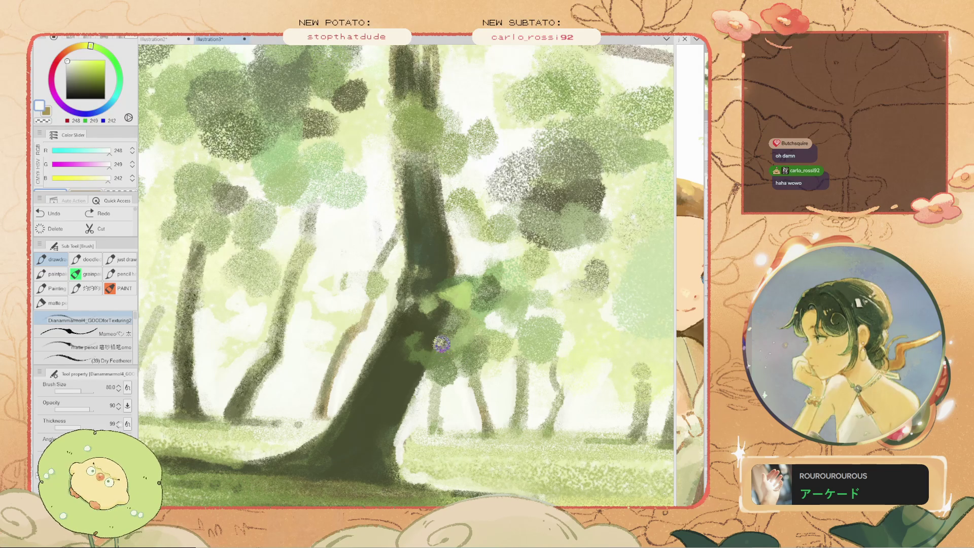
pyautogui.moveTo(439, 347); pyautogui.dragTo(448, 328)
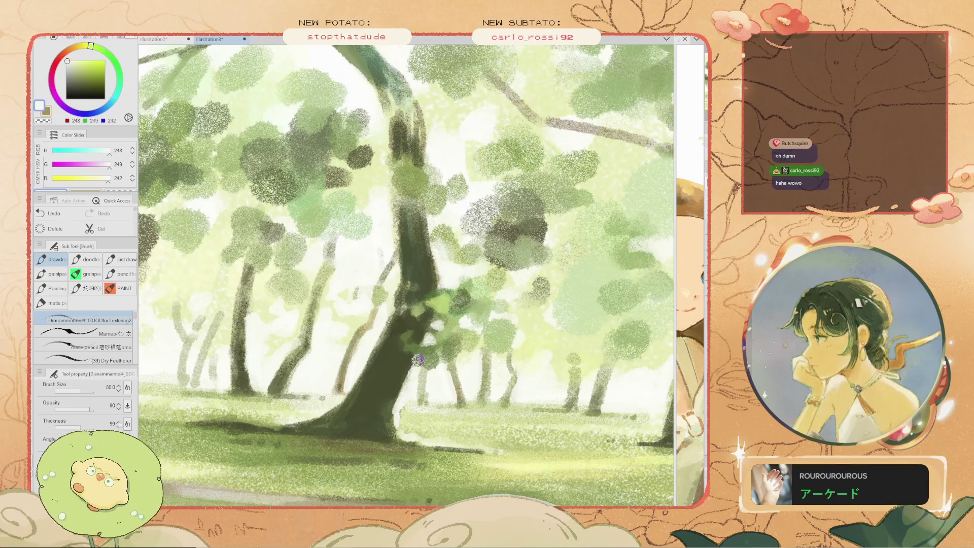
pyautogui.hotkey('ctrl', 'z')
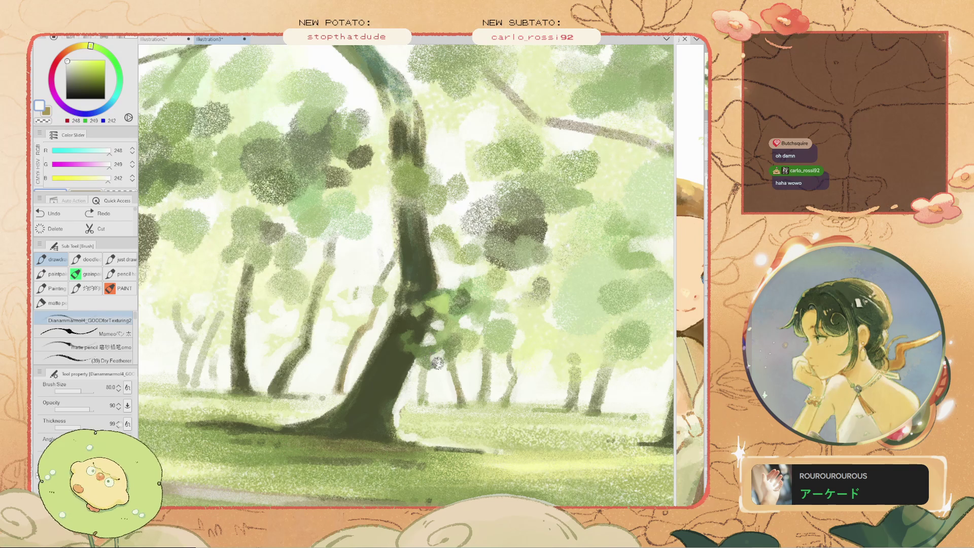
pyautogui.hotkey('ctrl', '0')
pyautogui.scroll(3, 372, 280)
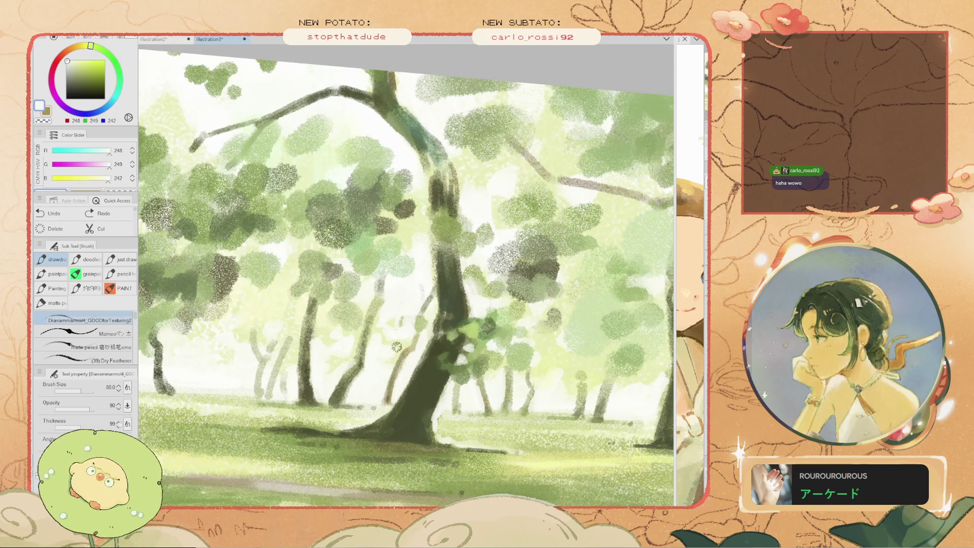
pyautogui.hotkey('ctrl', 'z')
pyautogui.hotkey('ctrl', 'y')
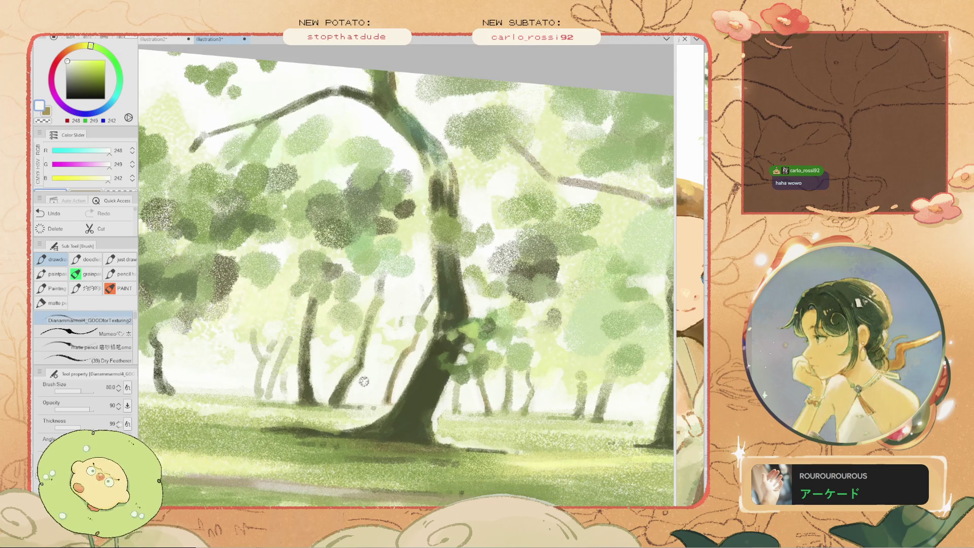
pyautogui.press(']')
pyautogui.press(']')
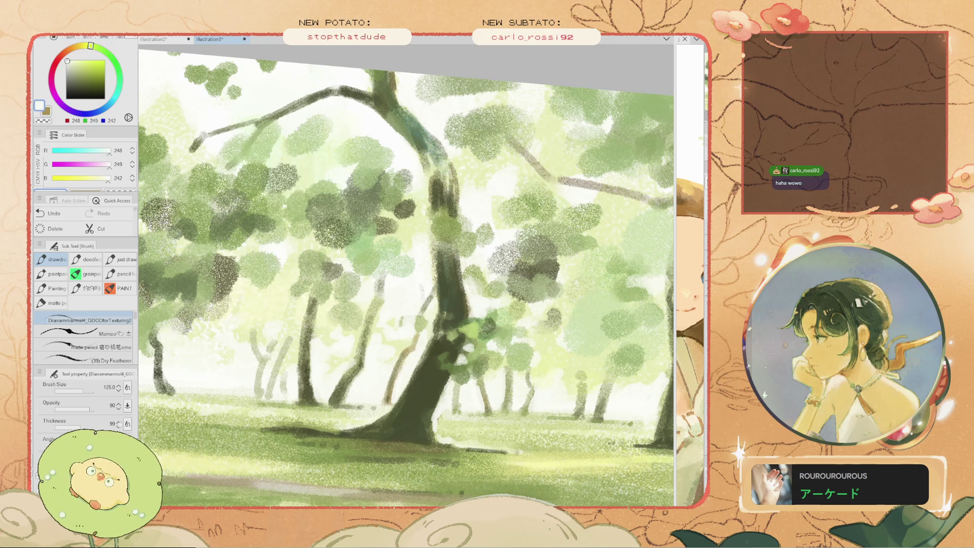
pyautogui.hotkey('ctrl', 'z')
pyautogui.hotkey('ctrl', 'y')
pyautogui.scroll(-5, 312, 350)
pyautogui.scroll(3, 355, 355)
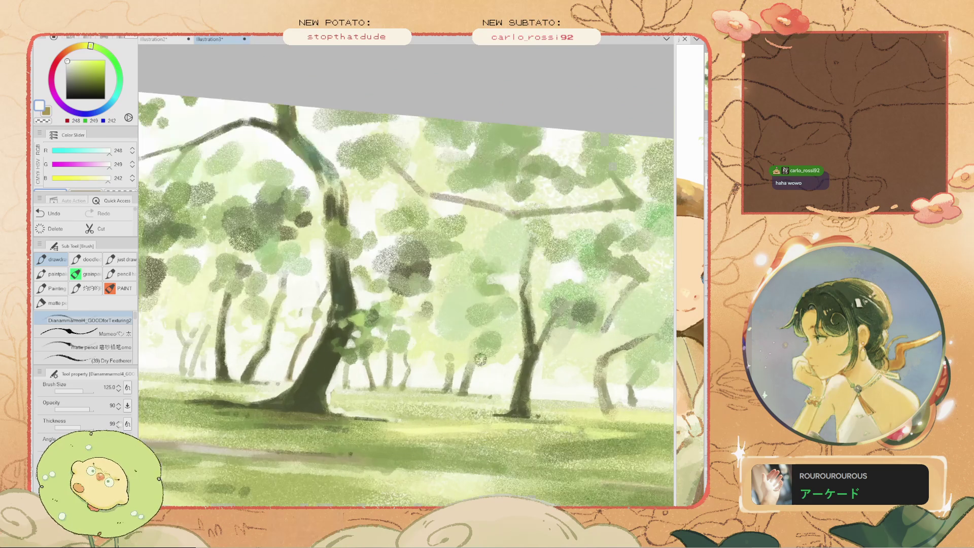
# Shrink the brush back to 80 and reset the canvas rotation to level
pyautogui.scroll(3, 449, 360)
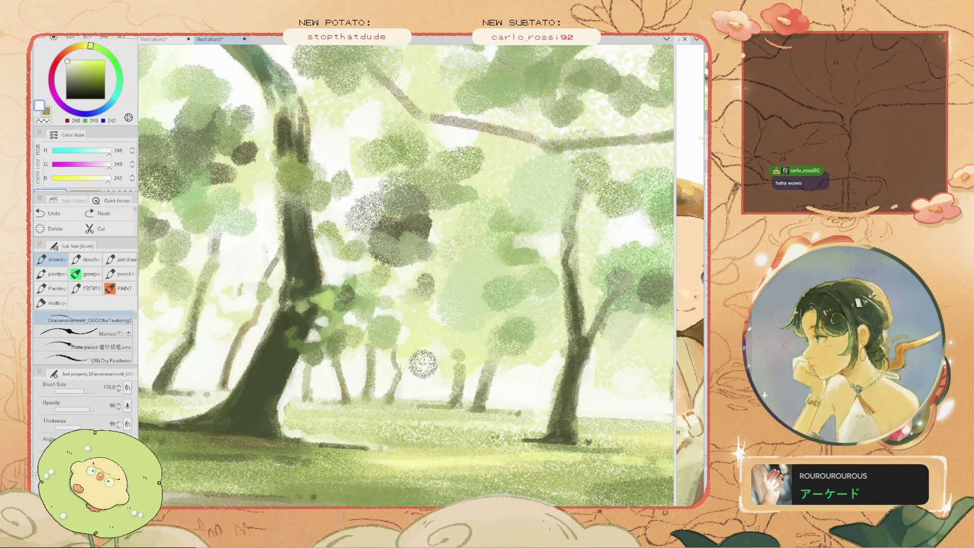
pyautogui.scroll(-2, 411, 350)
pyautogui.scroll(3, 414, 350)
pyautogui.press('[')
pyautogui.press('[')
pyautogui.press('[')
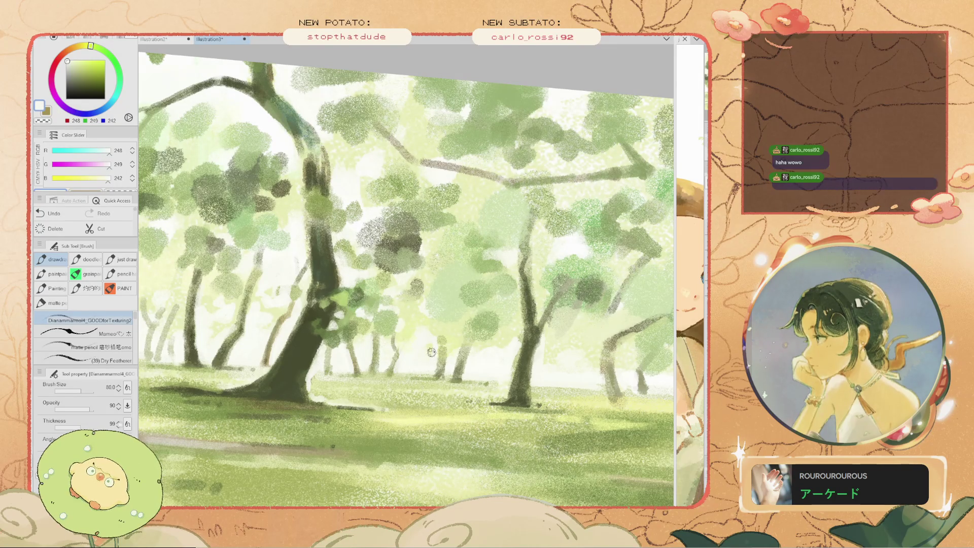
pyautogui.scroll(-3, 431, 365)
pyautogui.hotkey('ctrl', '0')
# Sample a deeper yellow-green (167, 175, 87) from the grass and enlarge the brush to 300
pyautogui.scroll(2, 351, 337)
pyautogui.scroll(1, 351, 337)
pyautogui.scroll(-1, 351, 336)
pyautogui.scroll(1, 351, 336)
pyautogui.press('i')
pyautogui.click(351, 336)
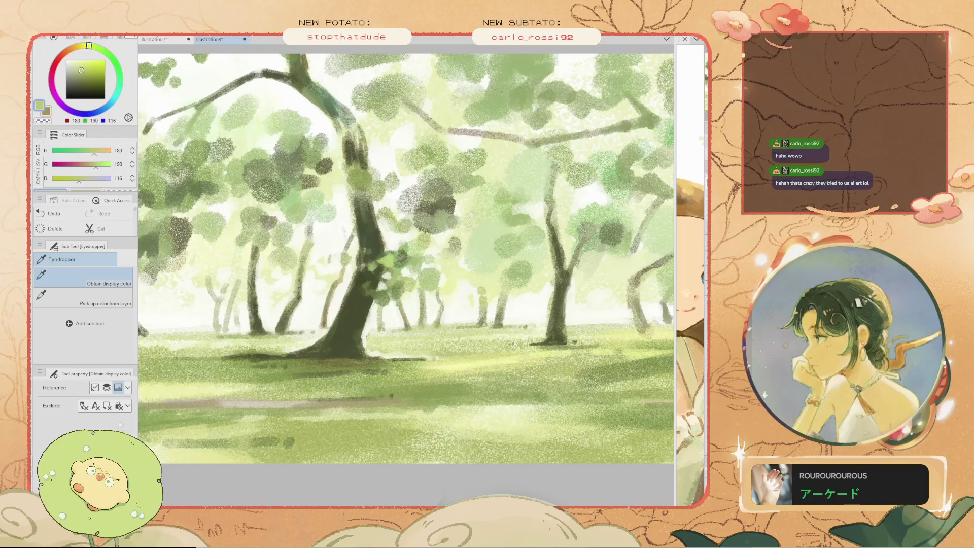
pyautogui.click(441, 341)
pyautogui.press('b')
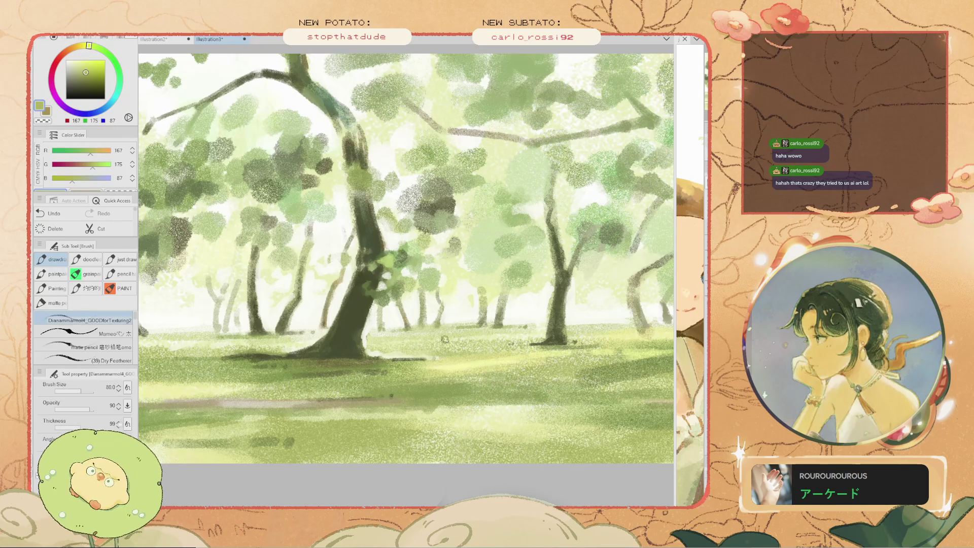
pyautogui.hotkey('ctrl', 'z')
pyautogui.moveTo(391, 342)
pyautogui.mouseDown()
pyautogui.moveTo(439, 350)
pyautogui.moveTo(363, 339)
pyautogui.mouseUp()
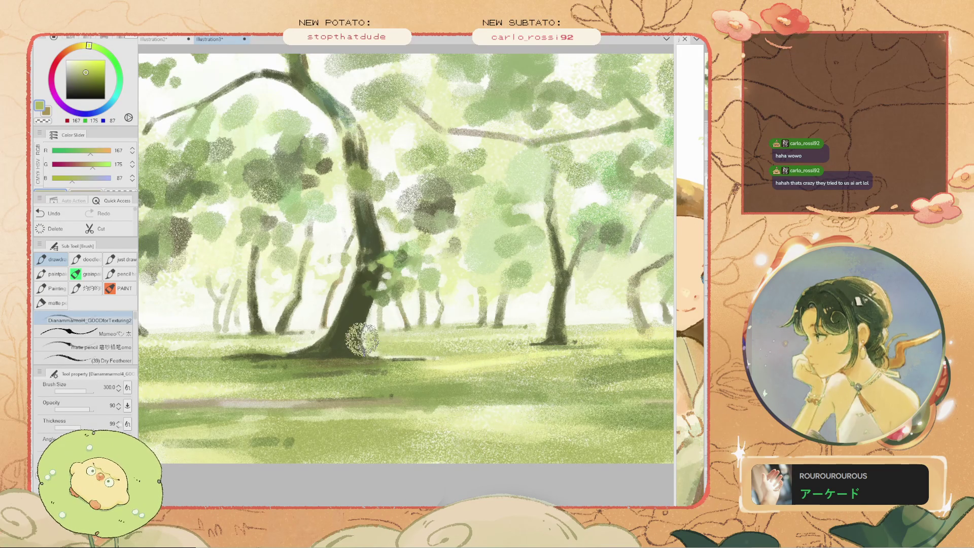
# Lay a soft wash over the grass near the tree bases, switching brush size between 125 and 300
pyautogui.scroll(-3, 350, 319)
pyautogui.scroll(2, 337, 301)
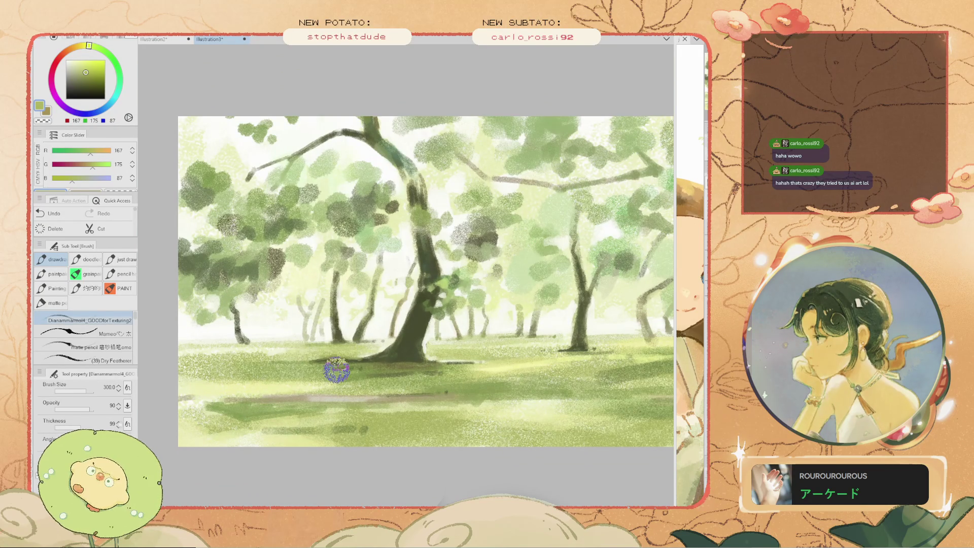
pyautogui.moveTo(301, 350); pyautogui.dragTo(297, 348)
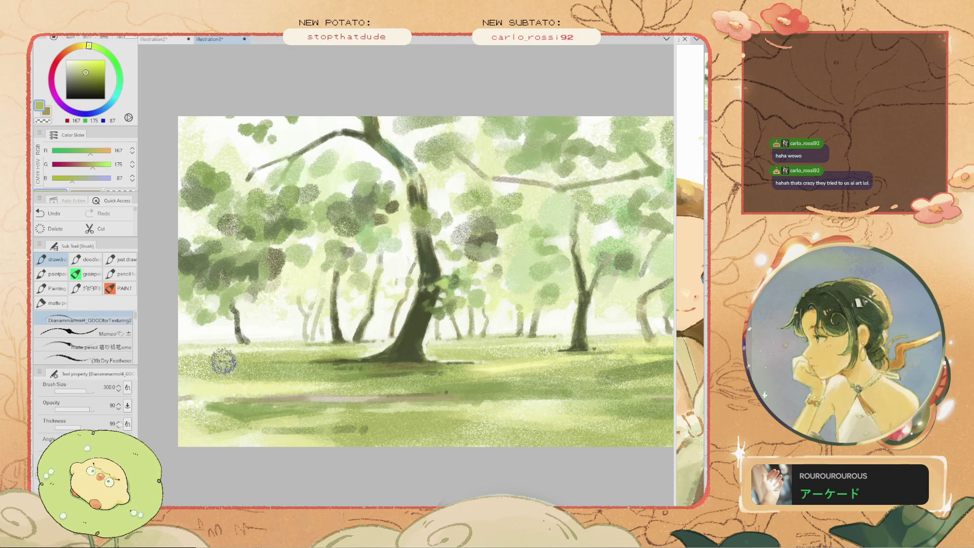
pyautogui.moveTo(257, 348); pyautogui.dragTo(194, 350)
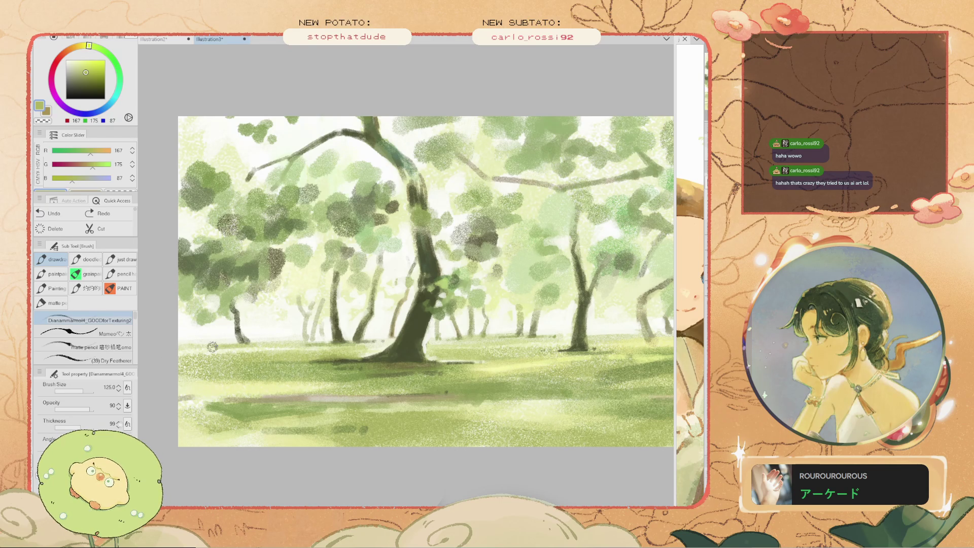
pyautogui.scroll(-2, 169, 348)
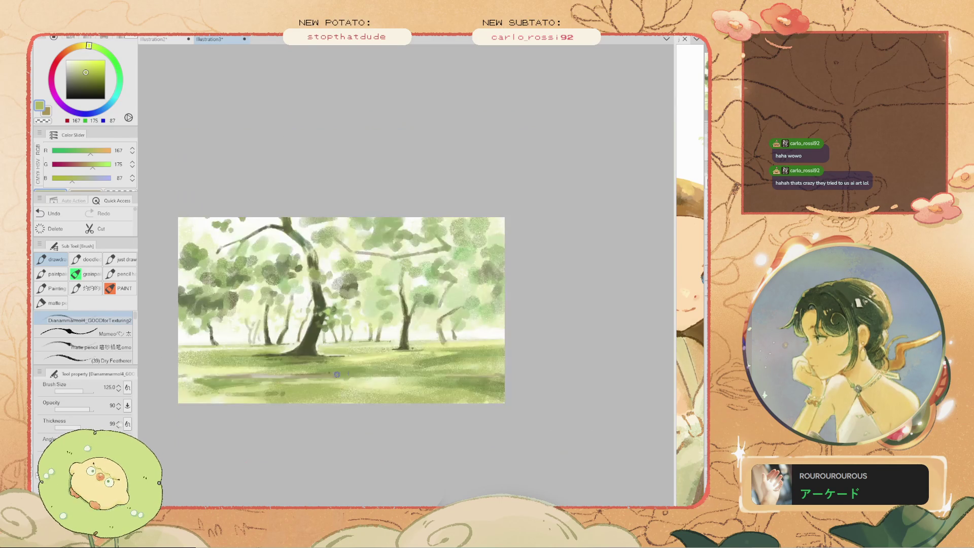
pyautogui.scroll(3, 358, 350)
pyautogui.scroll(-1, 358, 350)
pyautogui.moveTo(321, 374); pyautogui.dragTo(404, 341)
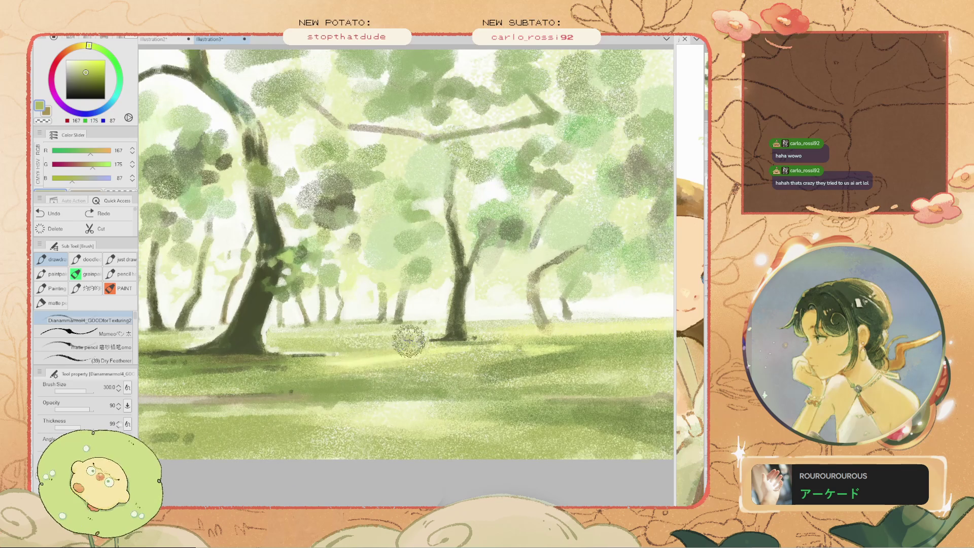
pyautogui.scroll(-1, 390, 334)
pyautogui.scroll(1, 389, 334)
# Try broad and short dark-green strokes on the grass at sizes 300 and 70, undoing both
pyautogui.keyDown('alt'); pyautogui.click(476, 369); pyautogui.keyUp('alt')
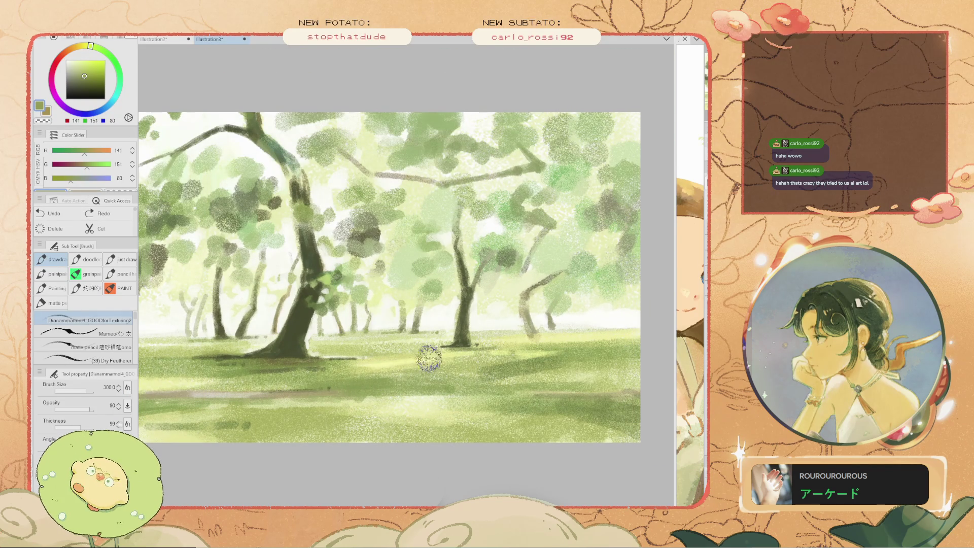
pyautogui.moveTo(414, 347); pyautogui.dragTo(384, 354)
pyautogui.scroll(-2, 383, 354)
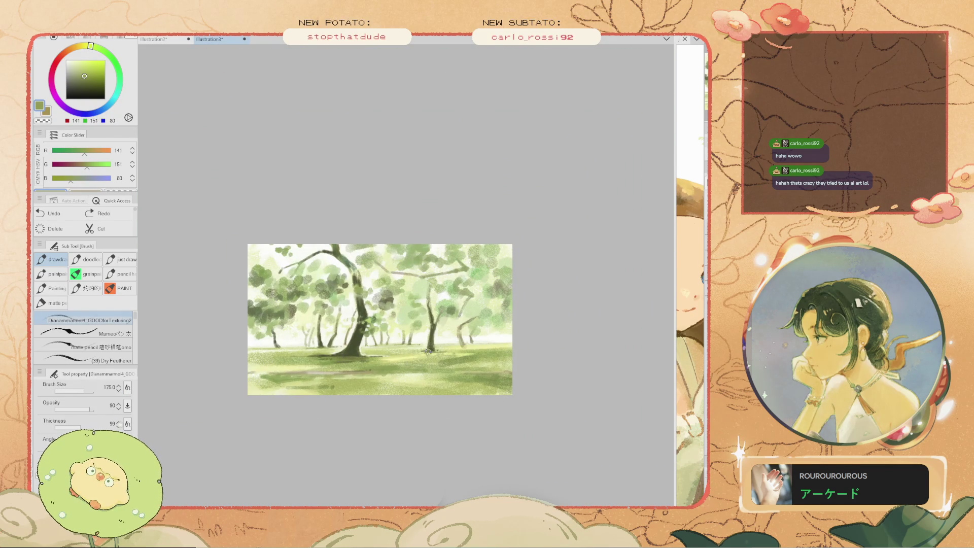
pyautogui.scroll(1, 412, 353)
pyautogui.scroll(1, 421, 366)
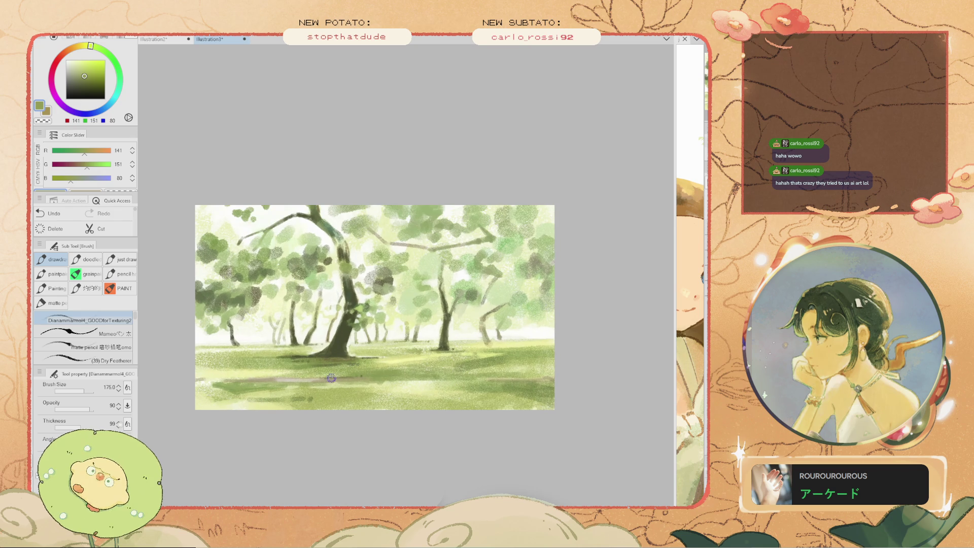
pyautogui.hotkey('ctrl', 'z')
pyautogui.scroll(2, 331, 380)
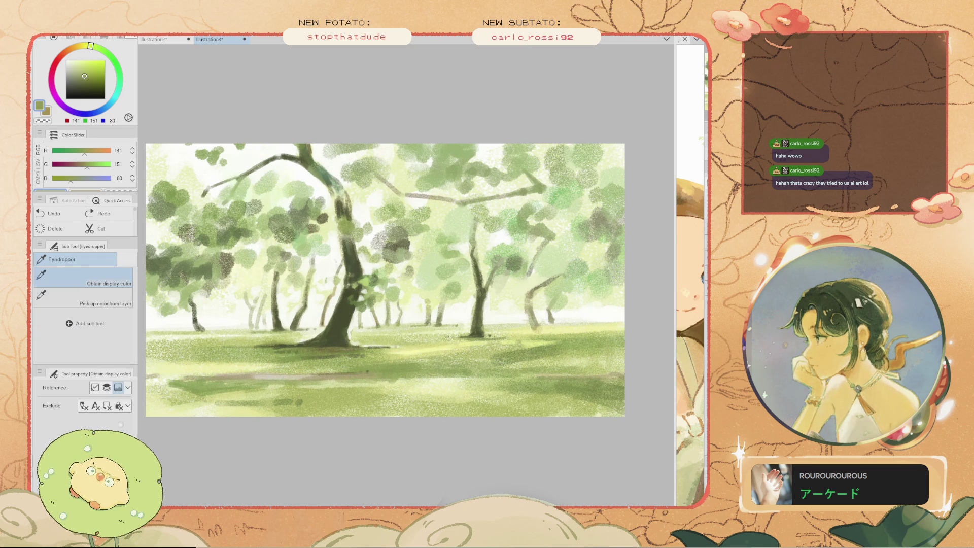
pyautogui.keyDown('alt'); pyautogui.click(444, 345); pyautogui.keyUp('alt')
pyautogui.press('[')
pyautogui.press('[')
pyautogui.press('[')
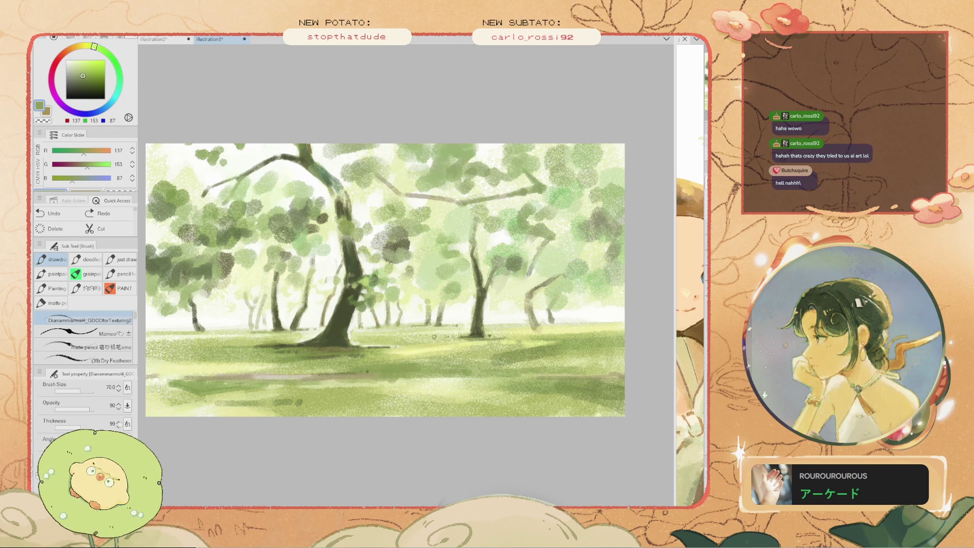
pyautogui.moveTo(415, 338); pyautogui.dragTo(391, 336)
pyautogui.hotkey('ctrl', 'z')
# Sample the sky's near-white cream (252, 253, 247) and brush soft pale light across the trees
pyautogui.scroll(2, 398, 340)
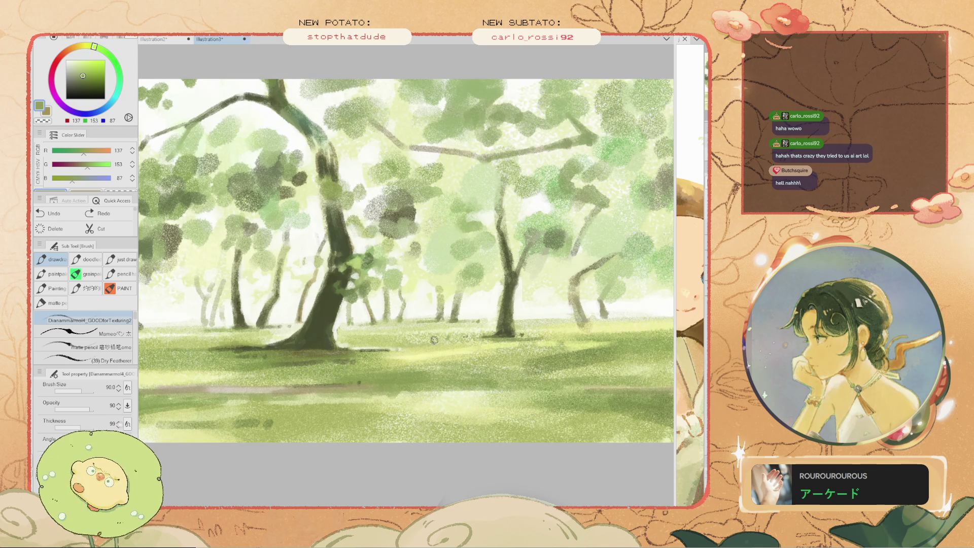
pyautogui.press('i')
pyautogui.click(398, 339)
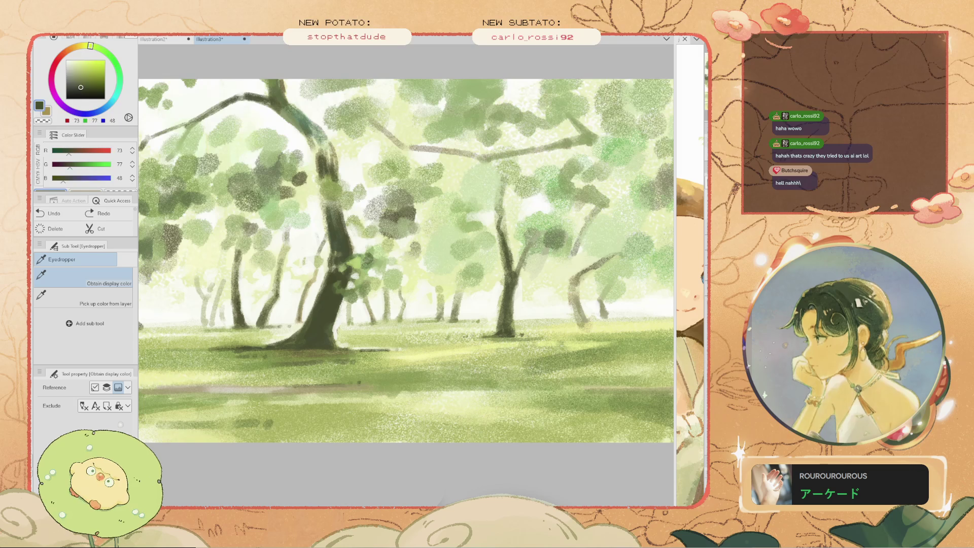
pyautogui.click(324, 261)
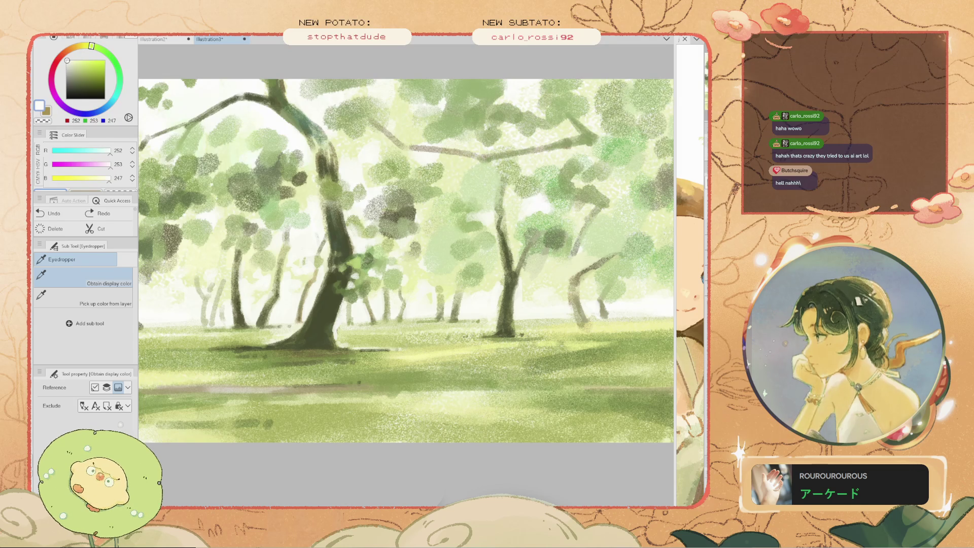
pyautogui.press('b')
pyautogui.moveTo(325, 261)
pyautogui.mouseDown()
pyautogui.moveTo(351, 300)
pyautogui.moveTo(359, 295)
pyautogui.mouseUp()
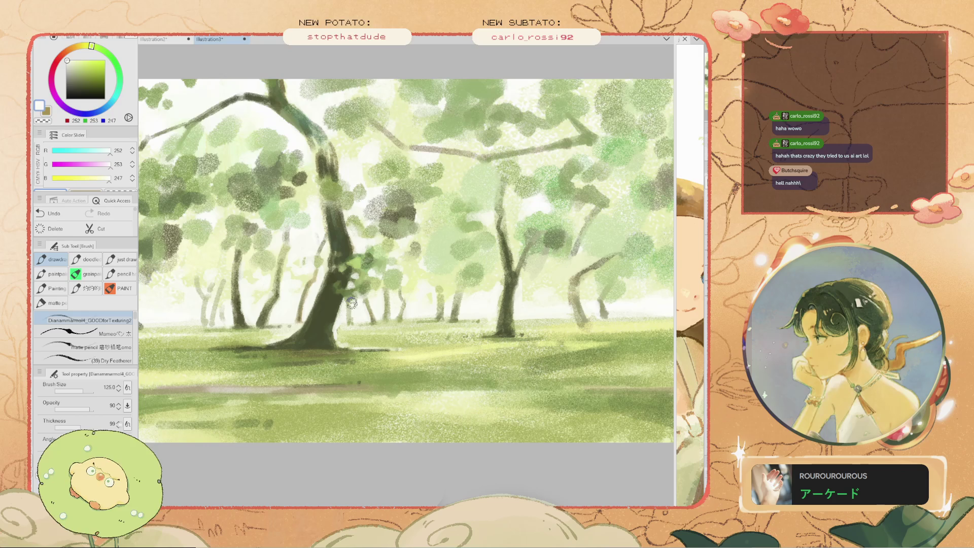
# Sample dark green from the tree trunk, undo the last stroke, and shrink the brush to 70
pyautogui.scroll(-2, 267, 259)
pyautogui.scroll(2, 304, 268)
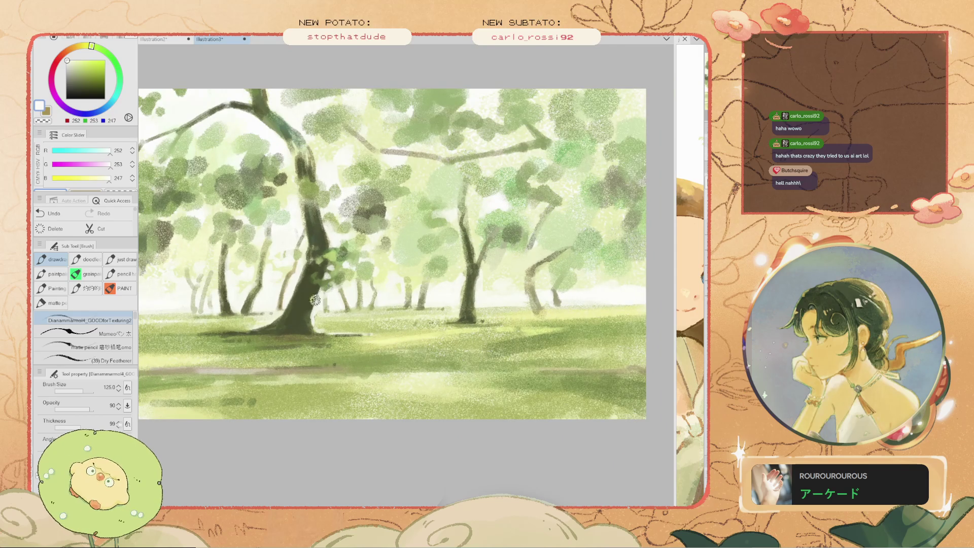
pyautogui.press('i')
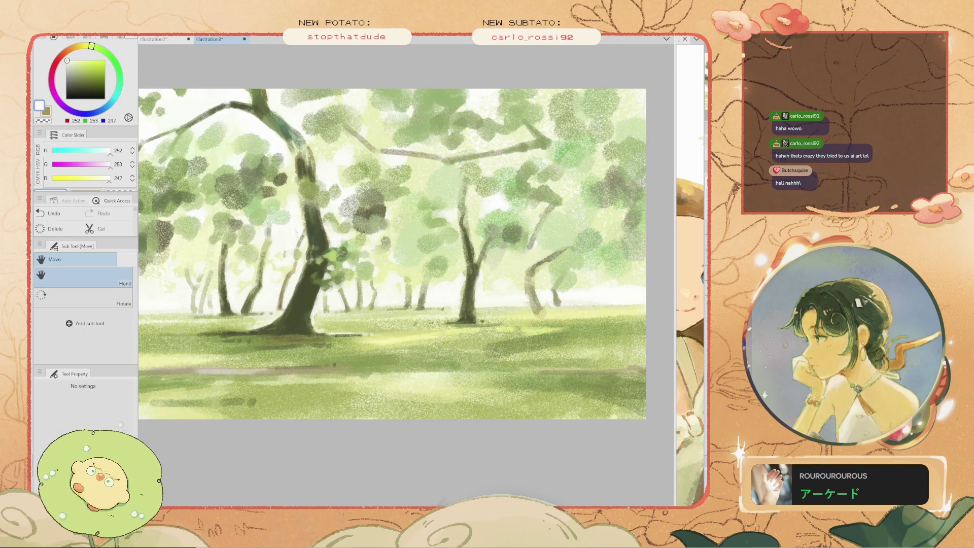
pyautogui.scroll(2, 235, 275)
pyautogui.click(363, 288)
pyautogui.press('b')
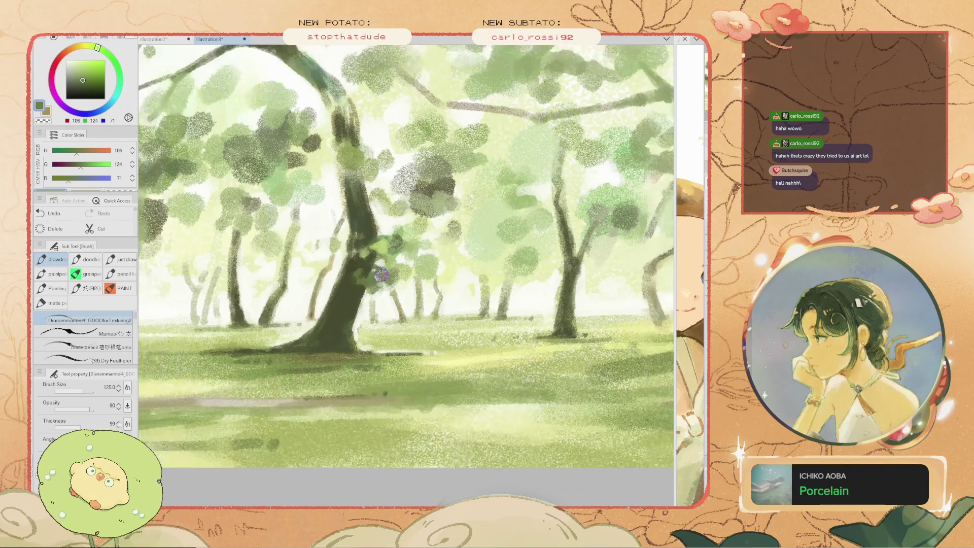
pyautogui.hotkey('ctrl', 'z')
pyautogui.press('[')
pyautogui.press('[')
pyautogui.press('[')
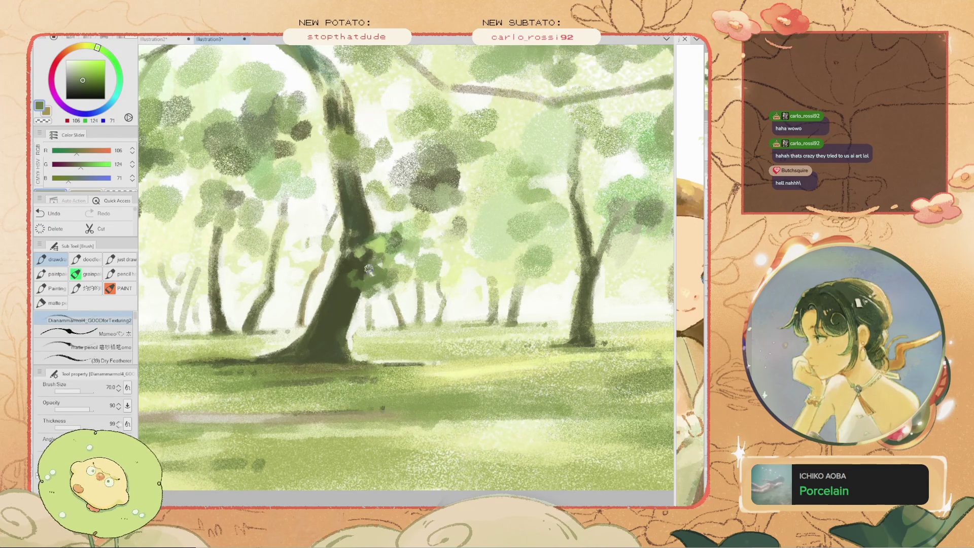
# Undo the previous stroke, enlarge the brush to 150, and dab green foliage onto the trunk
pyautogui.scroll(-3, 374, 259)
pyautogui.hotkey('ctrl', 'z')
pyautogui.press(']')
pyautogui.press(']')
pyautogui.press(']')
pyautogui.moveTo(385, 262); pyautogui.dragTo(378, 266)
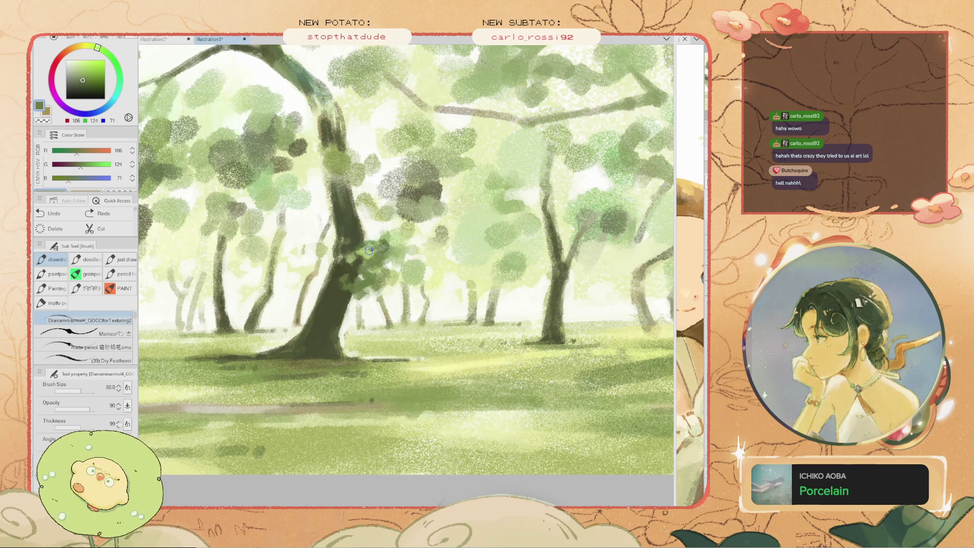
pyautogui.scroll(-5, 376, 256)
pyautogui.scroll(4, 373, 269)
pyautogui.scroll(2, 369, 281)
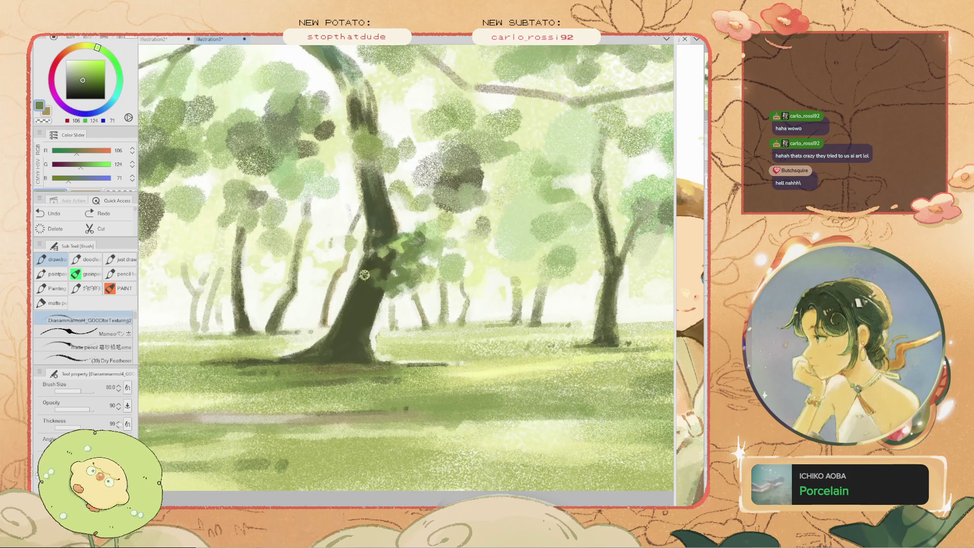
# Sample the darker trunk green and darken the trunk's left edge
pyautogui.keyDown('alt'); pyautogui.click(361, 276); pyautogui.keyUp('alt')
pyautogui.scroll(1, 371, 280)
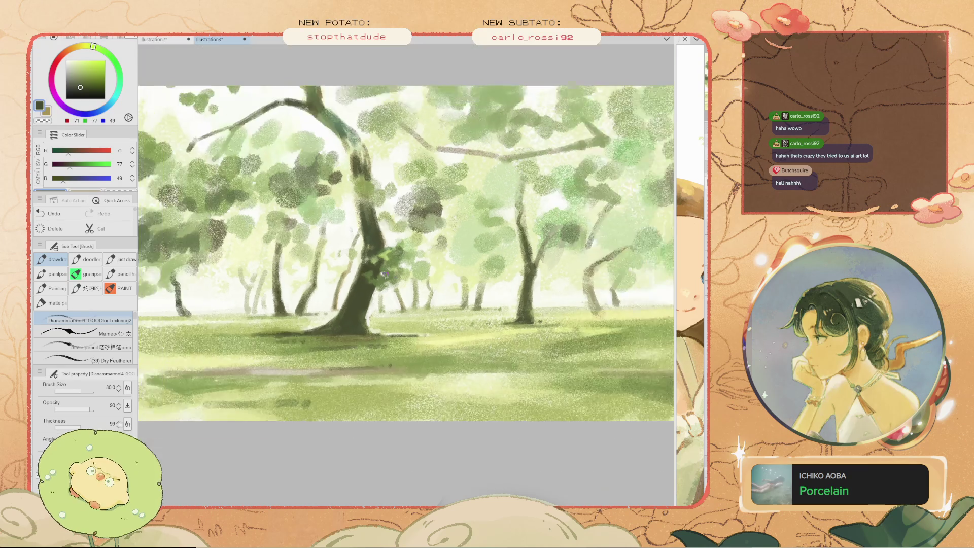
pyautogui.scroll(1, 399, 268)
pyautogui.scroll(1, 354, 265)
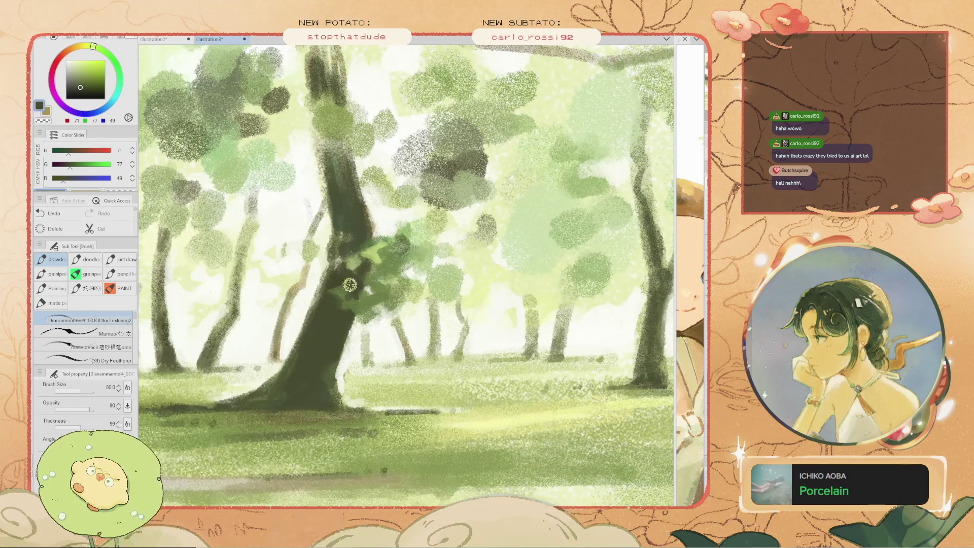
pyautogui.moveTo(337, 281); pyautogui.dragTo(323, 291)
pyautogui.scroll(-1, 323, 291)
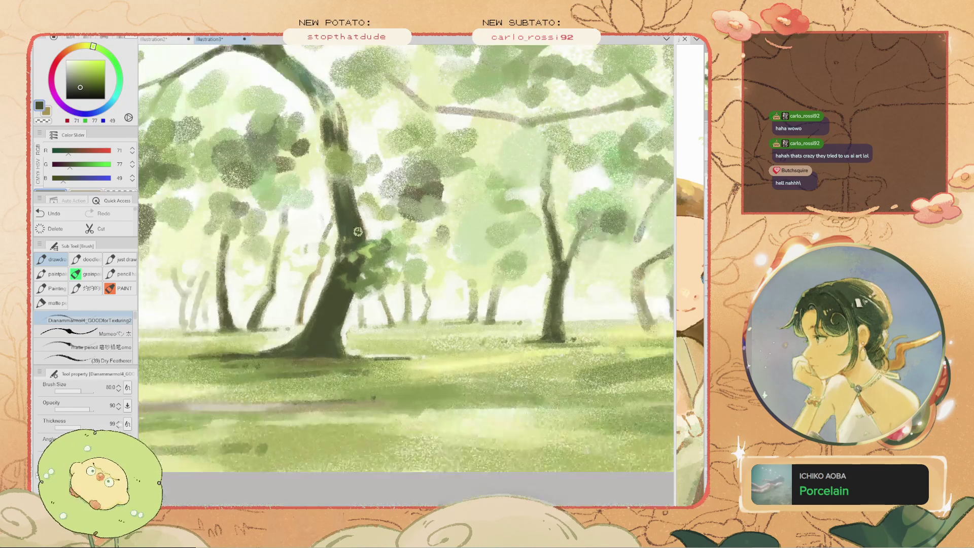
pyautogui.scroll(1, 323, 292)
# Re-sample the dark trunk green, paint shading along the trunk, then pick a lighter foliage green
pyautogui.keyDown('alt'); pyautogui.click(324, 289); pyautogui.keyUp('alt')
pyautogui.keyDown('alt'); pyautogui.click(358, 305); pyautogui.keyUp('alt')
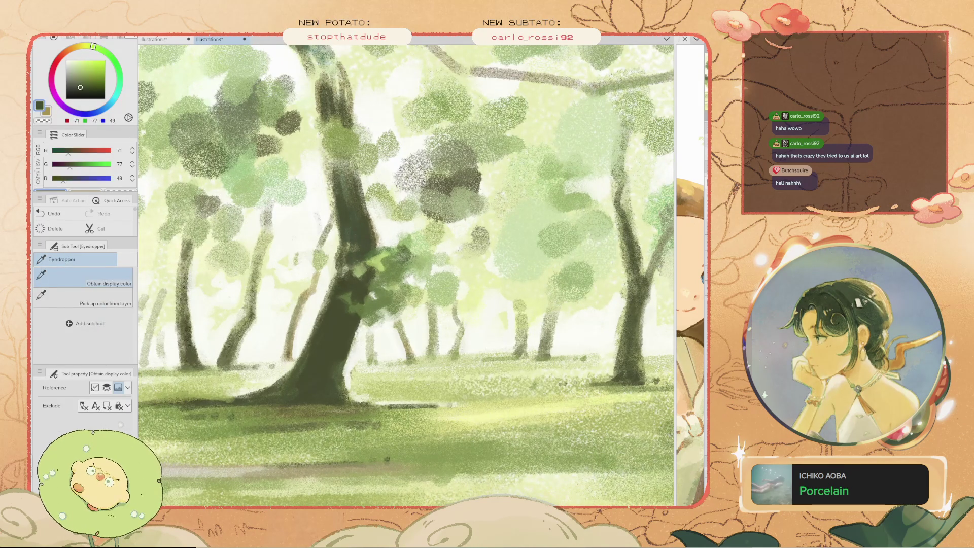
pyautogui.moveTo(355, 299); pyautogui.dragTo(362, 308)
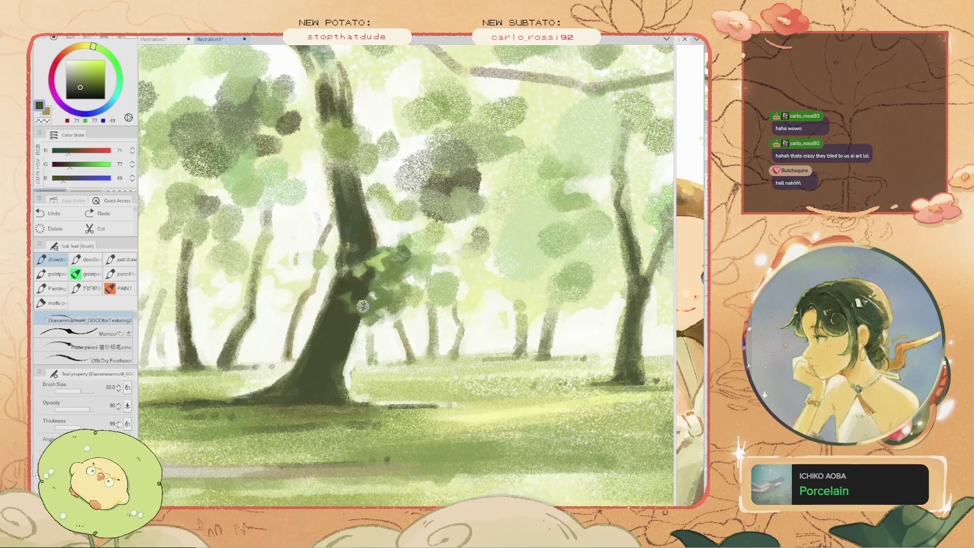
pyautogui.scroll(-2, 330, 335)
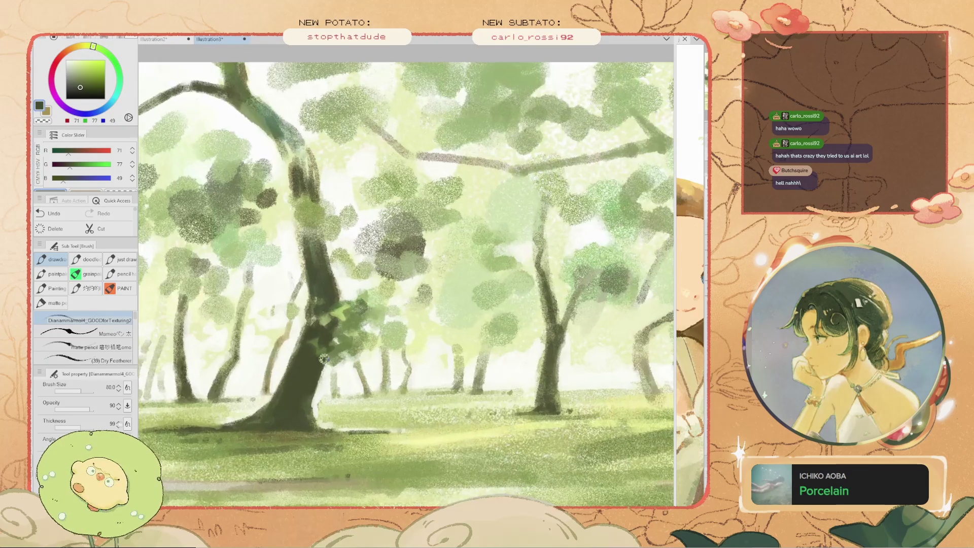
pyautogui.keyDown('alt'); pyautogui.click(309, 363); pyautogui.keyUp('alt')
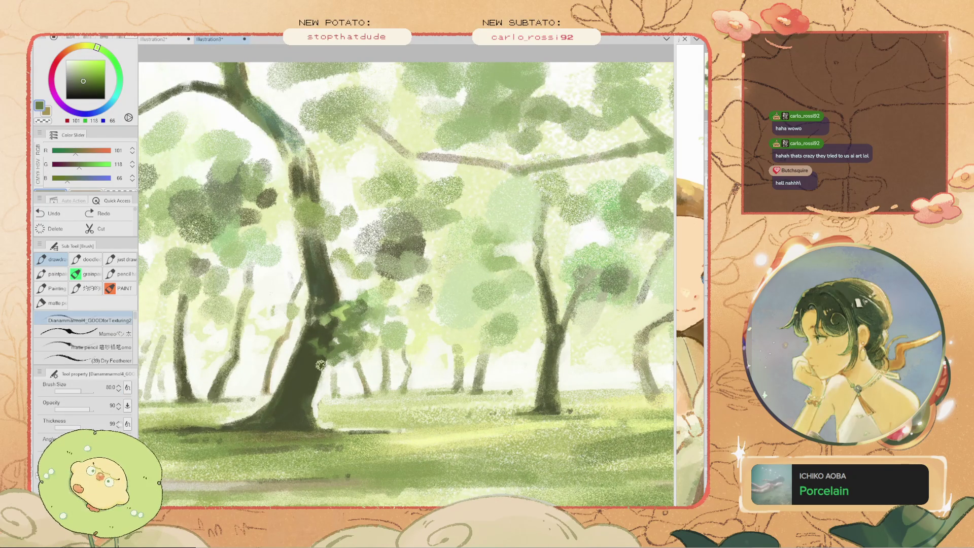
pyautogui.hotkey('ctrl', 'z')
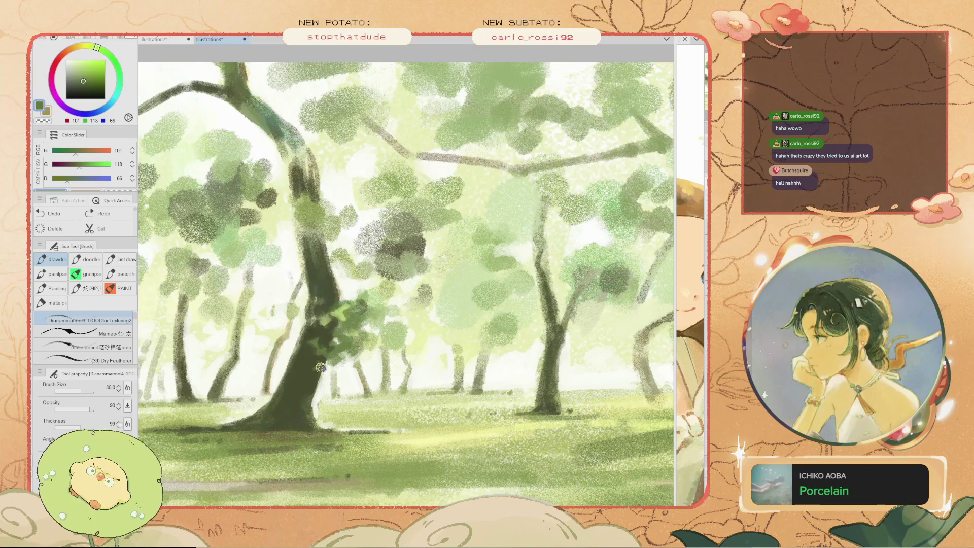
pyautogui.hotkey('ctrl', 'y')
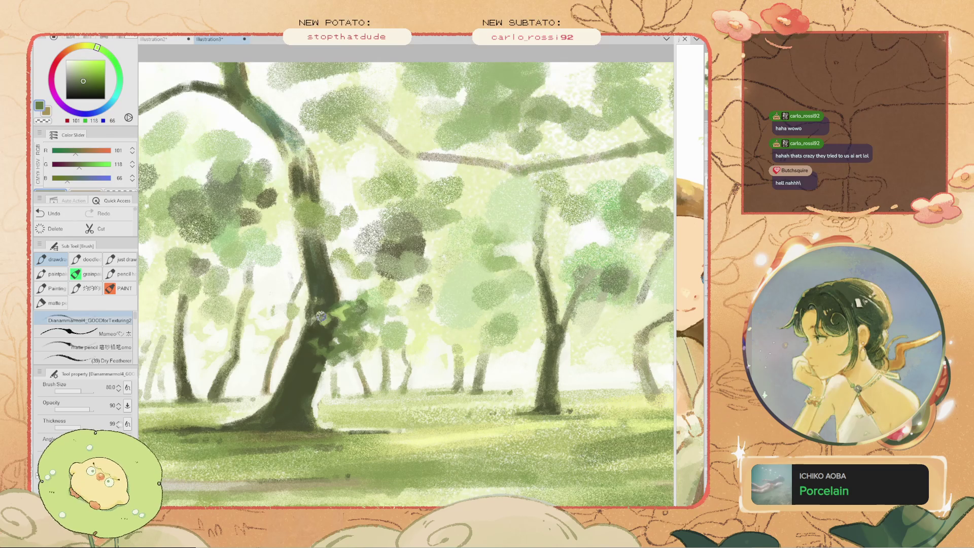
pyautogui.scroll(1, 330, 337)
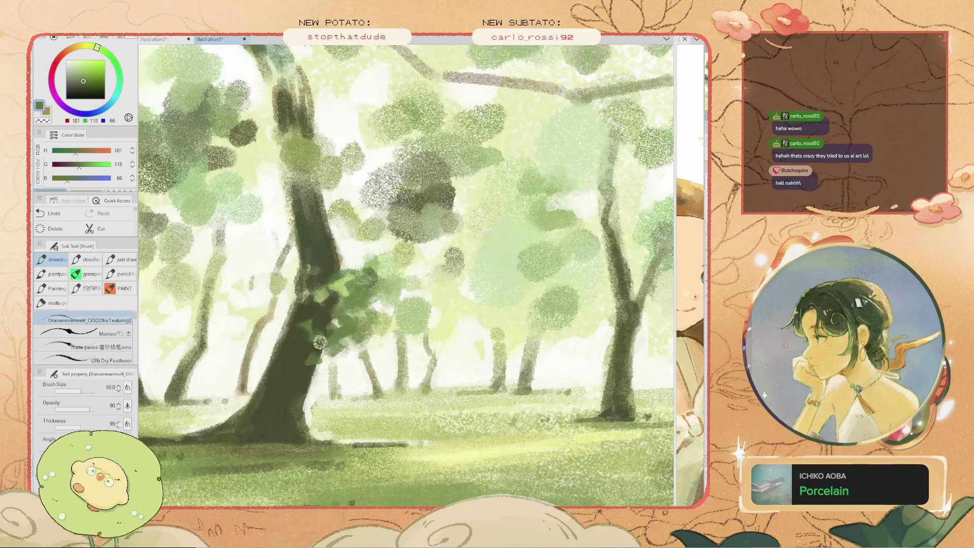
# Undo the last stroke and pan to bring the upper trees into view
pyautogui.press('i')
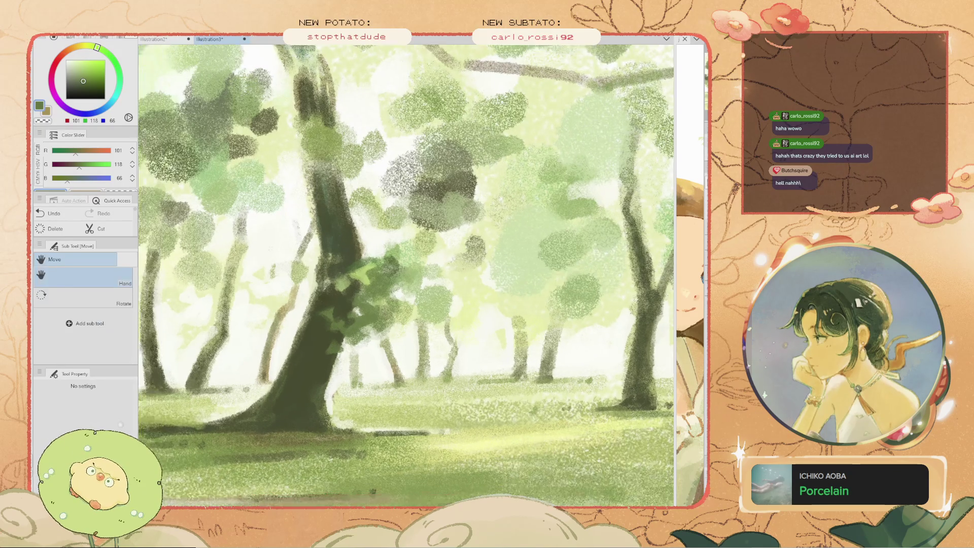
pyautogui.press('b')
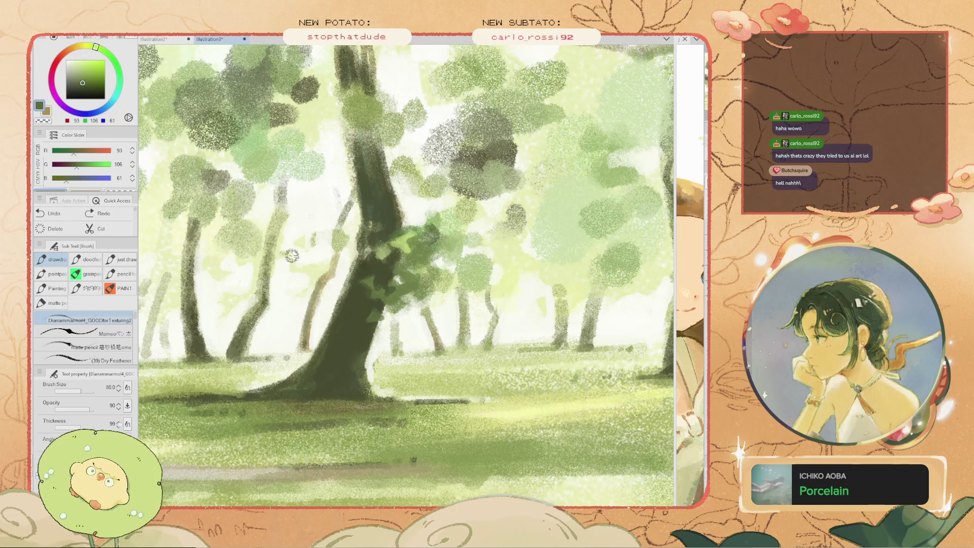
pyautogui.hotkey('ctrl', 'z')
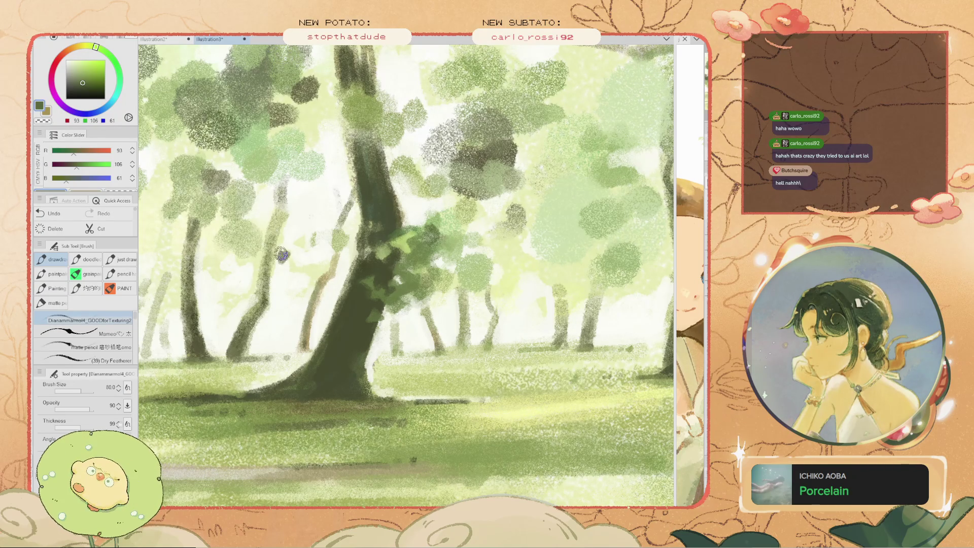
pyautogui.press('space')
pyautogui.moveTo(285, 251); pyautogui.dragTo(278, 352)
# Sample near-white from the sky, set the brush to 70, and brush pale light beside the trunk
pyautogui.keyDown('alt'); pyautogui.click(450, 357); pyautogui.keyUp('alt')
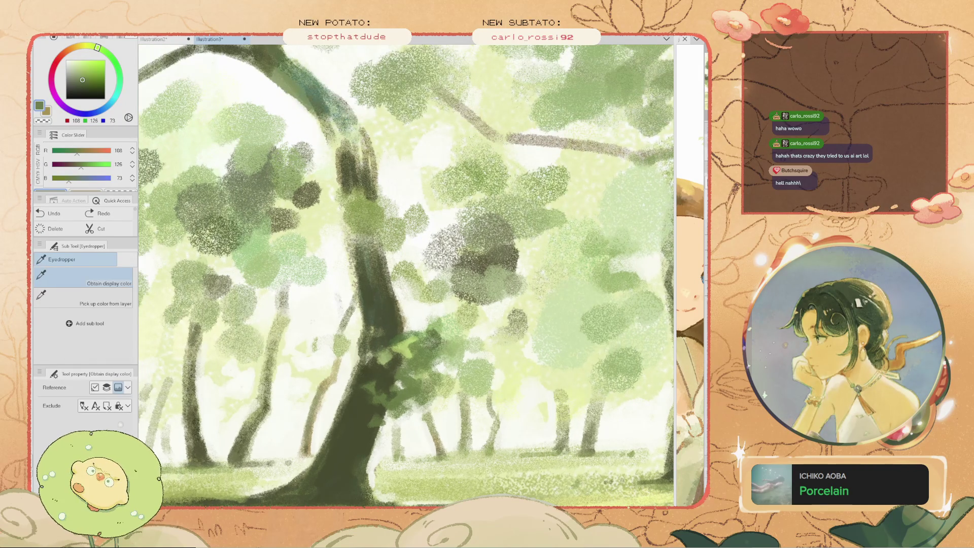
pyautogui.keyDown('alt'); pyautogui.click(441, 361); pyautogui.keyUp('alt')
pyautogui.press('[')
pyautogui.press('[')
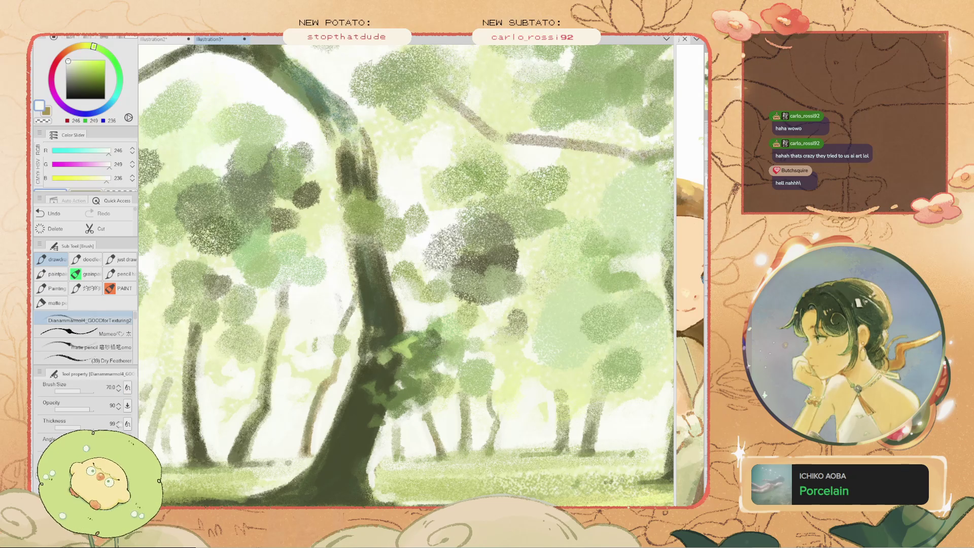
pyautogui.hotkey('ctrl', 'z')
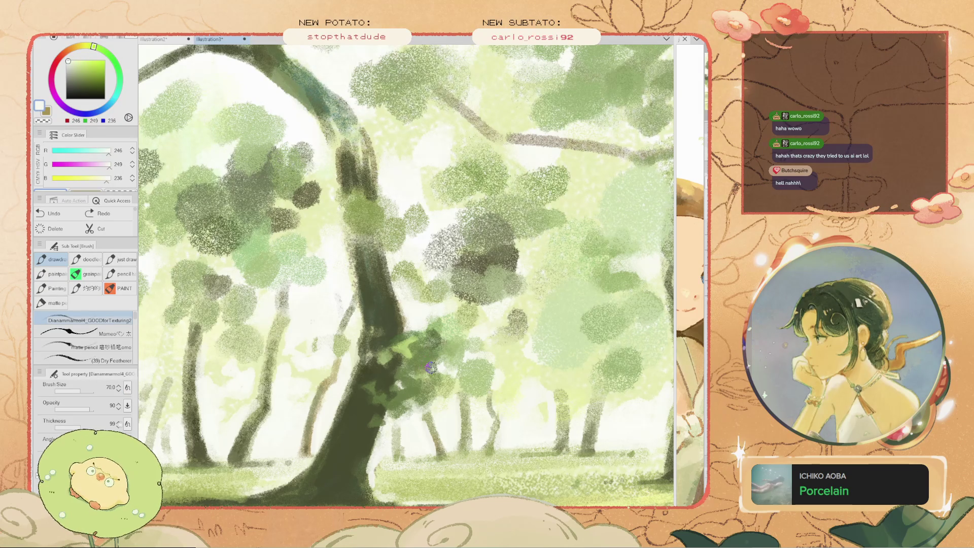
pyautogui.moveTo(424, 366); pyautogui.dragTo(419, 373)
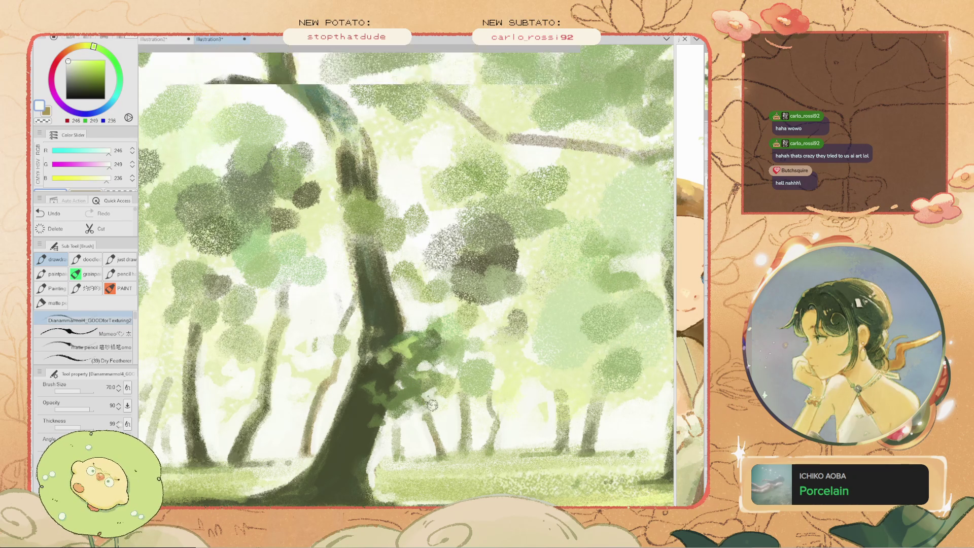
# Add a small stroke on the trunk, then undo it and the stroke before
pyautogui.scroll(-3, 431, 402)
pyautogui.scroll(3, 430, 383)
pyautogui.moveTo(454, 403); pyautogui.dragTo(443, 401)
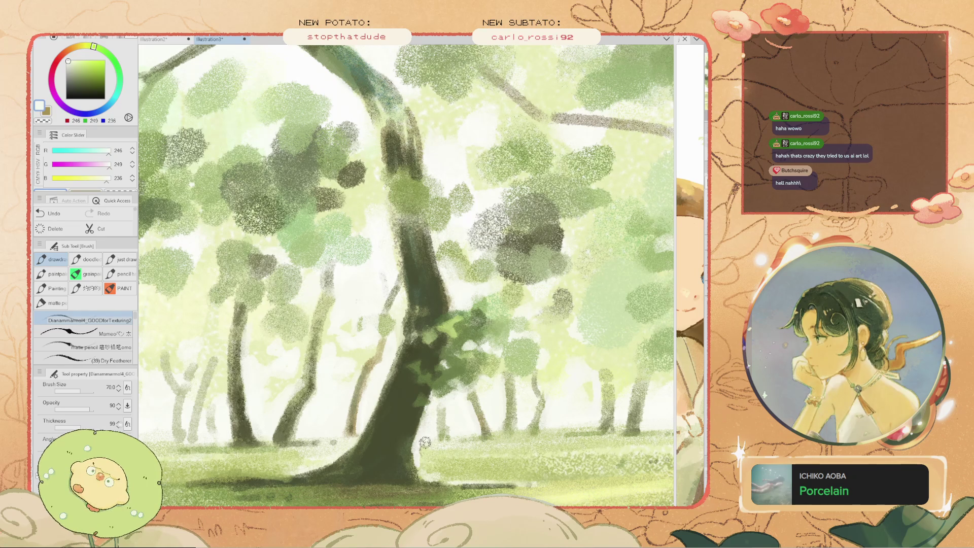
pyautogui.scroll(-2, 436, 434)
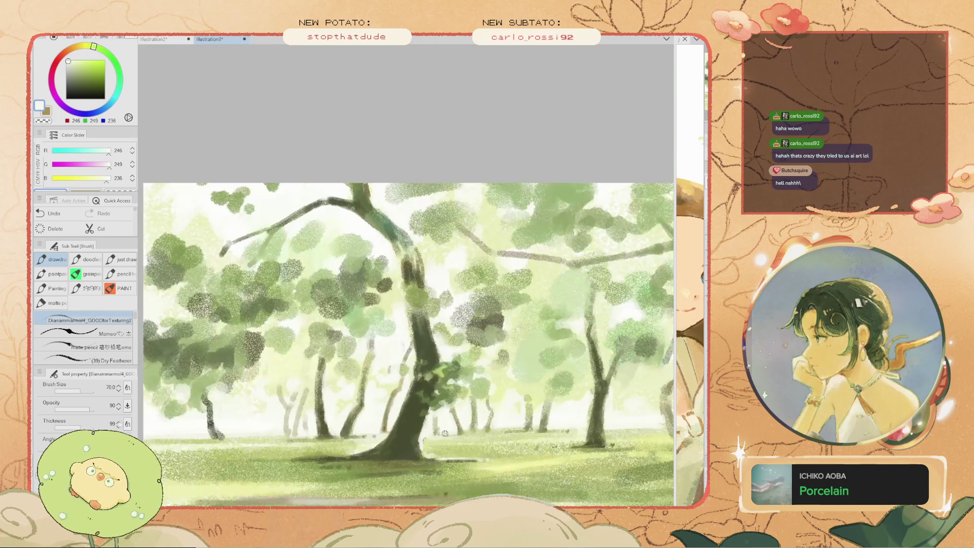
pyautogui.hotkey('ctrl', 'z')
pyautogui.scroll(2, 437, 434)
pyautogui.scroll(2, 433, 412)
pyautogui.scroll(-1, 427, 413)
pyautogui.scroll(-1, 469, 367)
pyautogui.hotkey('ctrl', 'z')
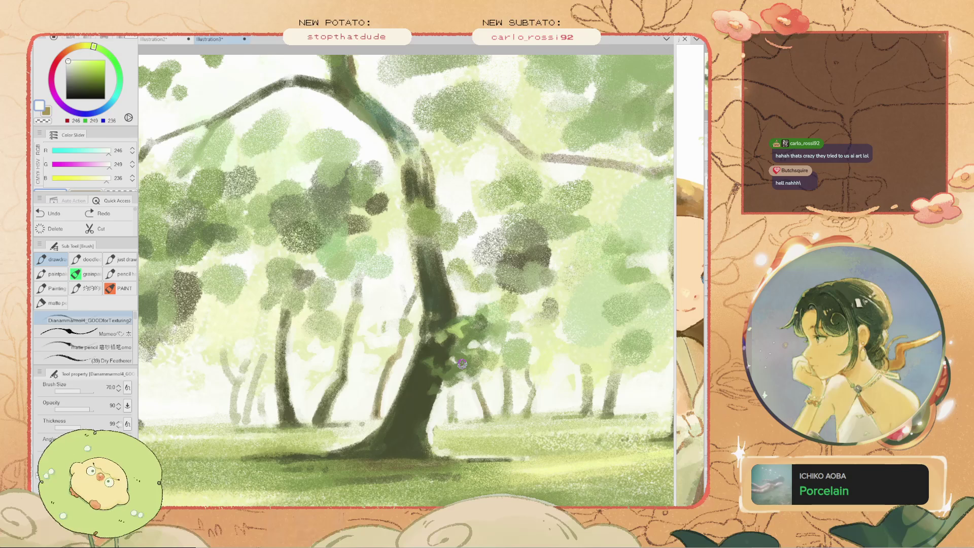
pyautogui.scroll(2, 462, 364)
# Sample near-white and dark green, compare strokes with undo/redo, and settle the brush at 60
pyautogui.keyDown('alt'); pyautogui.click(438, 384); pyautogui.keyUp('alt')
pyautogui.scroll(-3, 440, 294)
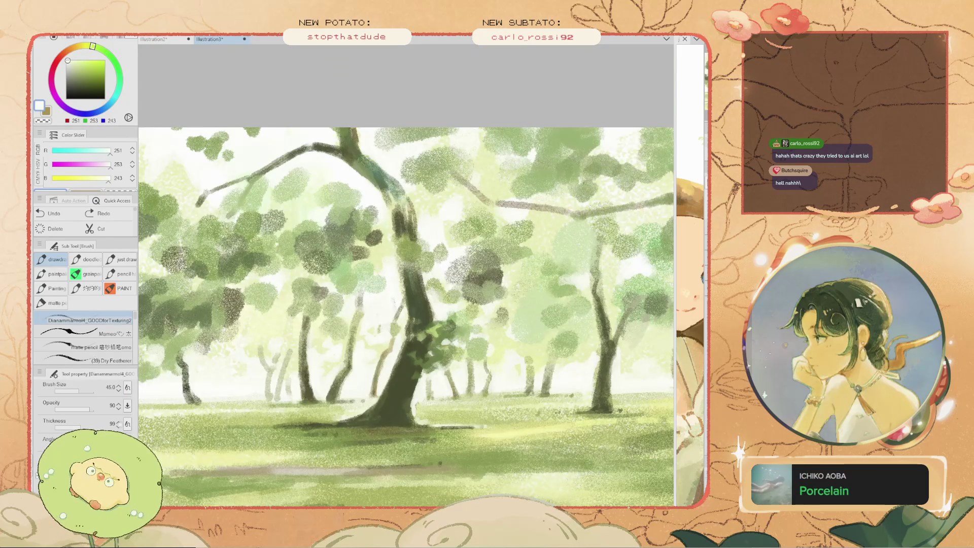
pyautogui.keyDown('alt'); pyautogui.click(444, 346); pyautogui.keyUp('alt')
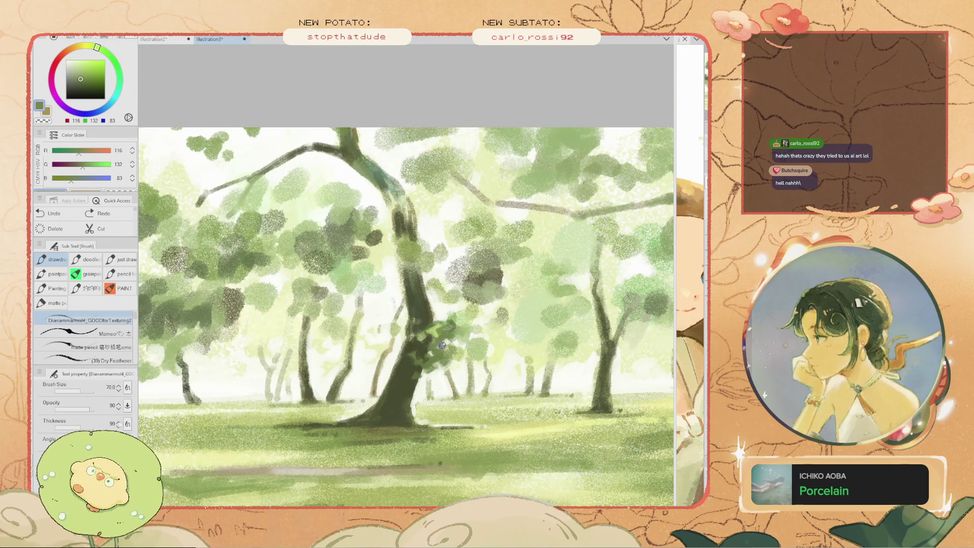
pyautogui.scroll(1, 441, 340)
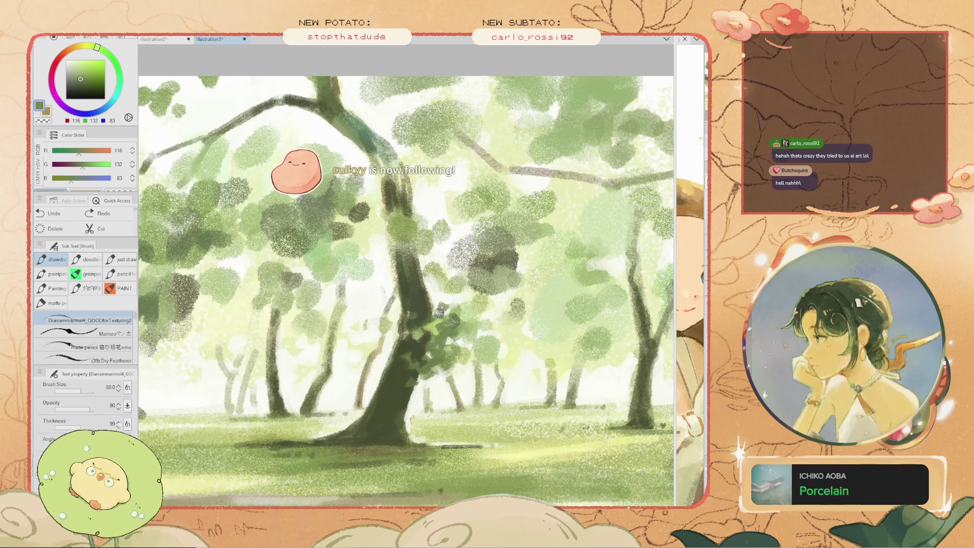
pyautogui.hotkey('ctrl', 'z')
pyautogui.hotkey('ctrl', 'y')
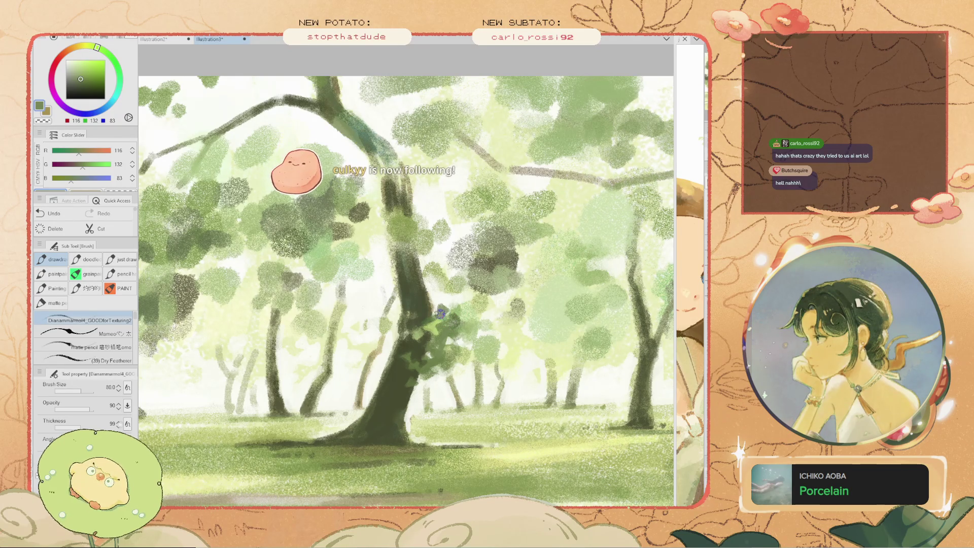
pyautogui.hotkey('ctrl', 'z')
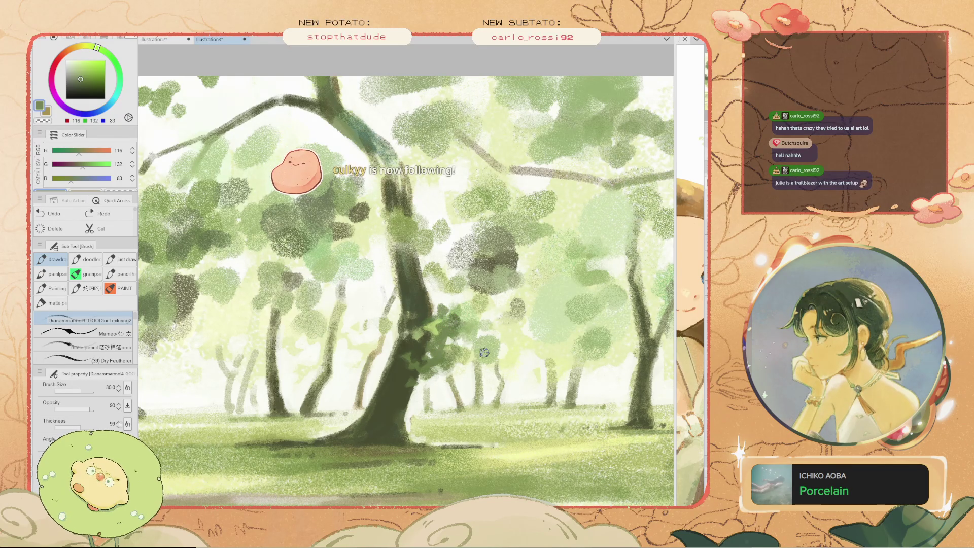
pyautogui.press(']')
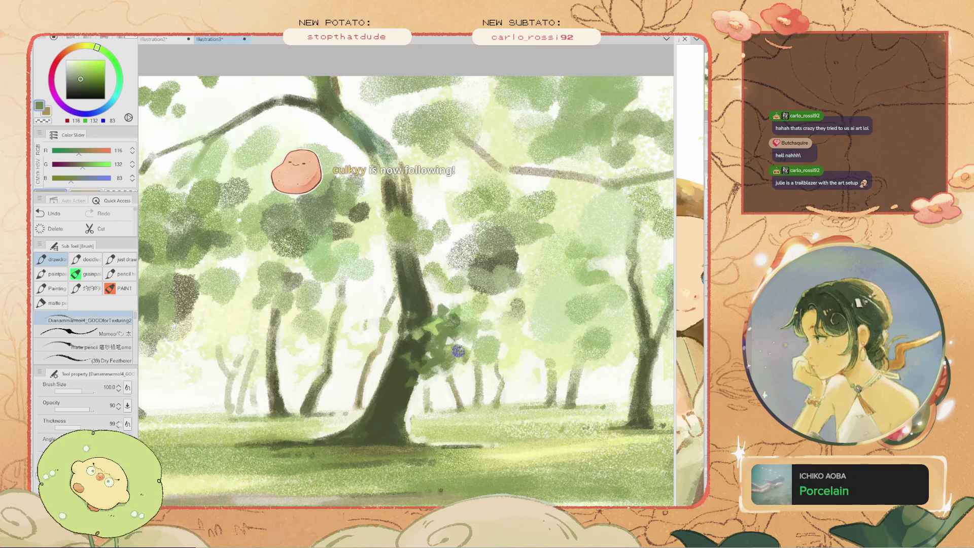
pyautogui.hotkey('ctrl', 'y')
pyautogui.press('[')
pyautogui.press('[')
pyautogui.press('[')
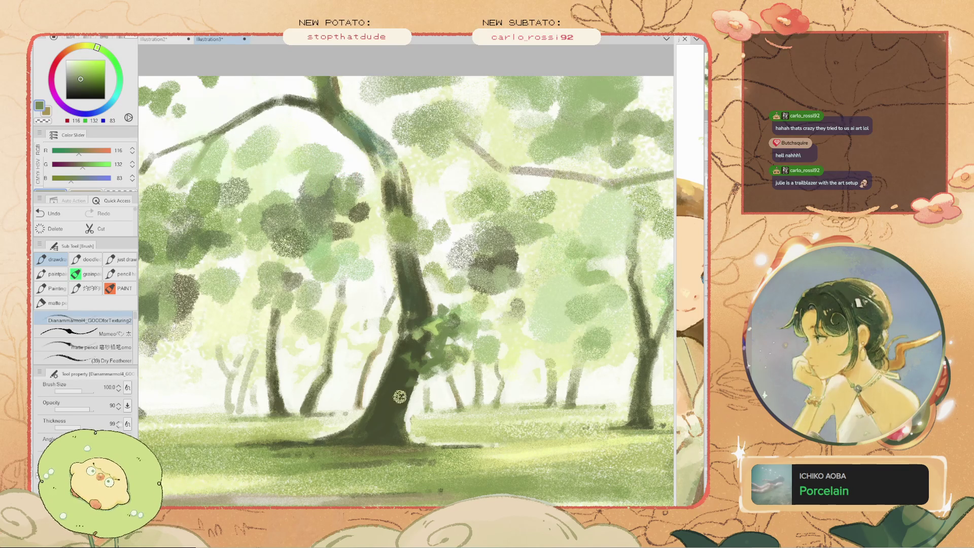
pyautogui.hotkey('ctrl', 'z')
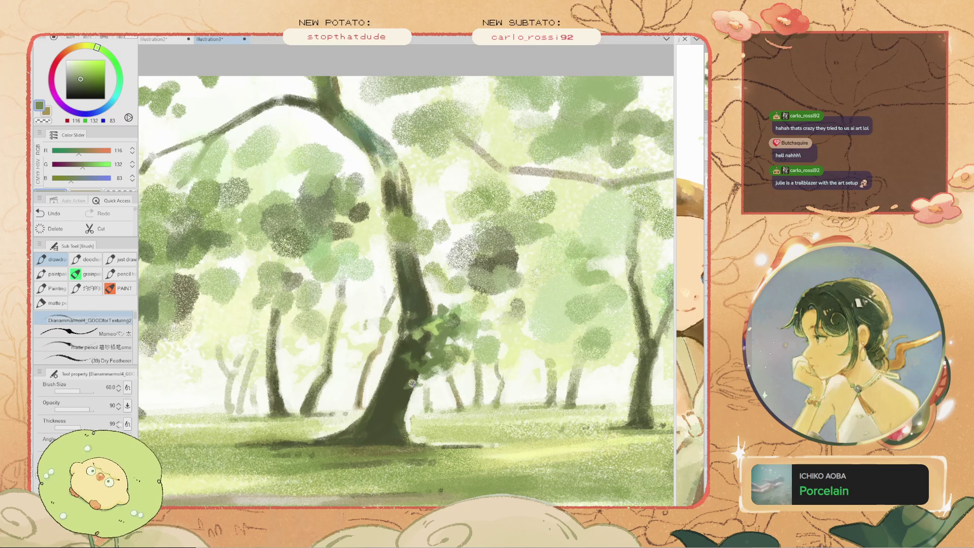
# Try thin dark curved and loop strokes on the trunk, undo each, and zoom out
pyautogui.moveTo(336, 294); pyautogui.dragTo(322, 282)
pyautogui.hotkey('ctrl', 'z')
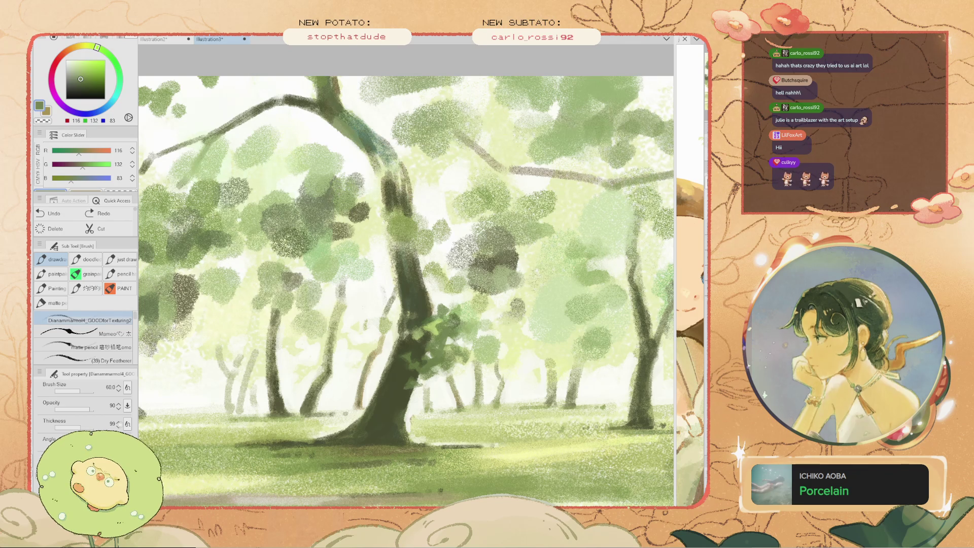
pyautogui.moveTo(388, 289); pyautogui.dragTo(375, 312)
pyautogui.hotkey('ctrl', 'z')
pyautogui.moveTo(371, 339)
pyautogui.mouseDown()
pyautogui.moveTo(337, 347)
pyautogui.moveTo(378, 287)
pyautogui.mouseUp()
pyautogui.hotkey('ctrl', 'z')
pyautogui.press('space')
pyautogui.scroll(-1, 405, 274)
pyautogui.scroll(-1, 406, 273)
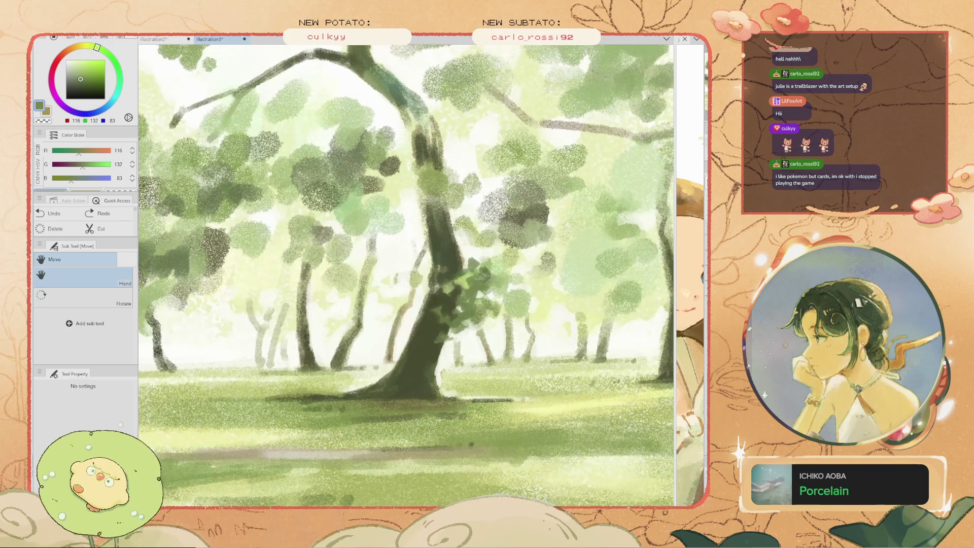
pyautogui.scroll(-2, 406, 274)
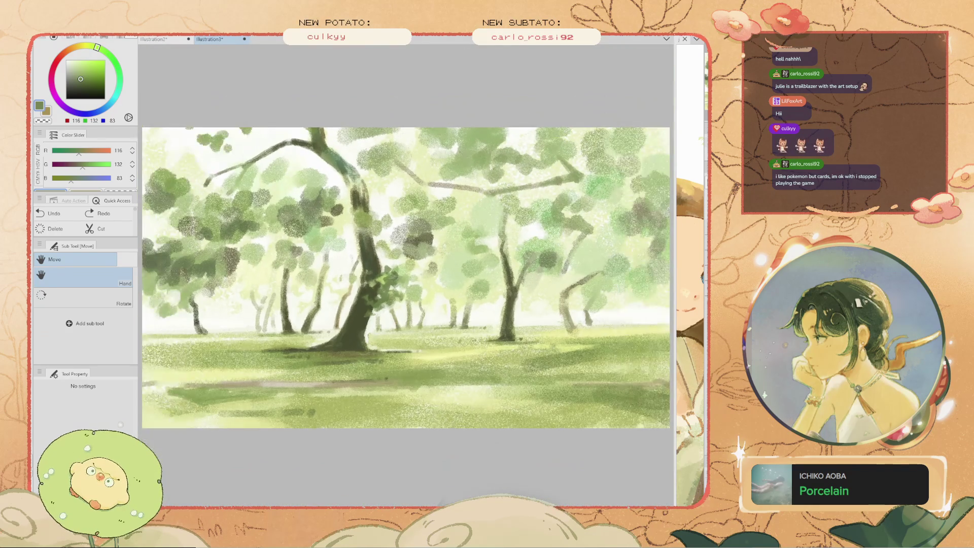
# Paint a line along the central trunk, then add pale near-white strokes on the trunk
pyautogui.moveTo(338, 324); pyautogui.dragTo(352, 266)
pyautogui.scroll(2, 353, 266)
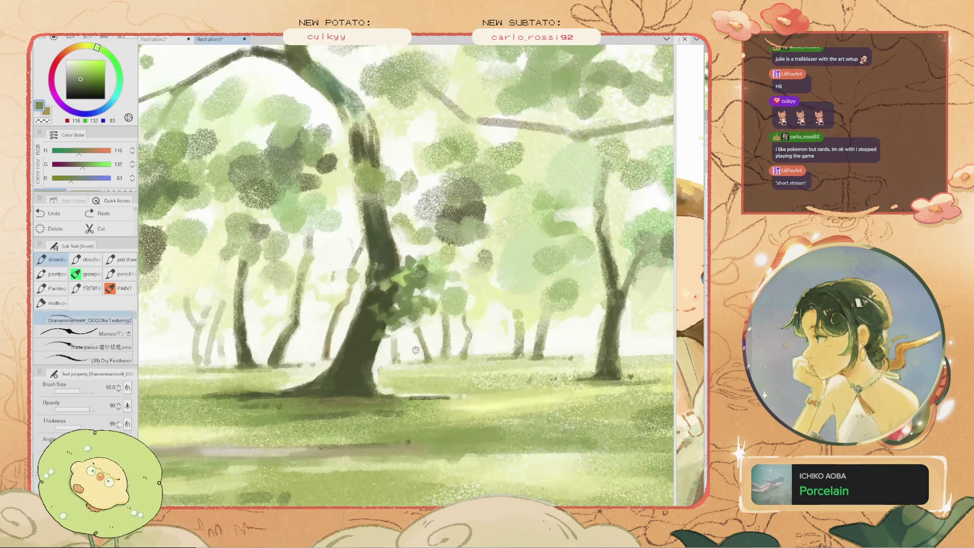
pyautogui.keyDown('alt'); pyautogui.click(350, 264); pyautogui.keyUp('alt')
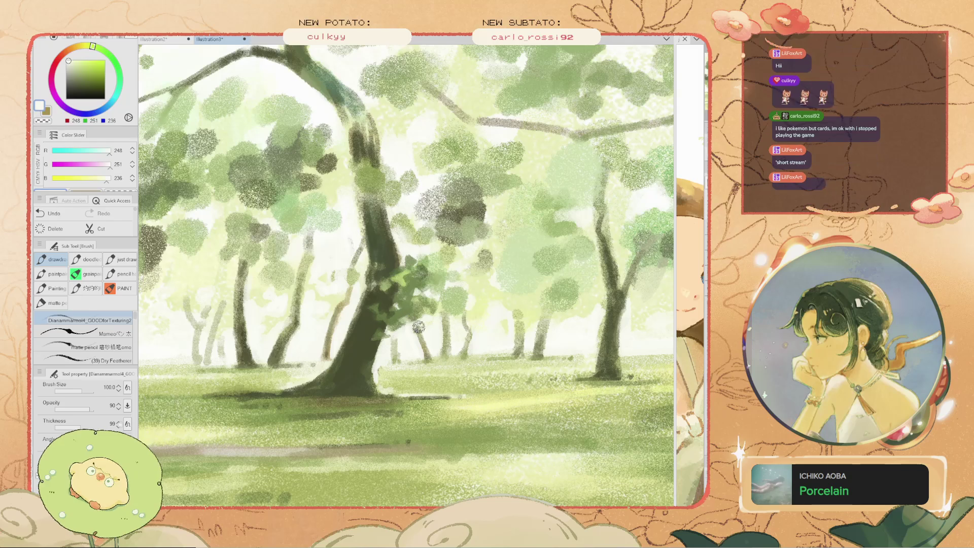
pyautogui.moveTo(425, 318); pyautogui.dragTo(399, 336)
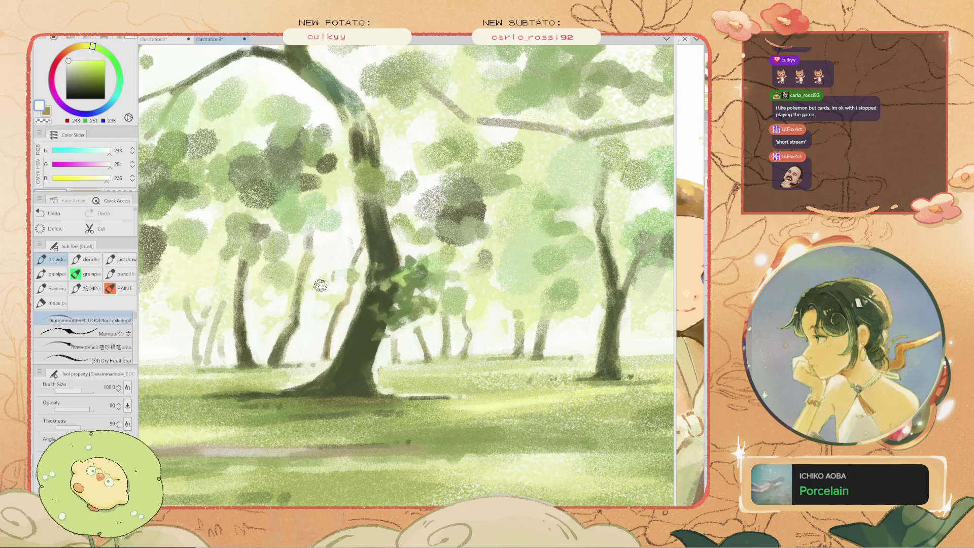
pyautogui.press('space')
pyautogui.moveTo(287, 294); pyautogui.dragTo(343, 294)
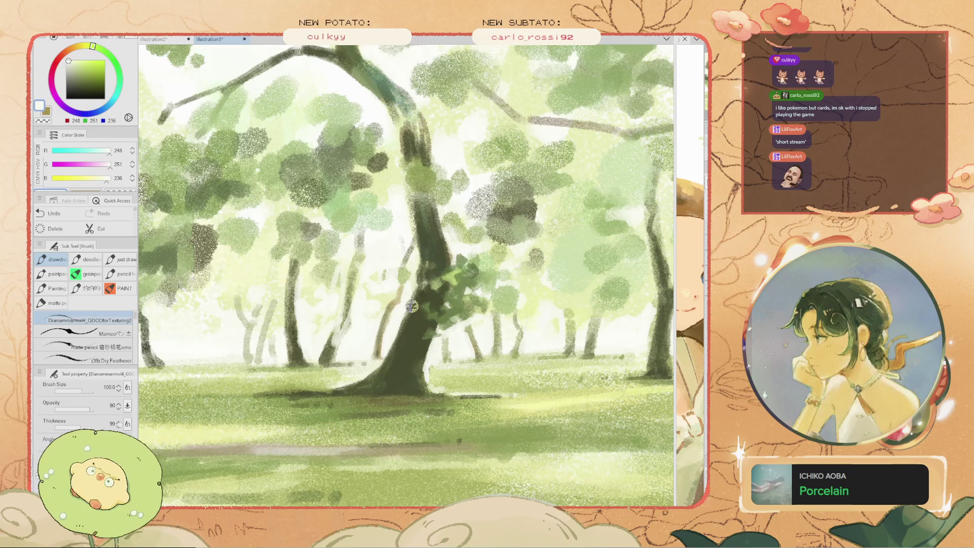
pyautogui.moveTo(402, 310); pyautogui.dragTo(390, 335)
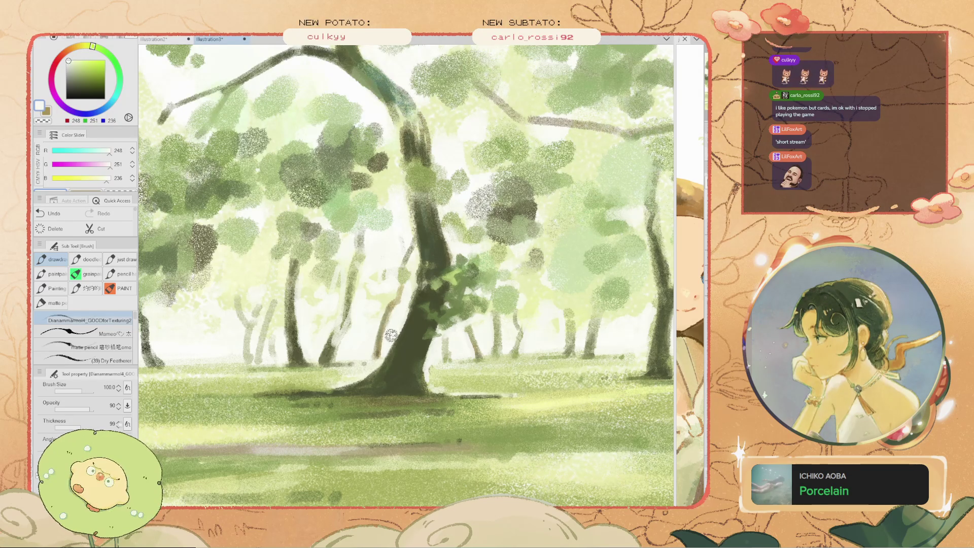
# Sample grass green and paint it over the dark root flare at the trunk base
pyautogui.keyDown('alt'); pyautogui.click(447, 365); pyautogui.keyUp('alt')
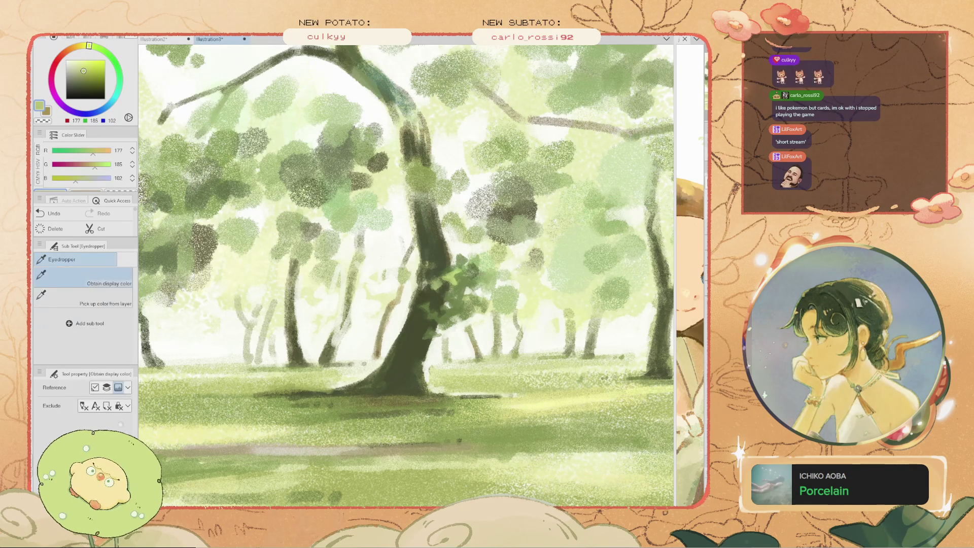
pyautogui.hotkey('ctrl', 'z')
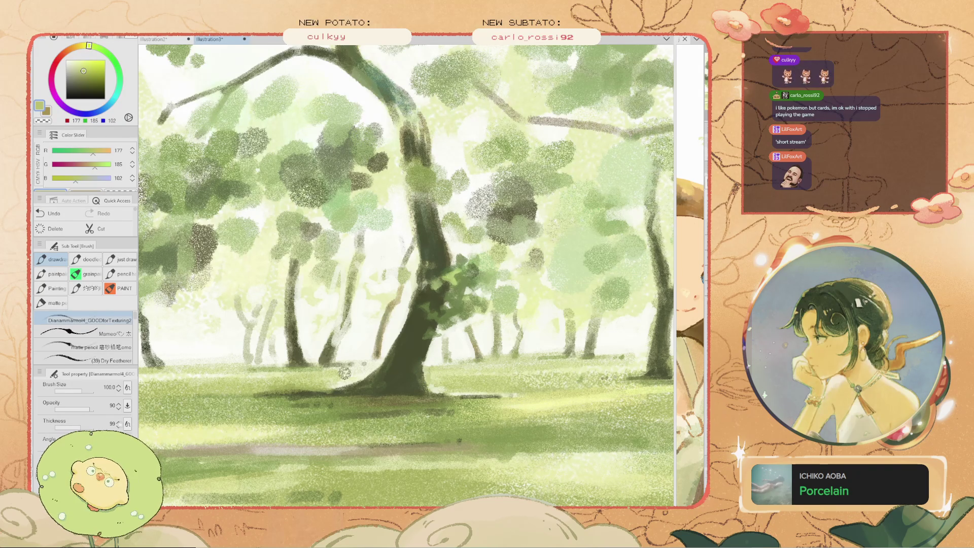
pyautogui.moveTo(319, 385)
pyautogui.mouseDown()
pyautogui.moveTo(354, 387)
pyautogui.moveTo(305, 373)
pyautogui.mouseUp()
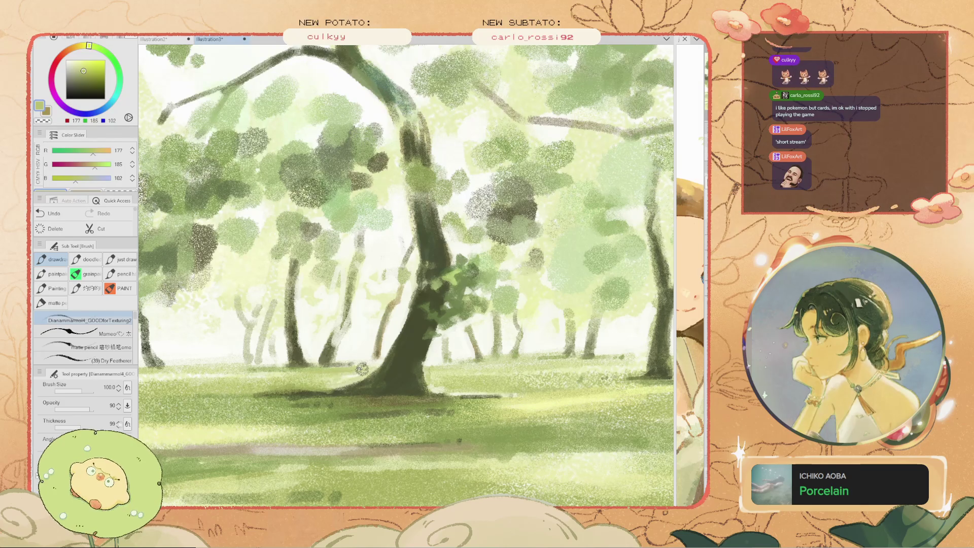
pyautogui.scroll(-5, 312, 374)
pyautogui.scroll(3, 406, 274)
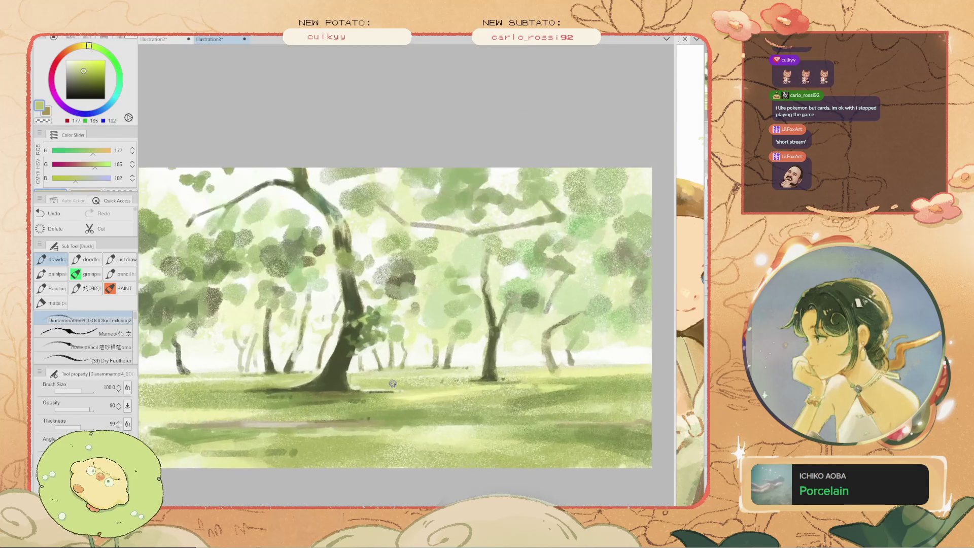
pyautogui.scroll(3, 406, 274)
# Pick a pale yellow-green, shift the view right, and undo the last stroke
pyautogui.keyDown('alt'); pyautogui.click(436, 401); pyautogui.keyUp('alt')
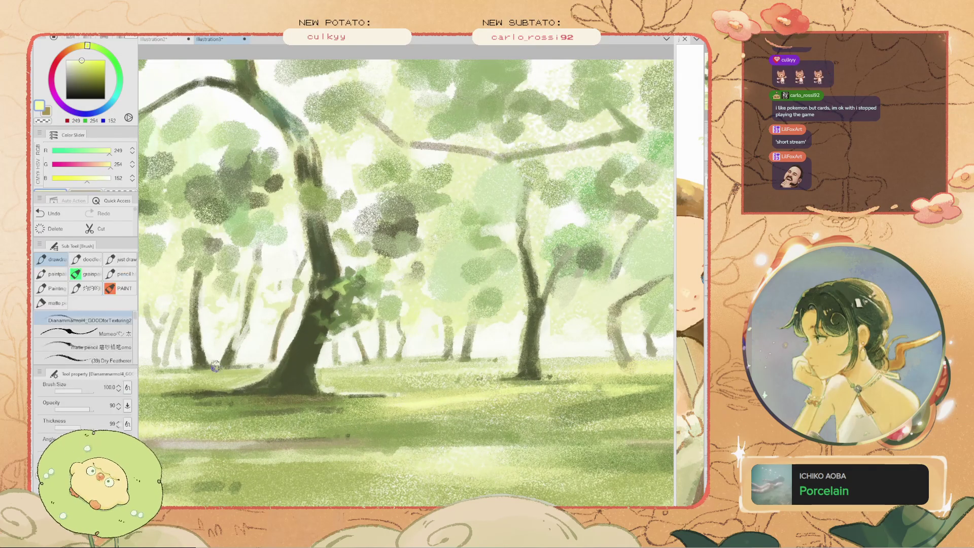
pyautogui.moveTo(224, 373); pyautogui.dragTo(324, 373)
pyautogui.moveTo(266, 372); pyautogui.dragTo(287, 364)
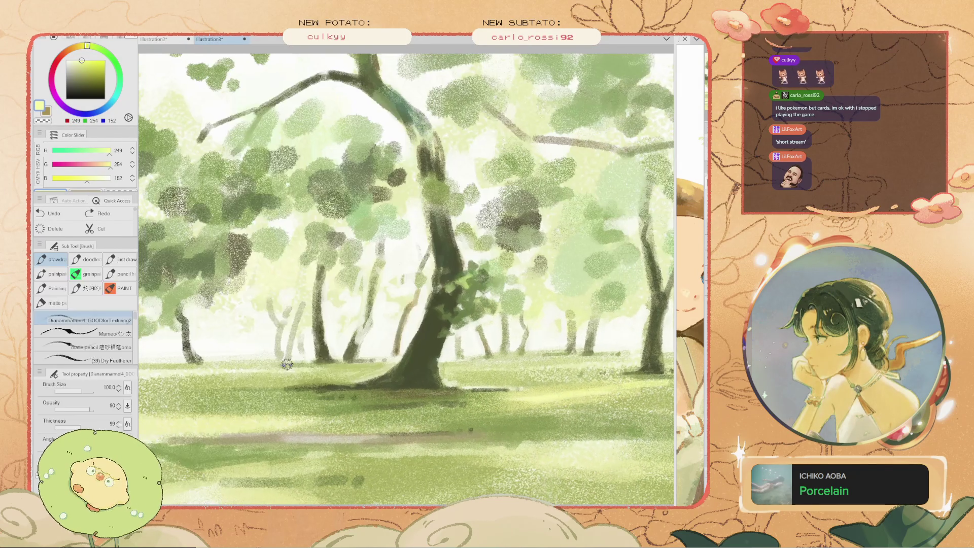
pyautogui.hotkey('ctrl', 'z')
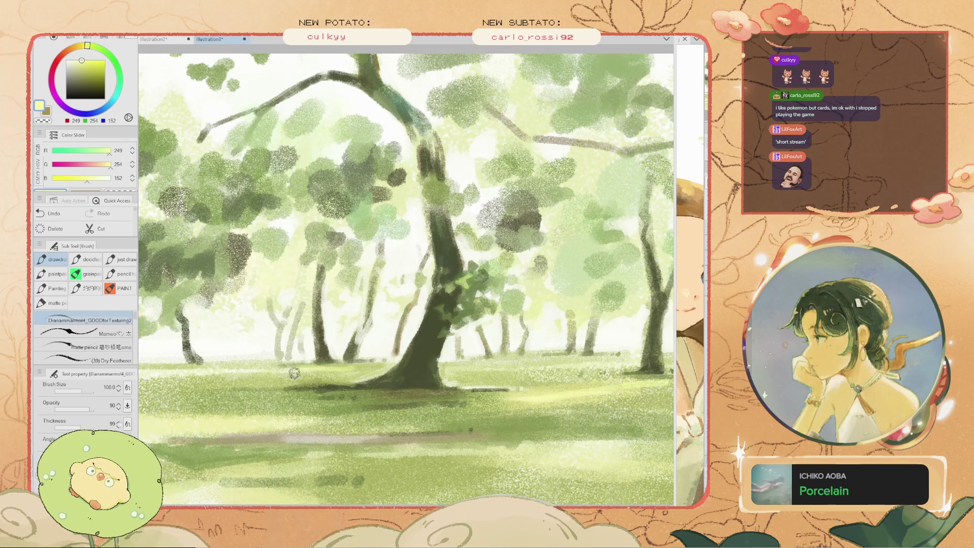
pyautogui.scroll(-3, 294, 373)
pyautogui.scroll(3, 294, 373)
# Undo a stroke, sample a very dark olive, and enlarge the brush to 300
pyautogui.press('i')
pyautogui.keyDown('alt'); pyautogui.click(390, 262); pyautogui.keyUp('alt')
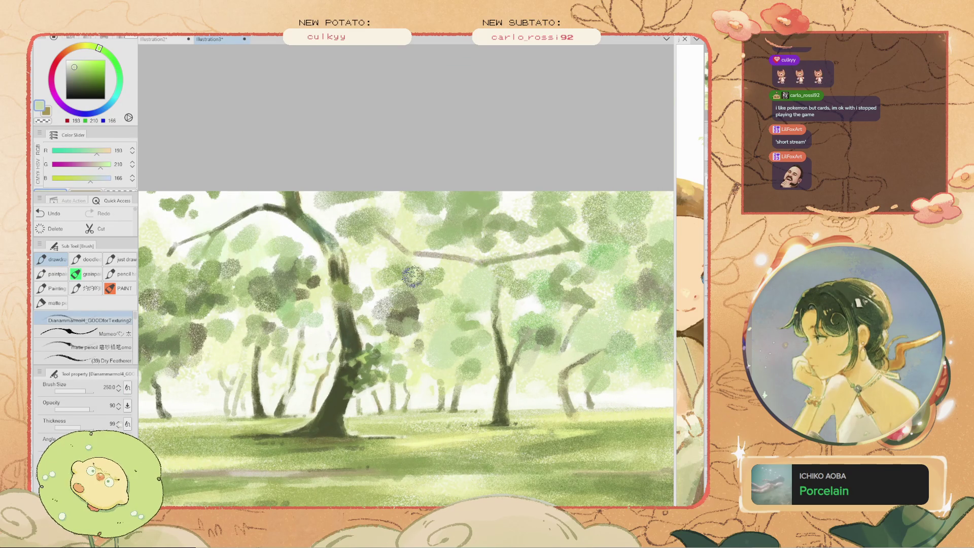
pyautogui.hotkey('ctrl', 'z')
pyautogui.hotkey('ctrl', 'y')
pyautogui.hotkey('ctrl', 'z')
pyautogui.press('alt')
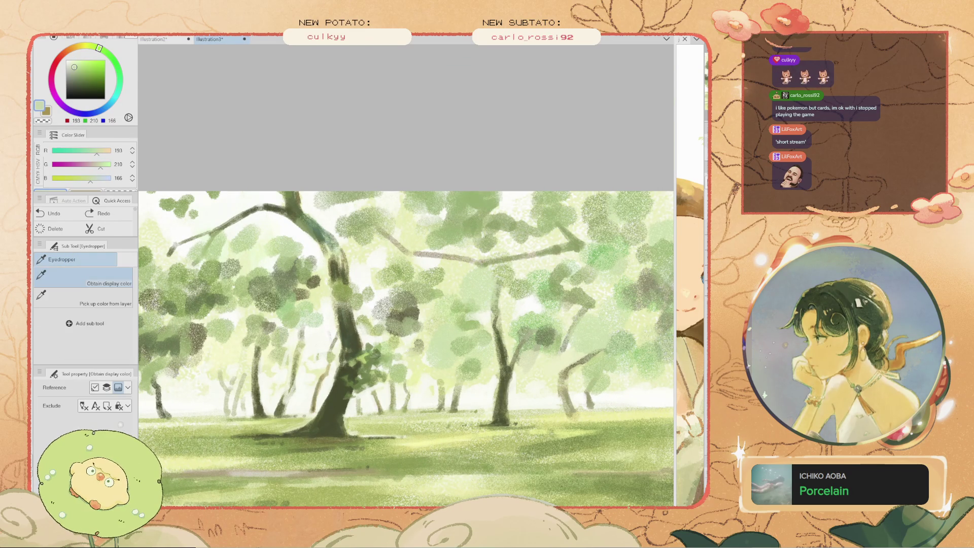
pyautogui.keyDown('alt'); pyautogui.click(399, 300); pyautogui.keyUp('alt')
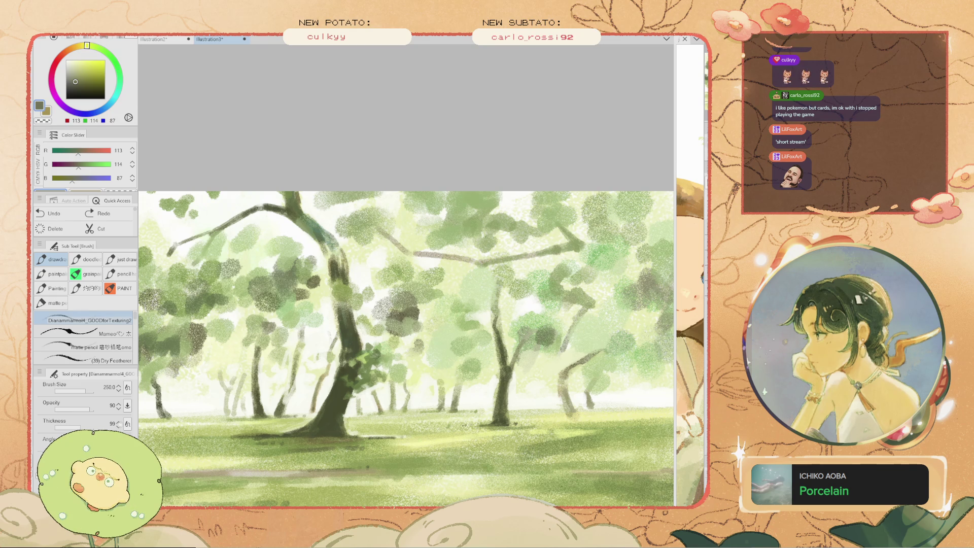
pyautogui.keyDown('alt'); pyautogui.click(330, 271); pyautogui.keyUp('alt')
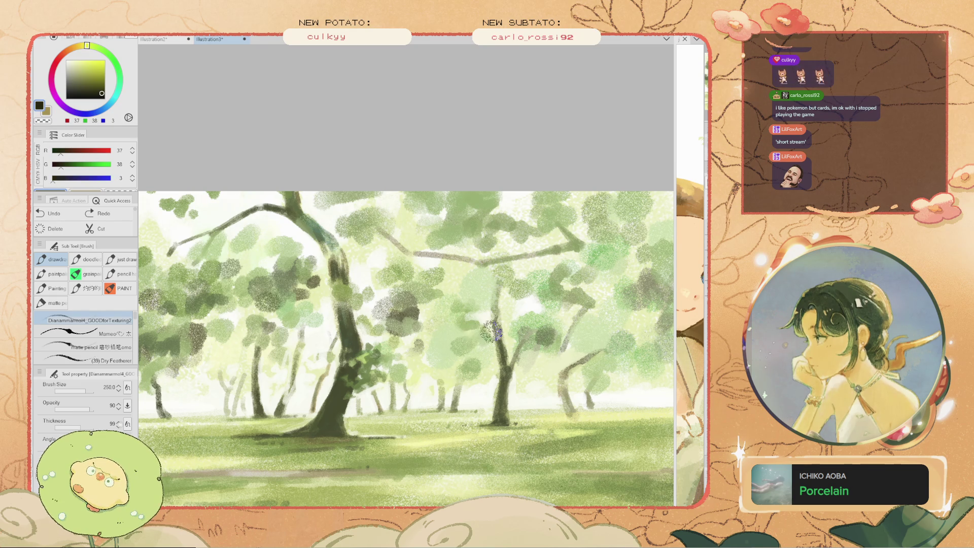
pyautogui.press(']')
pyautogui.scroll(-1, 414, 362)
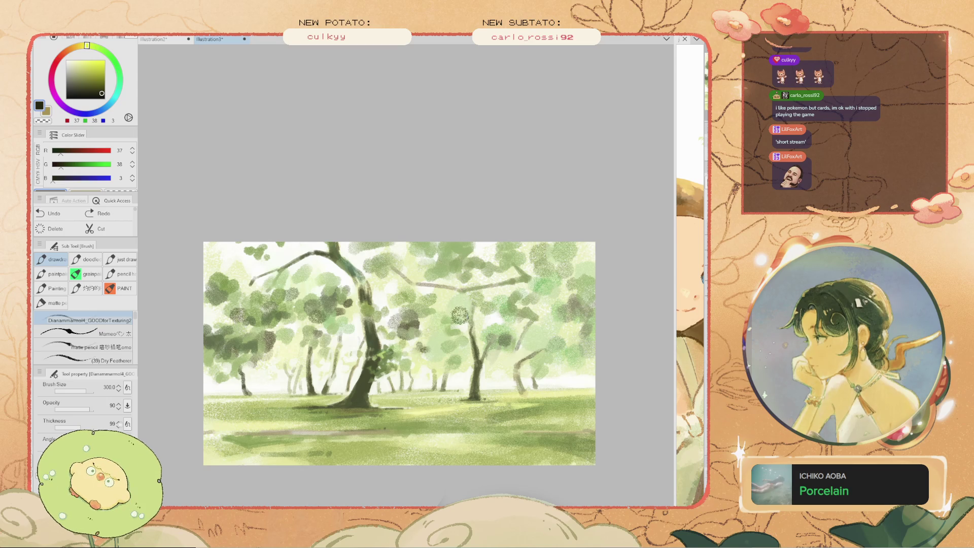
# Sample a dark green and paint leafy dabs on the trunk and lower canopy, undoing the last
pyautogui.keyDown('alt'); pyautogui.click(441, 306); pyautogui.keyUp('alt')
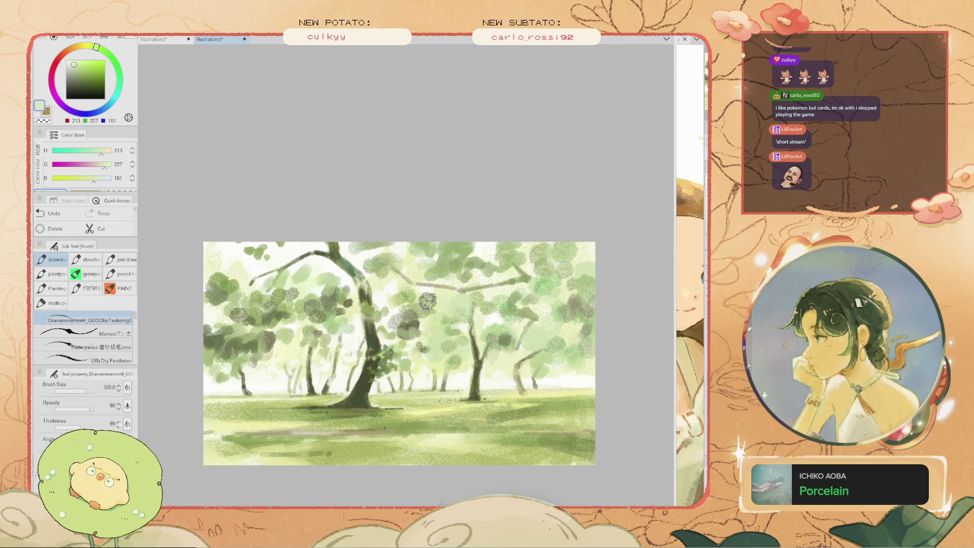
pyautogui.press('space')
pyautogui.moveTo(399, 354); pyautogui.dragTo(381, 346)
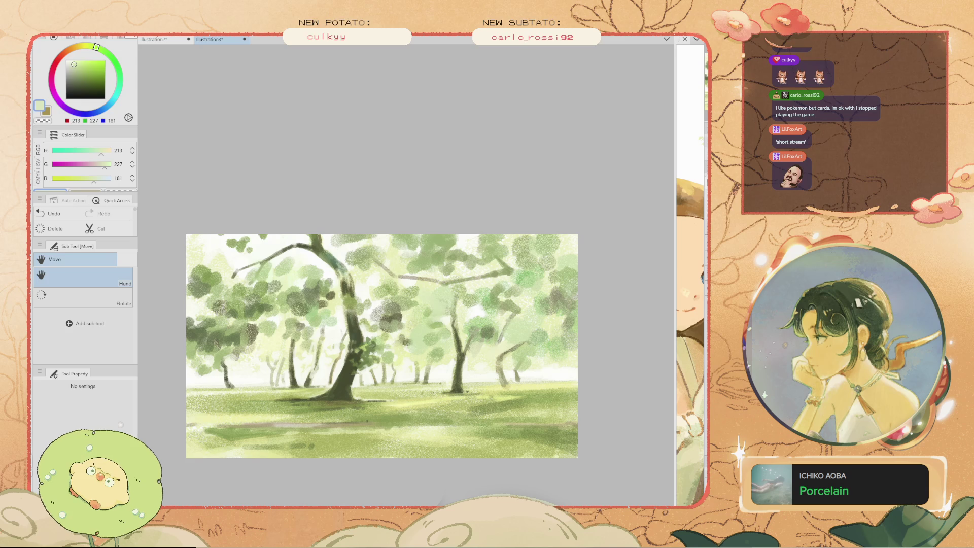
pyautogui.scroll(1, 314, 308)
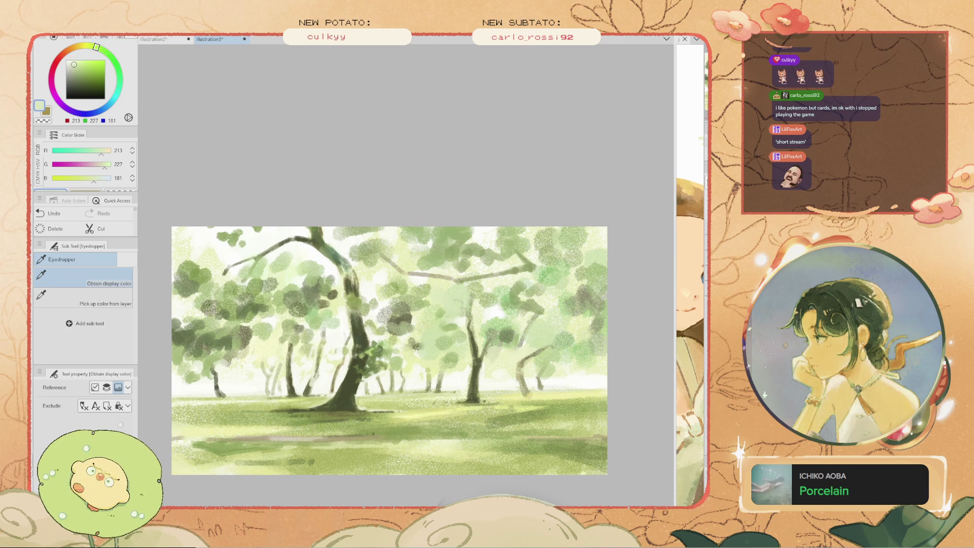
pyautogui.keyDown('alt'); pyautogui.click(314, 308); pyautogui.keyUp('alt')
pyautogui.scroll(1, 363, 359)
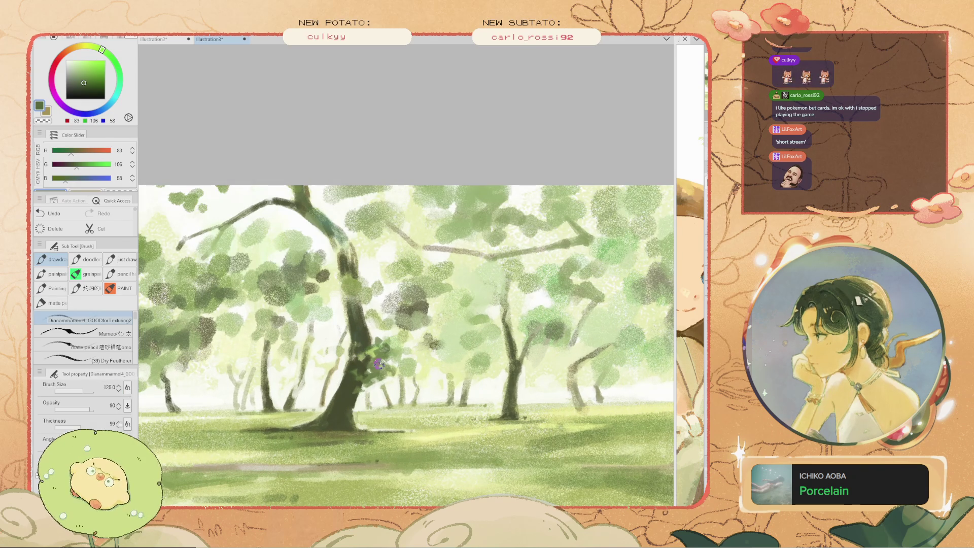
pyautogui.moveTo(375, 365); pyautogui.dragTo(380, 350)
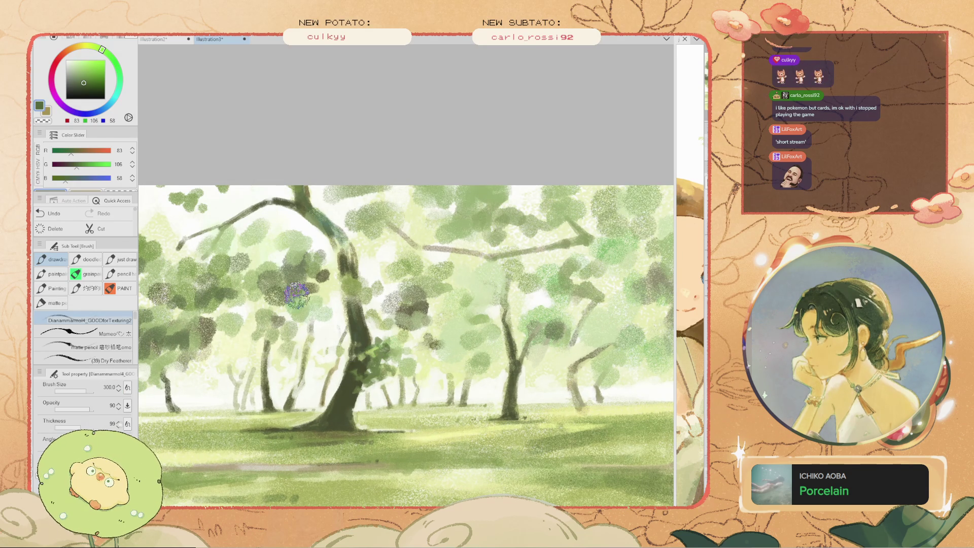
pyautogui.moveTo(297, 296); pyautogui.dragTo(281, 285)
pyautogui.hotkey('ctrl', 'z')
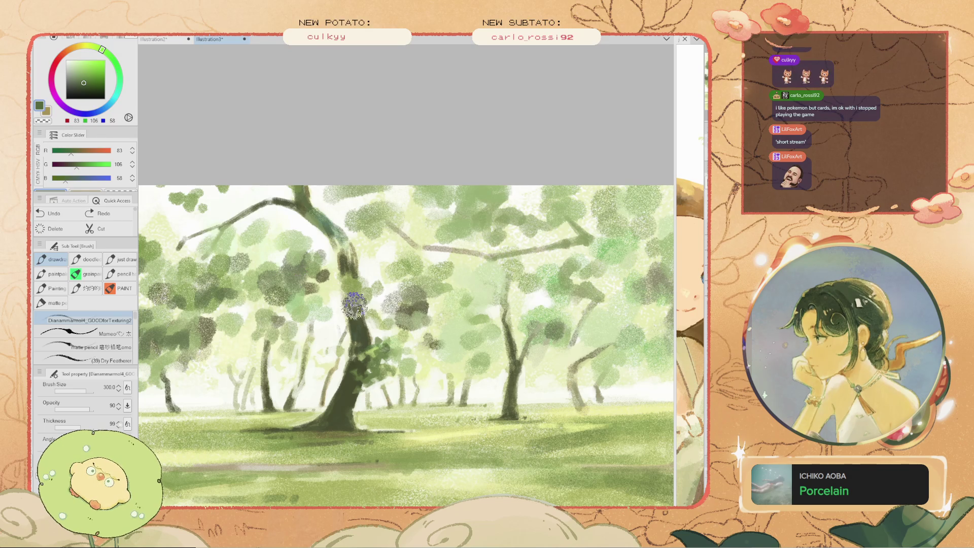
# Reduce the brush to 125 and sample a near-white from the canvas
pyautogui.moveTo(354, 304)
pyautogui.mouseDown()
pyautogui.moveTo(392, 398)
pyautogui.moveTo(384, 381)
pyautogui.mouseUp()
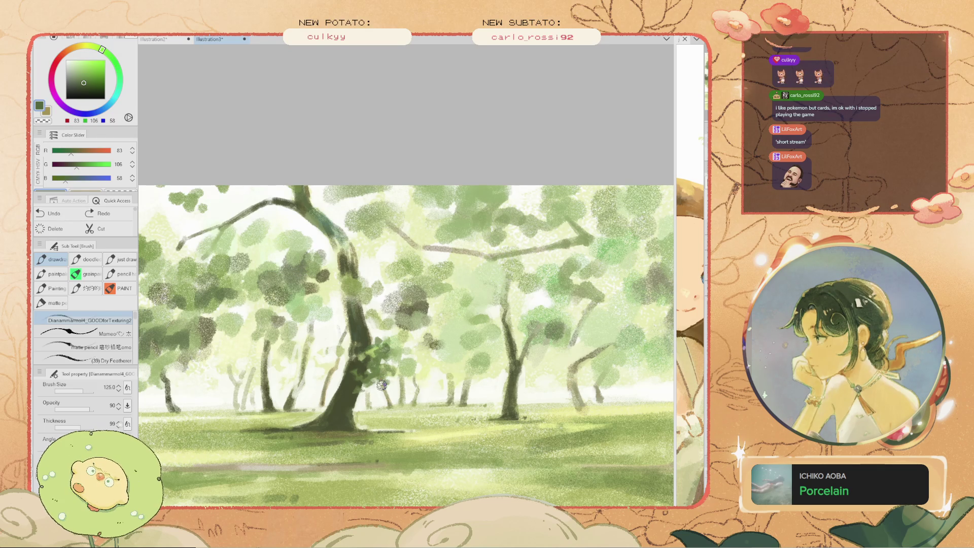
pyautogui.scroll(-3, 349, 307)
pyautogui.scroll(2, 357, 307)
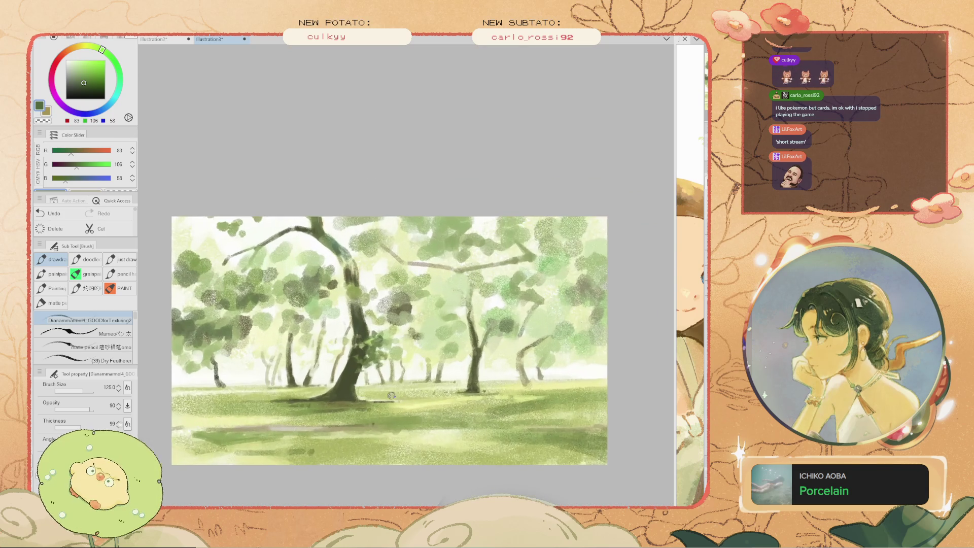
pyautogui.scroll(2, 366, 325)
pyautogui.keyDown('alt'); pyautogui.click(381, 358); pyautogui.keyUp('alt')
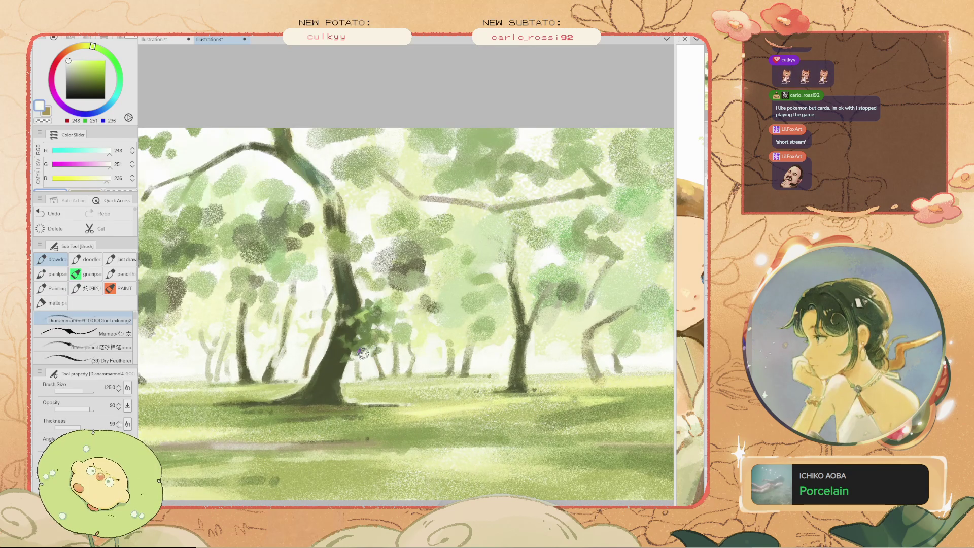
# Sample an olive green from the foliage and pick a deeper olive for painting
pyautogui.scroll(1, 336, 334)
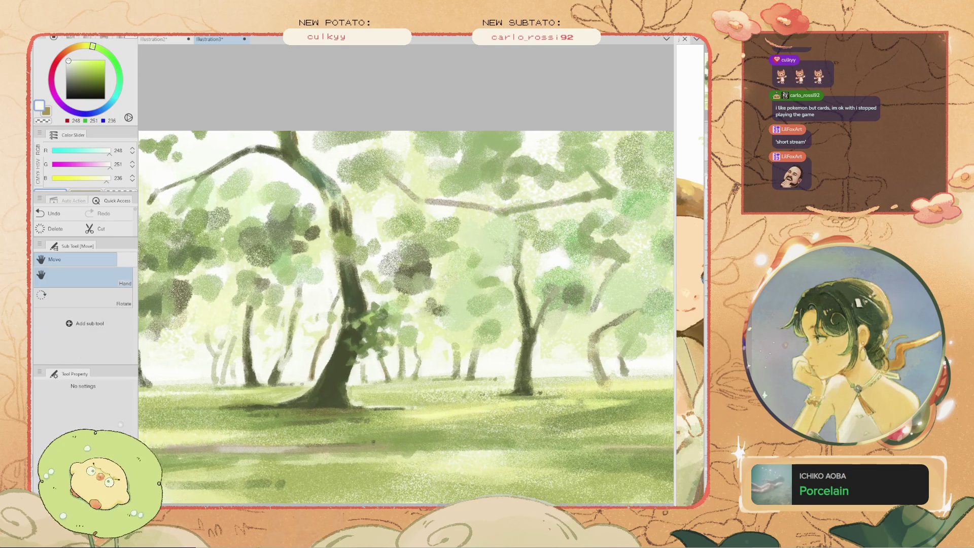
pyautogui.scroll(1, 336, 334)
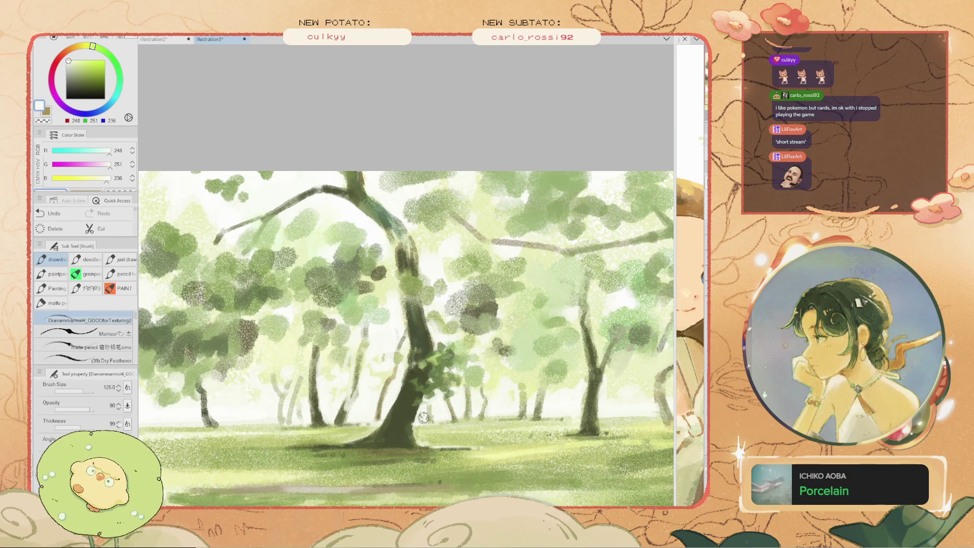
pyautogui.press('i')
pyautogui.click(451, 403)
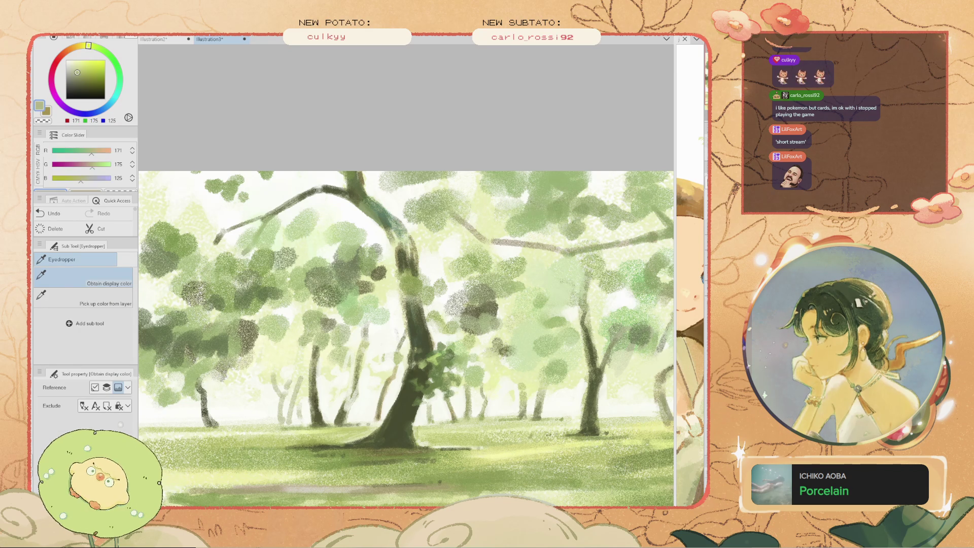
pyautogui.press('b')
pyautogui.scroll(2, 464, 411)
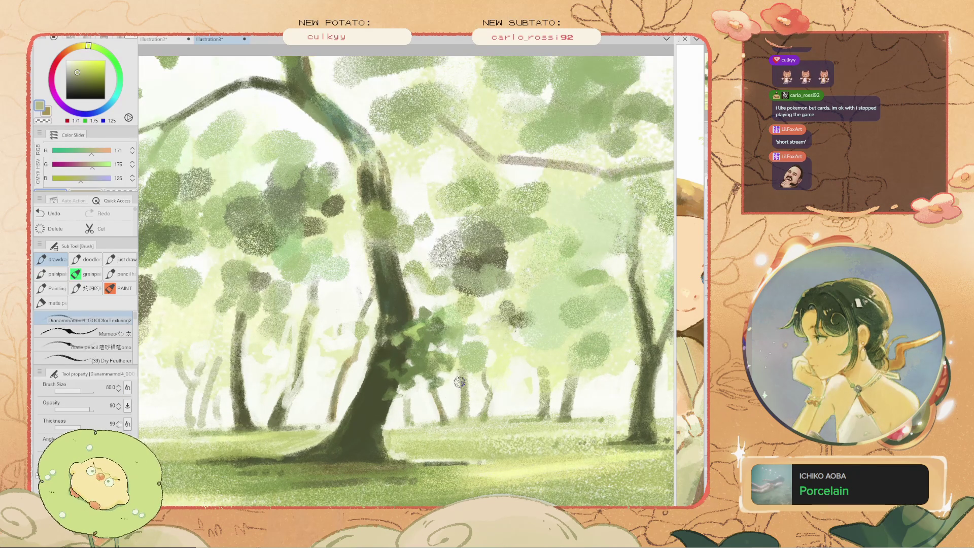
pyautogui.keyDown('alt'); pyautogui.click(381, 294); pyautogui.keyUp('alt')
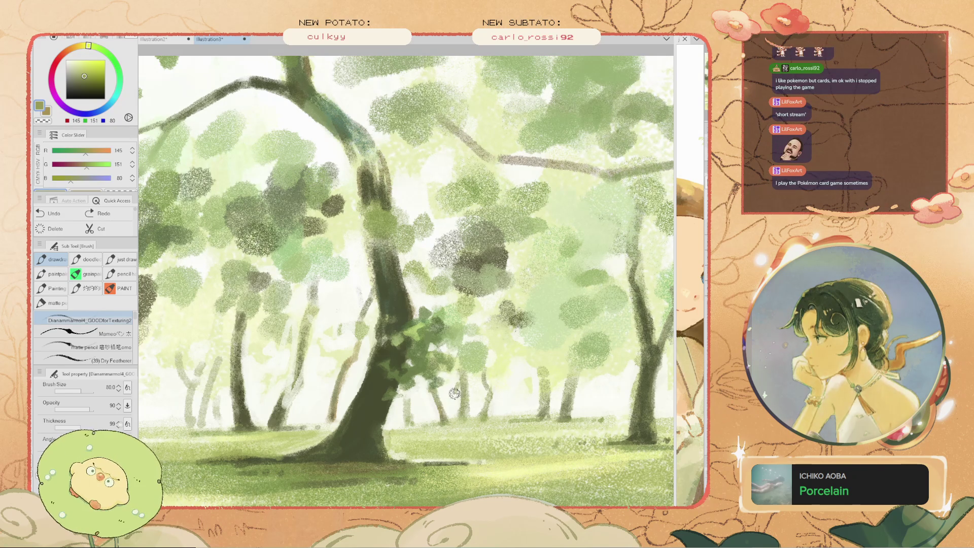
# Compare the olive leaf touches before and after, keep them, and fit the painting in view
pyautogui.hotkey('ctrl', 'z')
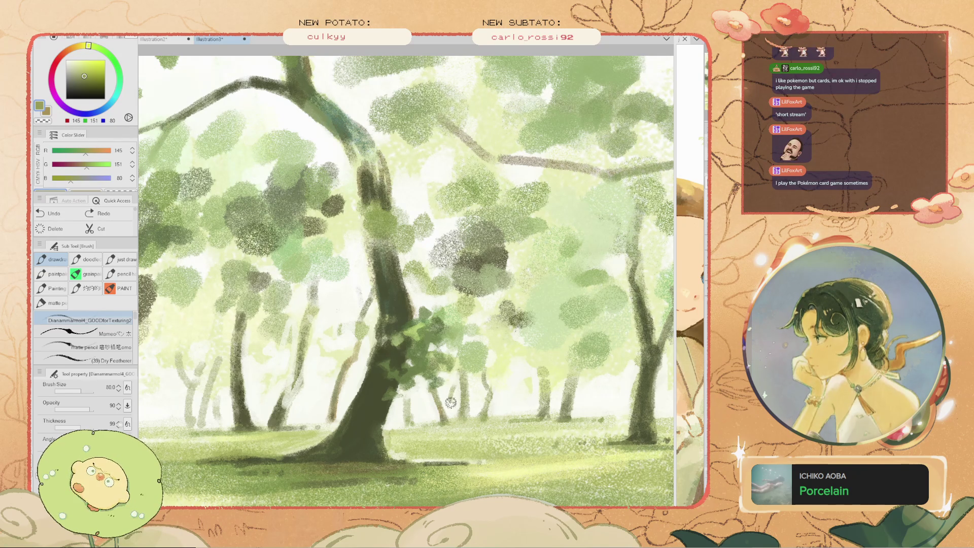
pyautogui.hotkey('ctrl', 'y')
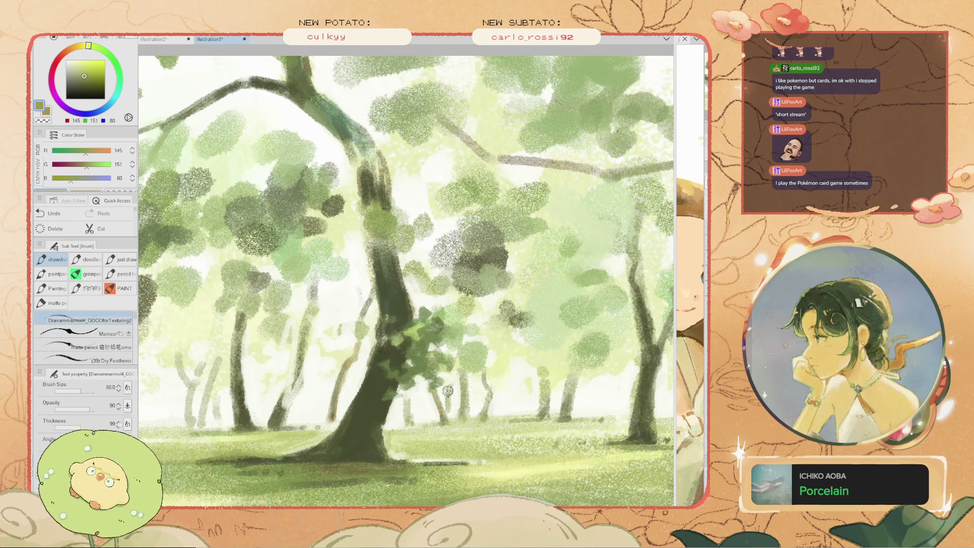
pyautogui.hotkey('ctrl', 'y')
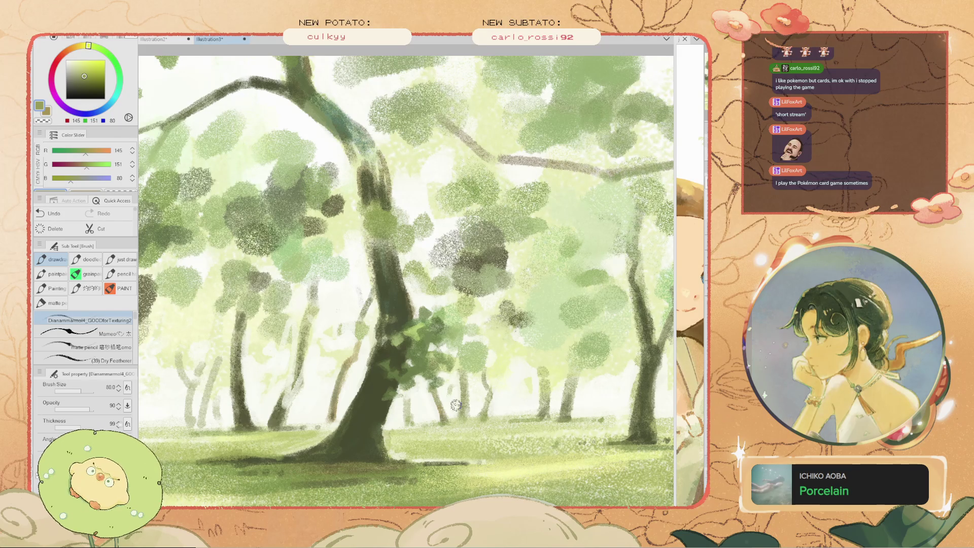
pyautogui.hotkey('ctrl', 'z')
pyautogui.hotkey('ctrl', 'y')
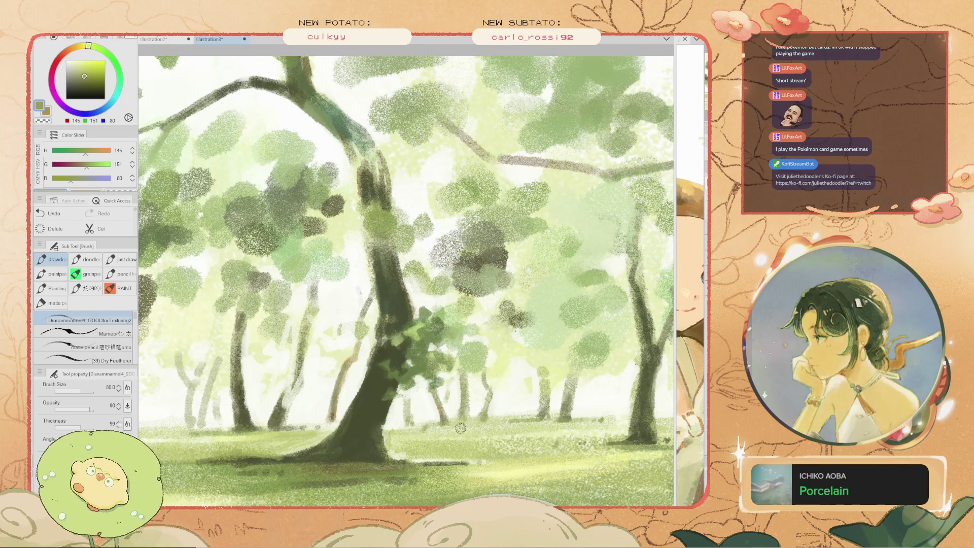
pyautogui.hotkey('ctrl', 'y')
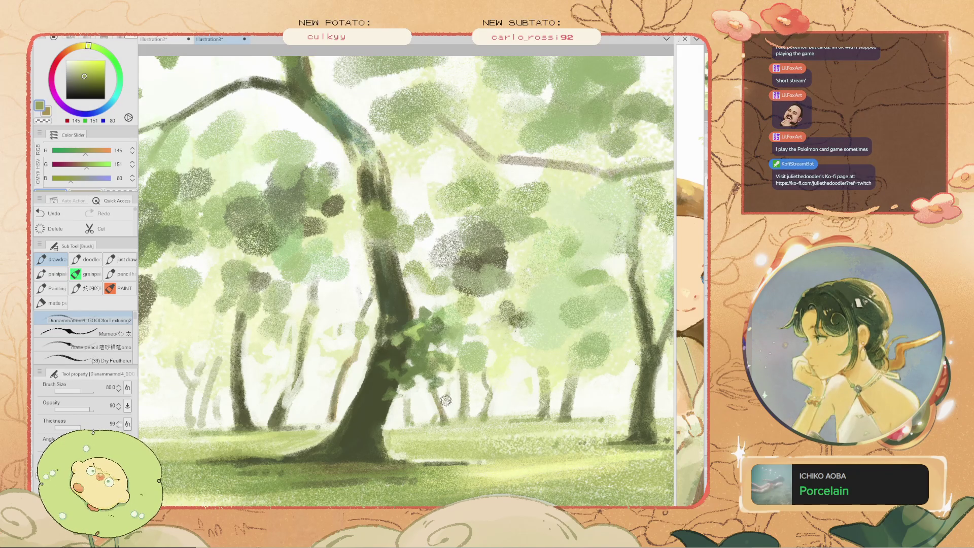
pyautogui.scroll(-2, 439, 399)
pyautogui.hotkey('ctrl', 'z')
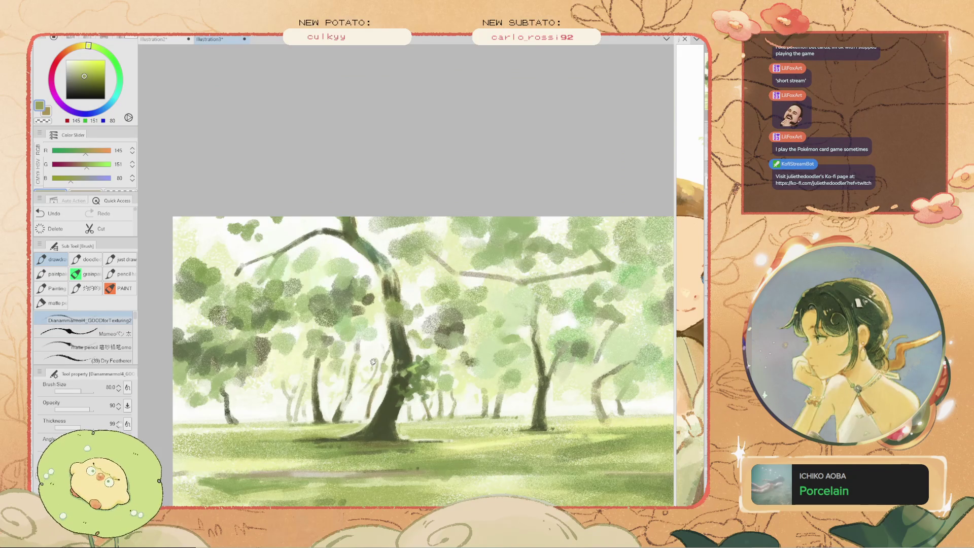
pyautogui.hotkey('ctrl', 'y')
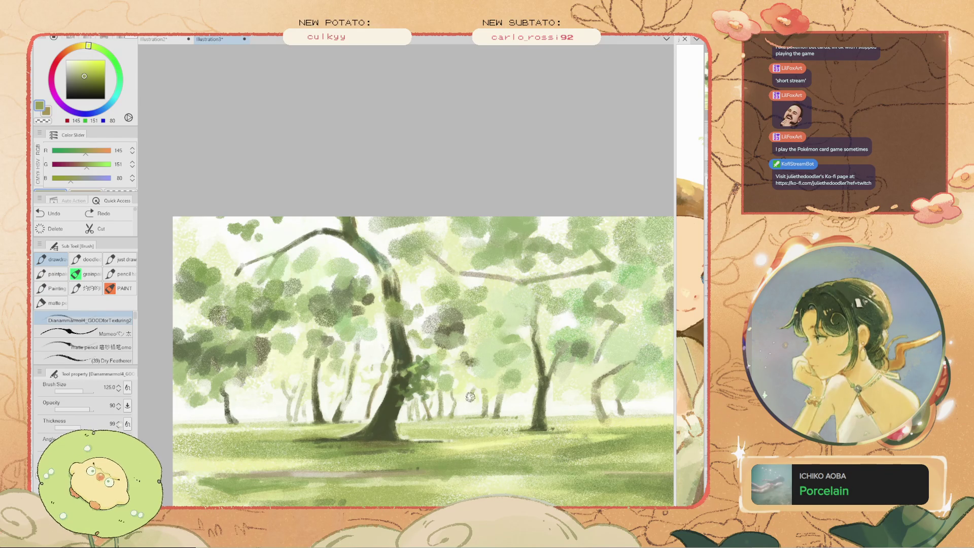
pyautogui.hotkey('ctrl', 'z')
pyautogui.hotkey('ctrl', 'y')
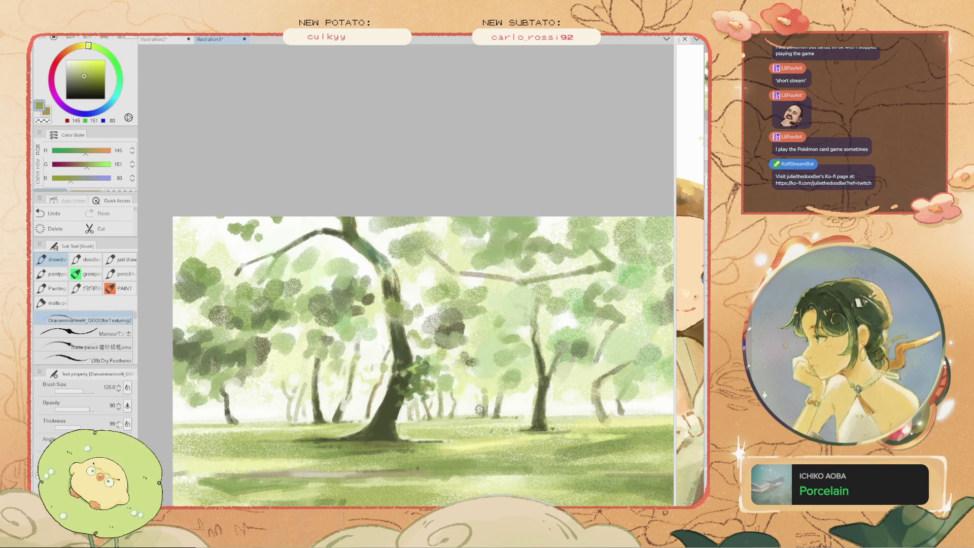
pyautogui.hotkey('ctrl', 'z')
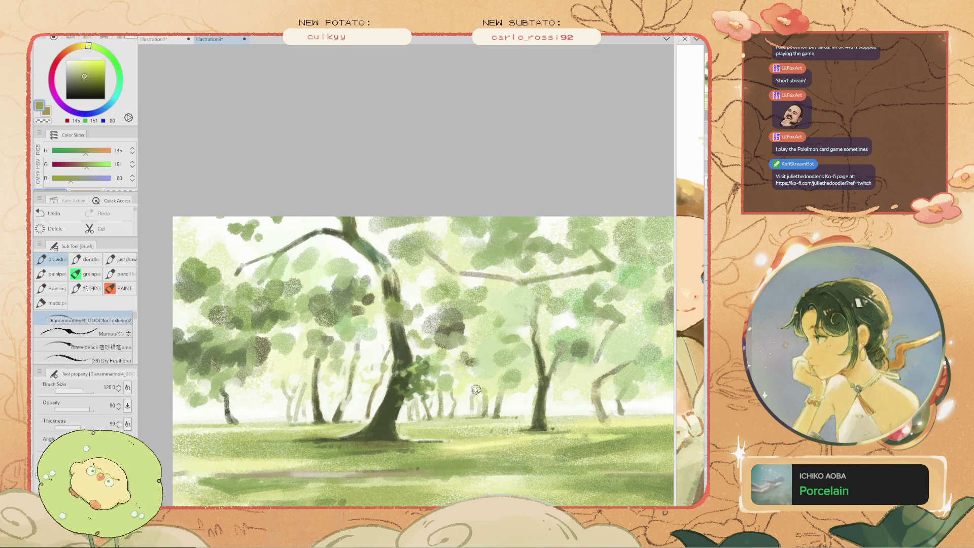
pyautogui.hotkey('ctrl', 'y')
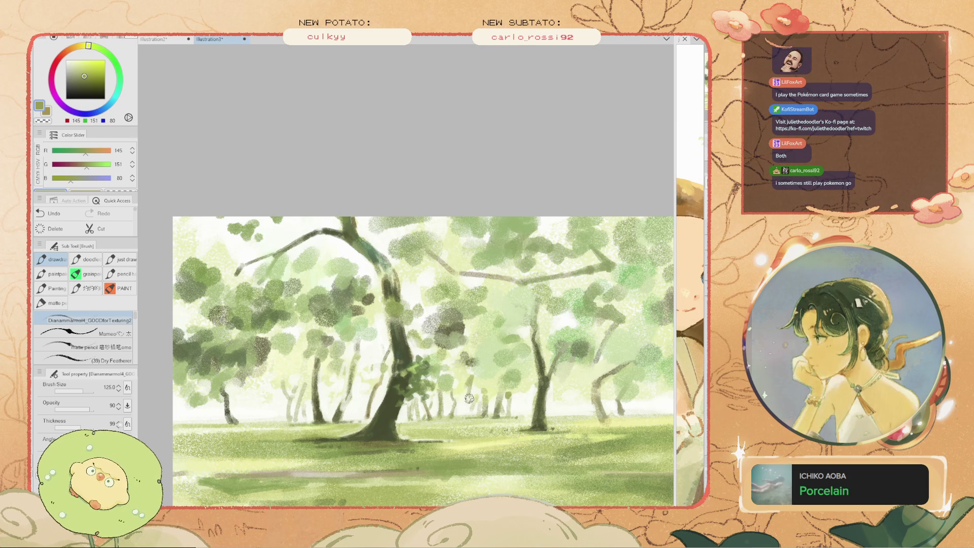
pyautogui.hotkey('ctrl', 'z')
pyautogui.hotkey('ctrl', 'y')
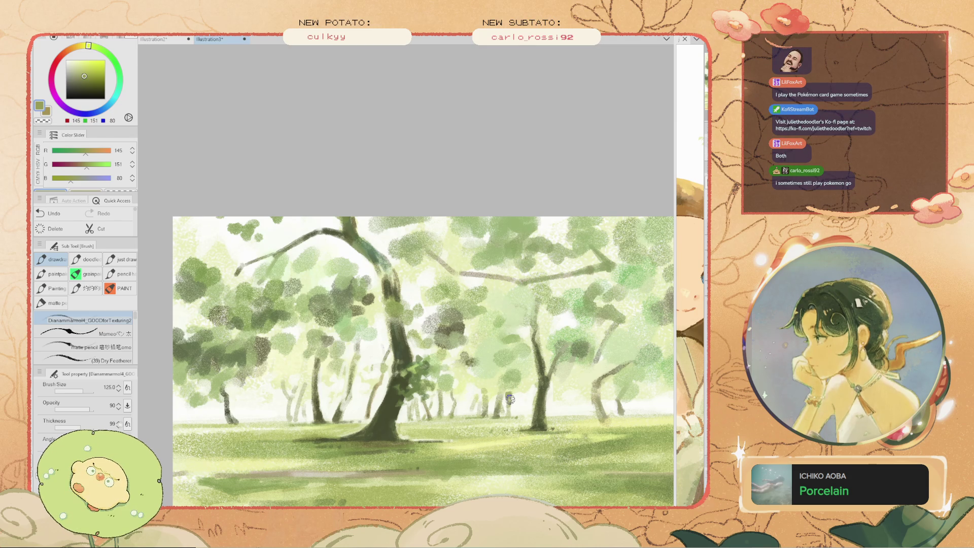
pyautogui.hotkey('ctrl', '-')
pyautogui.hotkey('ctrl', '+')
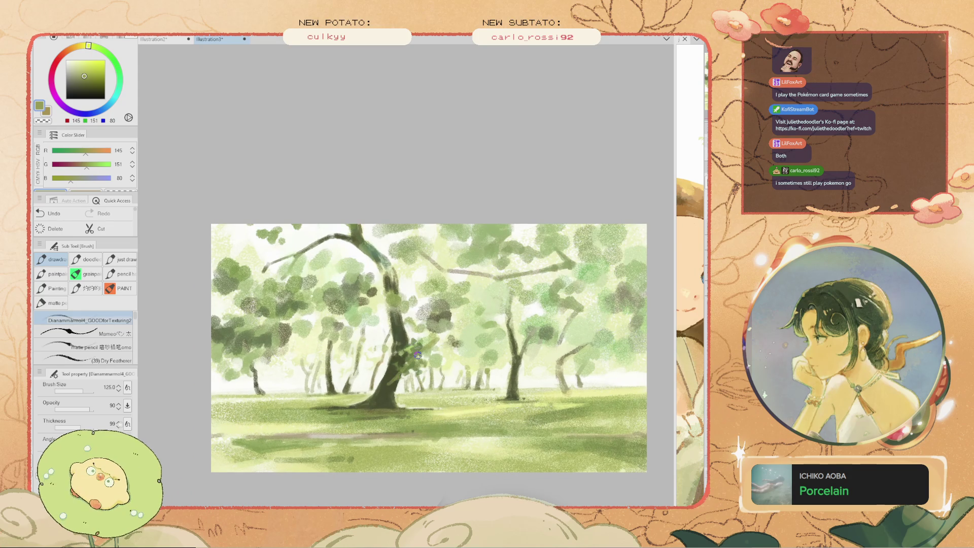
# Sample a muted foliage green, enlarge the brush to 300, and keep the earlier stroke restored
pyautogui.keyDown('alt'); pyautogui.click(386, 324); pyautogui.keyUp('alt')
pyautogui.press(']')
pyautogui.press(']')
pyautogui.press(']')
pyautogui.hotkey('ctrl', 'y')
pyautogui.hotkey('ctrl', 'z')
pyautogui.hotkey('ctrl', 'y')
# Sample canopy greens and dab dark green strokes left of the trunk, ending on pale sage green
pyautogui.keyDown('alt'); pyautogui.click(345, 315); pyautogui.keyUp('alt')
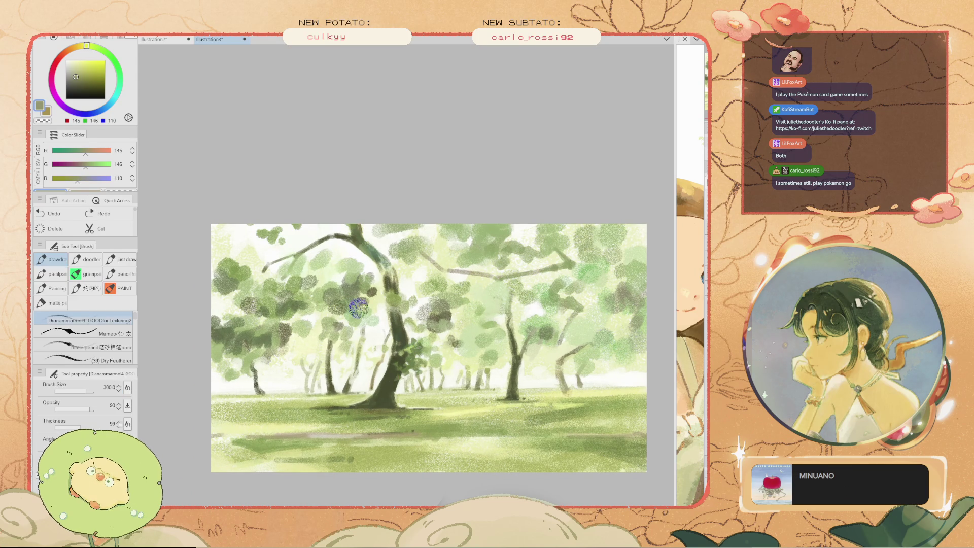
pyautogui.hotkey('ctrl', 'z')
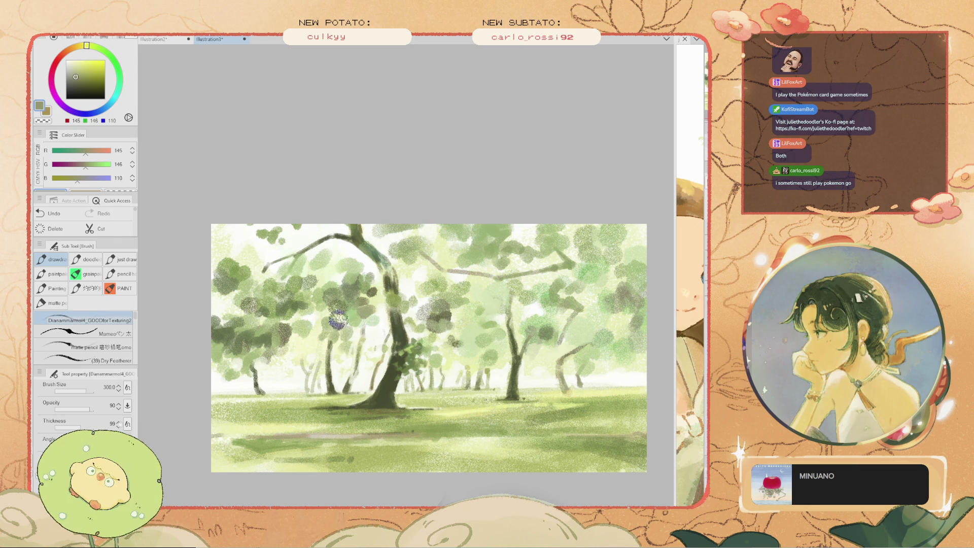
pyautogui.keyDown('alt'); pyautogui.click(358, 315); pyautogui.keyUp('alt')
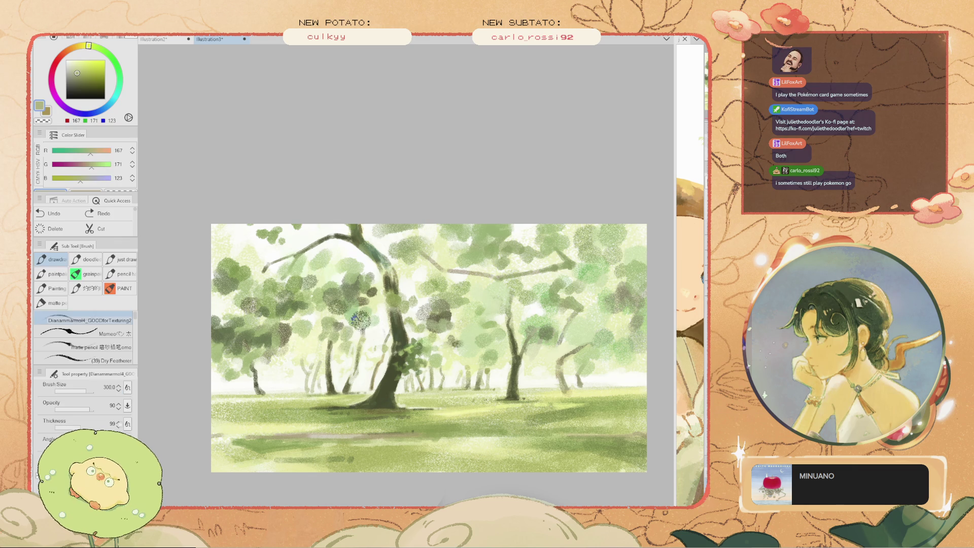
pyautogui.keyDown('alt'); pyautogui.click(351, 323); pyautogui.keyUp('alt')
pyautogui.click(355, 325)
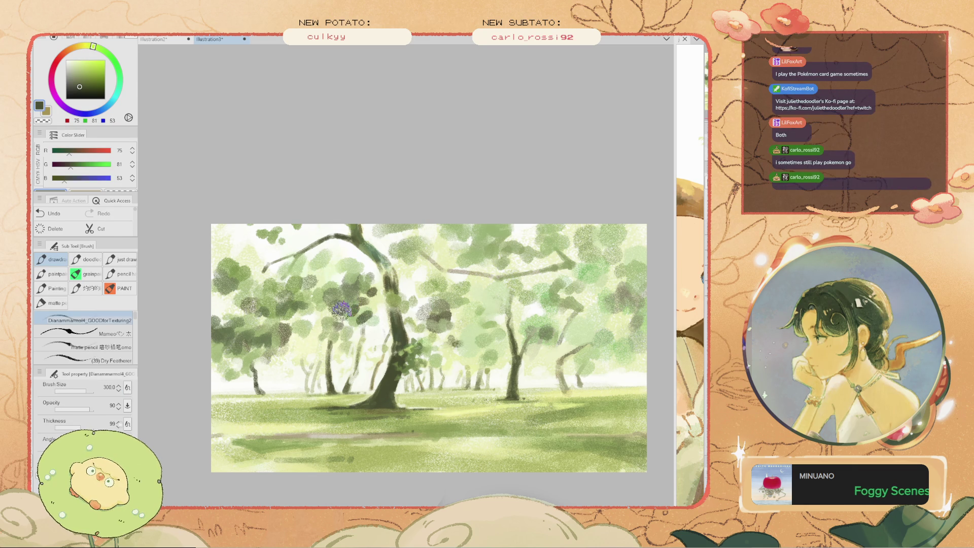
pyautogui.moveTo(323, 317); pyautogui.dragTo(339, 324)
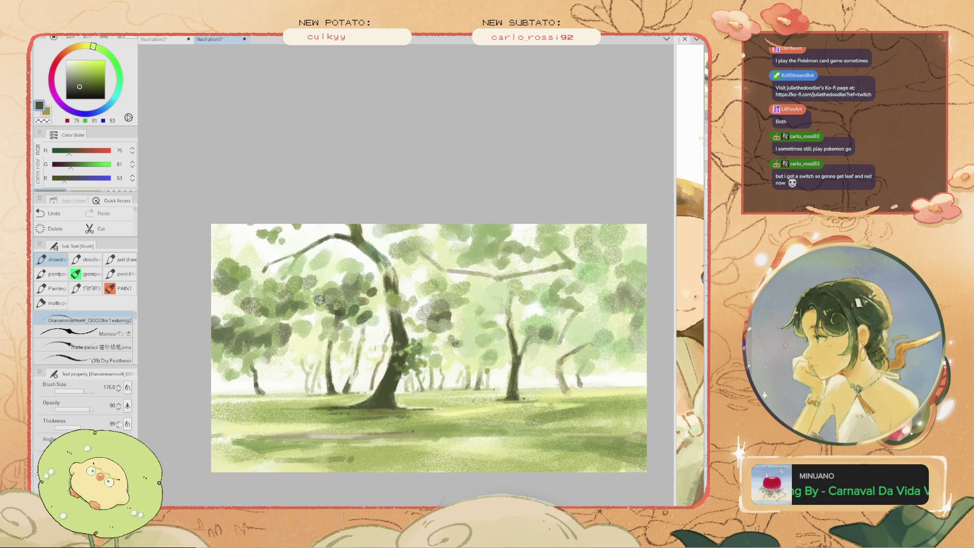
pyautogui.scroll(2, 433, 325)
pyautogui.keyDown('alt'); pyautogui.click(352, 313); pyautogui.keyUp('alt')
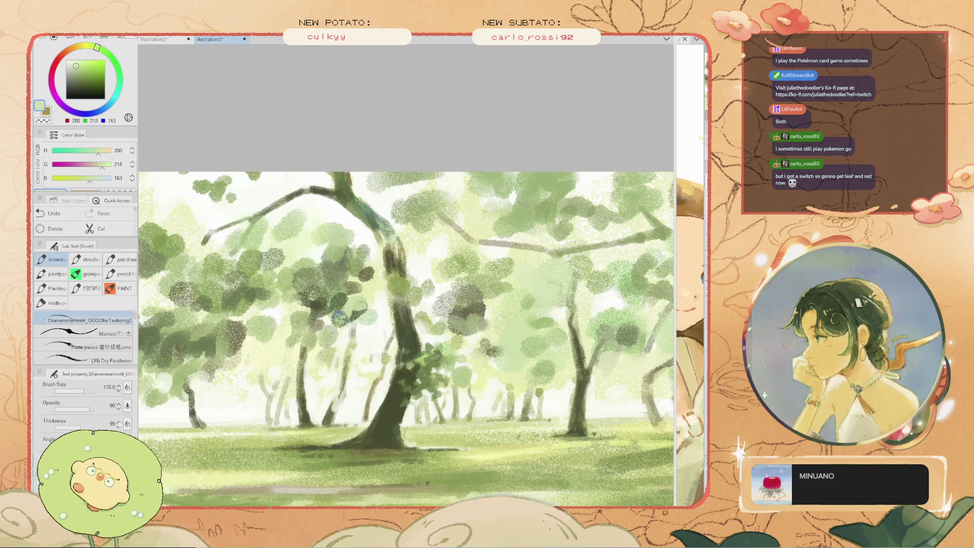
# Sample muted and dark tree greens, set the brush to 250, and paint a patch over the lower-right grass
pyautogui.scroll(-3, 319, 307)
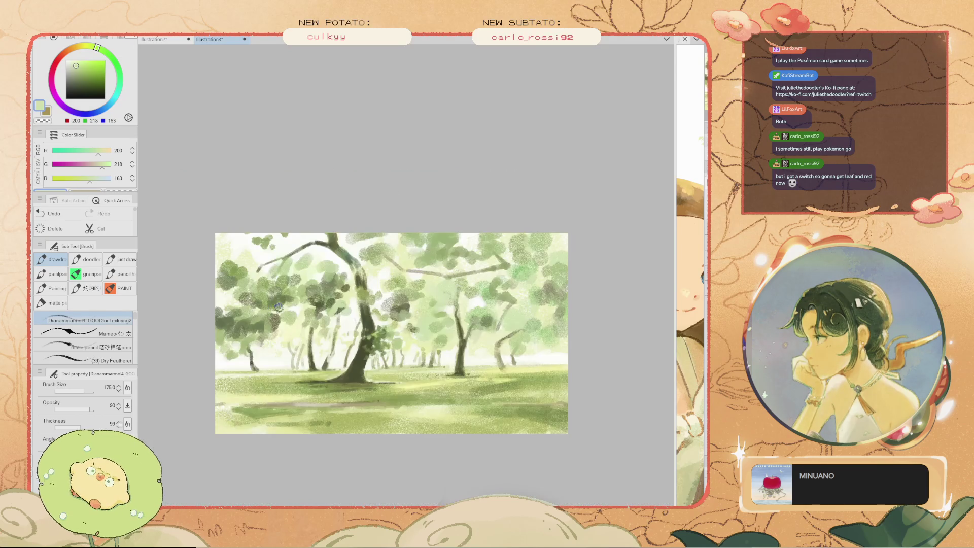
pyautogui.scroll(1, 315, 304)
pyautogui.keyDown('alt'); pyautogui.click(334, 318); pyautogui.keyUp('alt')
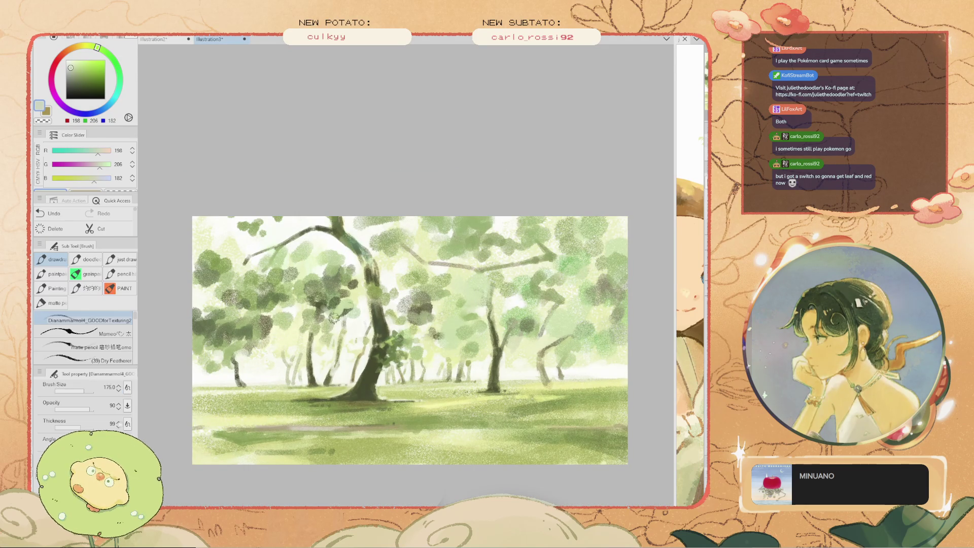
pyautogui.keyDown('alt'); pyautogui.click(391, 227); pyautogui.keyUp('alt')
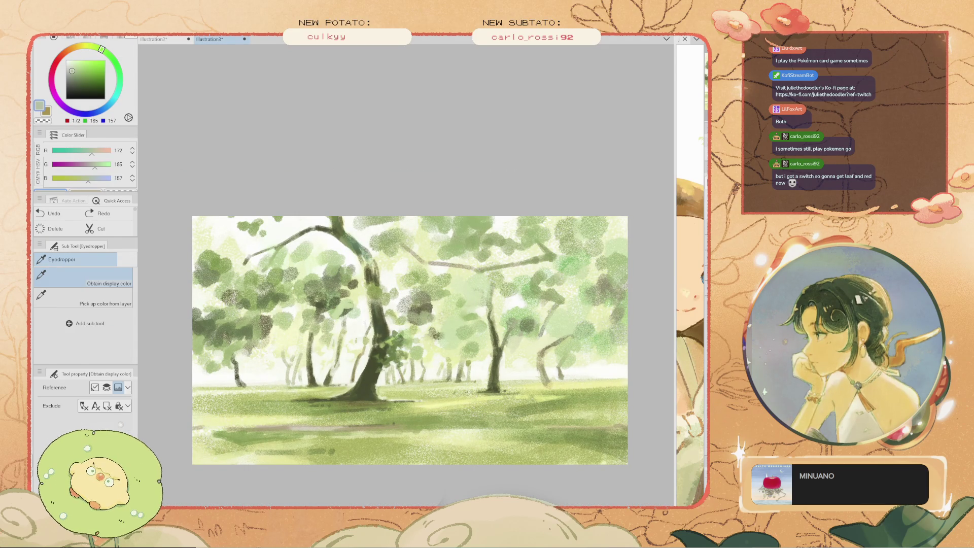
pyautogui.press('alt')
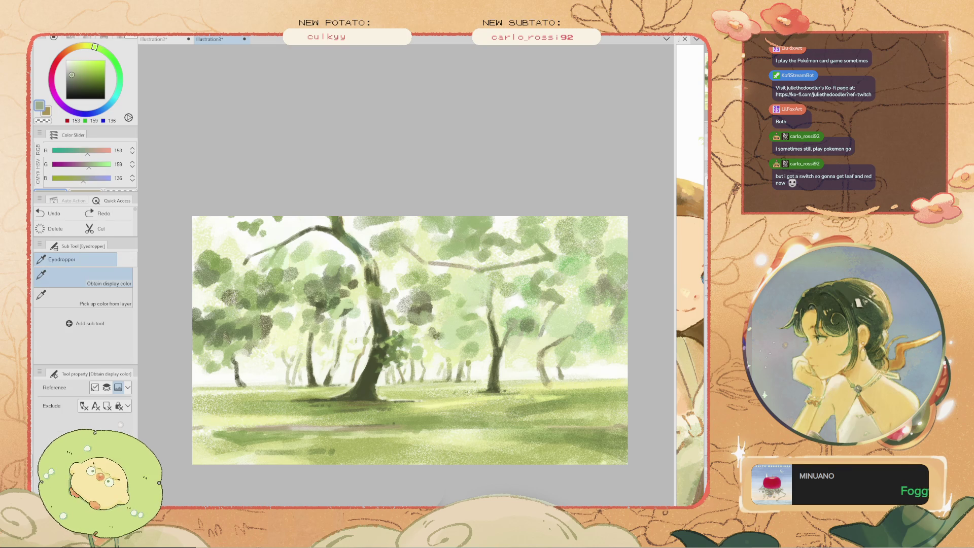
pyautogui.press('[')
pyautogui.scroll(1, 558, 410)
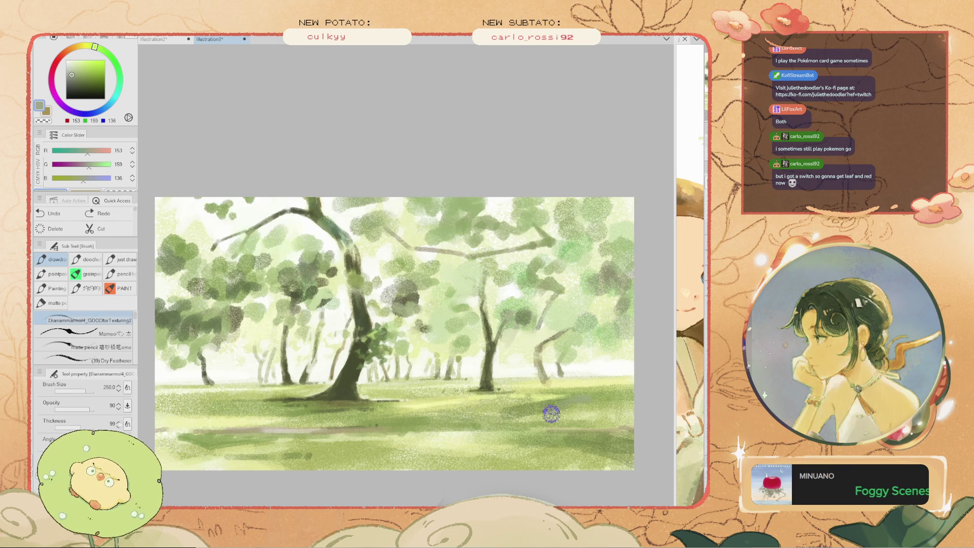
pyautogui.press('alt')
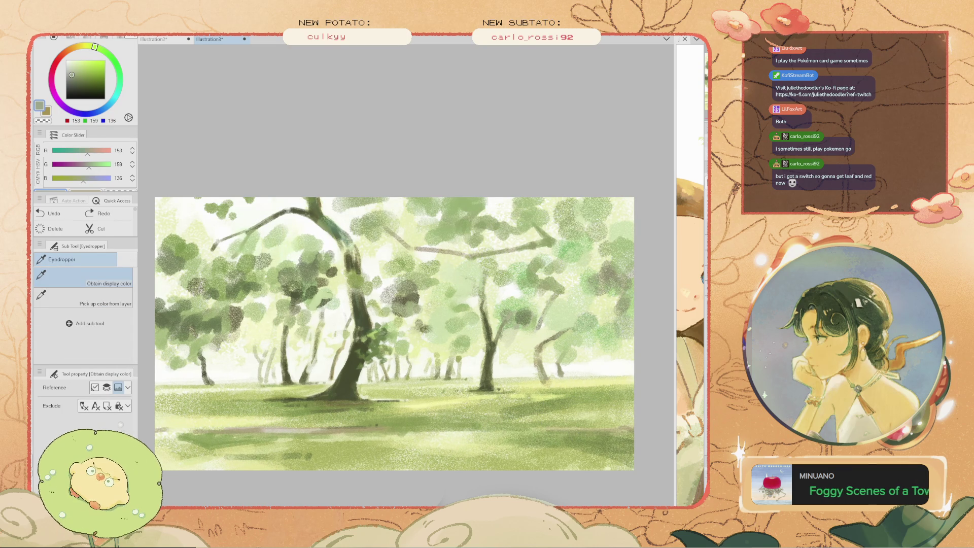
pyautogui.moveTo(584, 413); pyautogui.dragTo(621, 406)
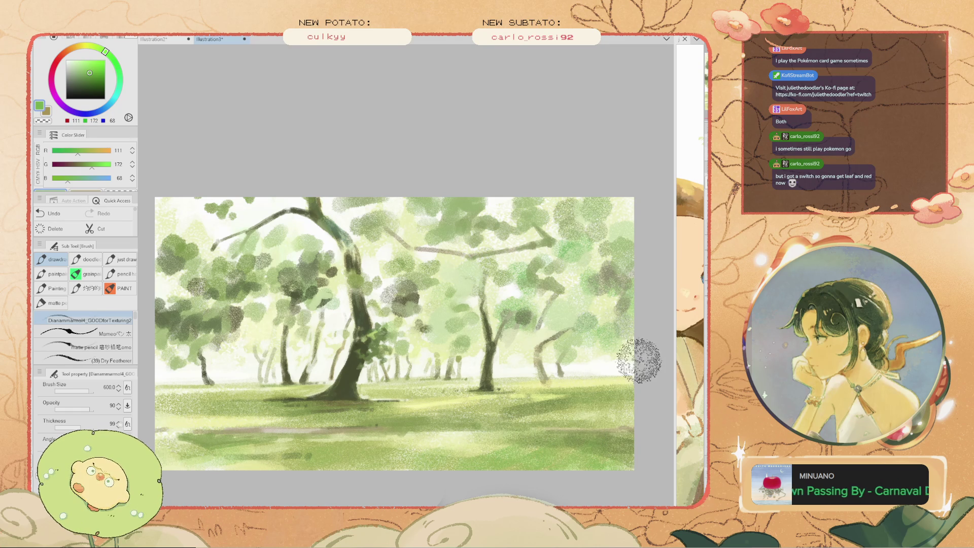
# Brush faint pale-blue (205, 229, 239) haze across the distant mid-left and middle trees
pyautogui.moveTo(548, 305); pyautogui.dragTo(334, 287)
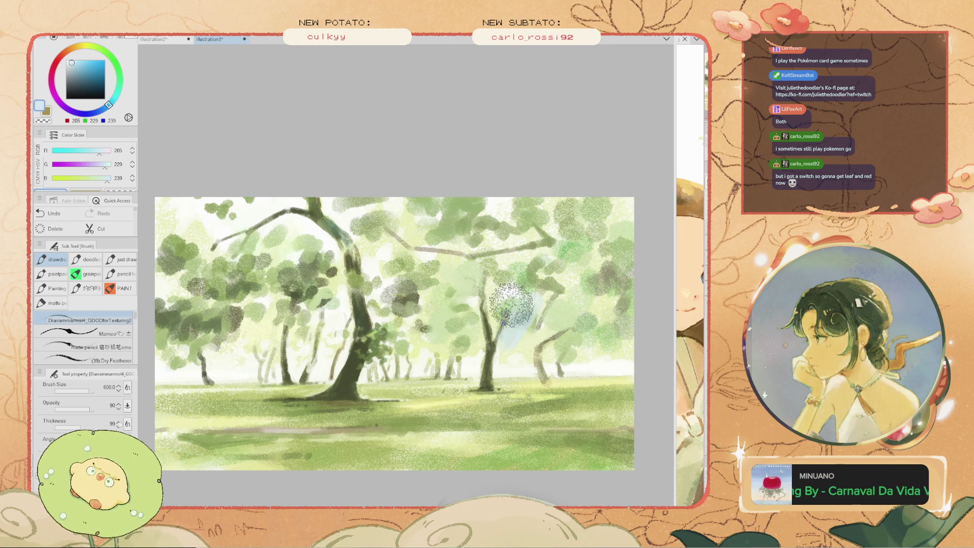
pyautogui.hotkey('ctrl', 'z')
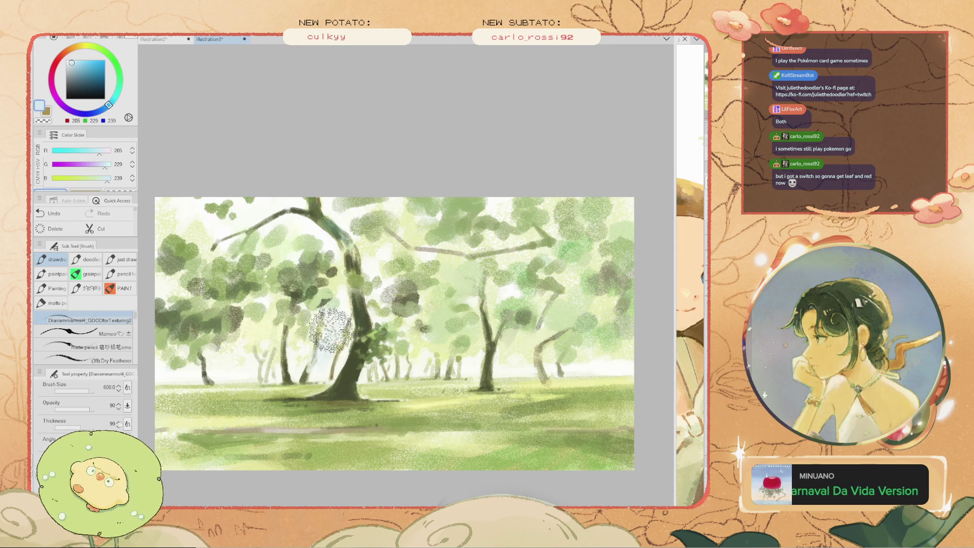
pyautogui.moveTo(302, 327); pyautogui.dragTo(310, 358)
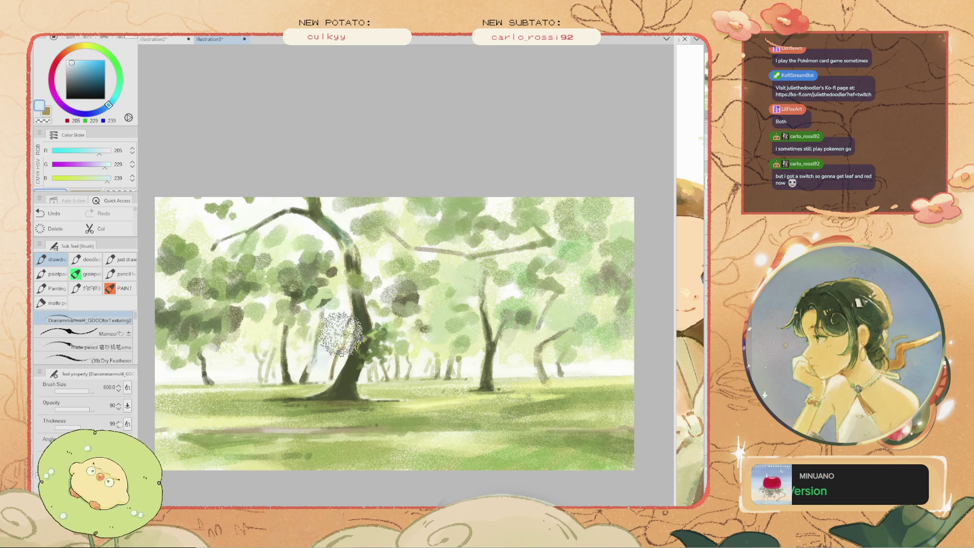
pyautogui.moveTo(377, 330); pyautogui.dragTo(457, 347)
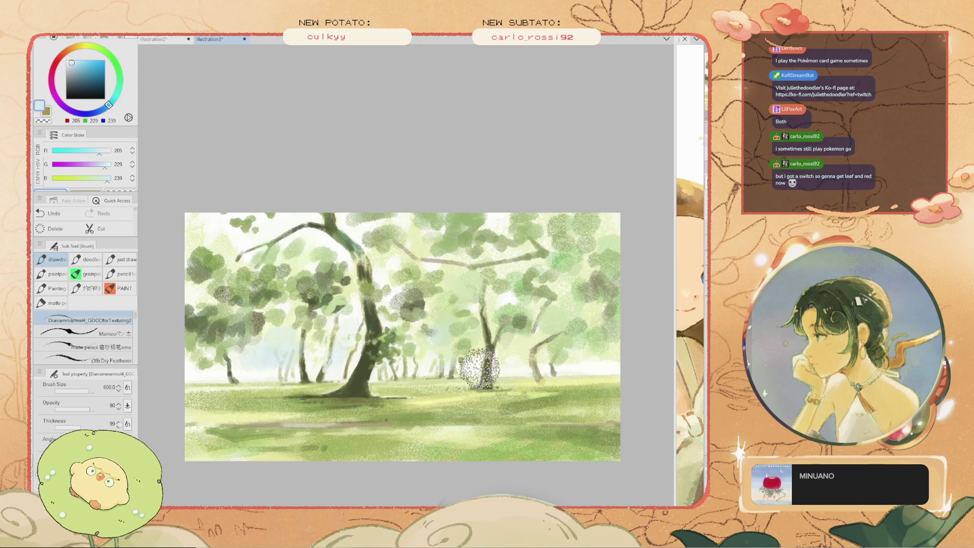
pyautogui.scroll(-3, 365, 355)
pyautogui.scroll(2, 480, 361)
pyautogui.press('space')
pyautogui.moveTo(480, 360)
pyautogui.mouseDown()
pyautogui.moveTo(516, 350)
pyautogui.moveTo(457, 284)
pyautogui.mouseUp()
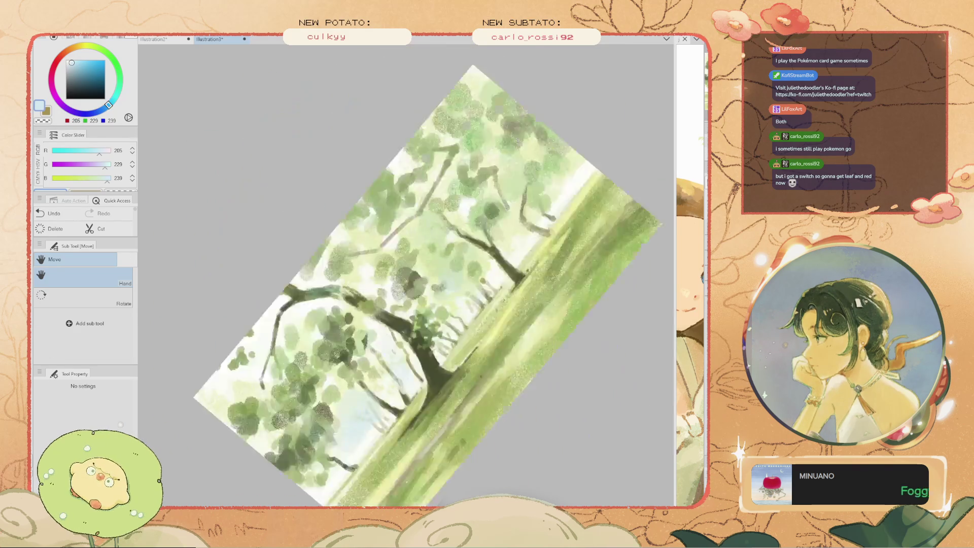
# Reset the canvas view and create a new blank canvas, Illustration4, with Ctrl+N
pyautogui.hotkey('ctrl', '0')
pyautogui.scroll(1, 422, 274)
pyautogui.scroll(-2, 421, 274)
pyautogui.scroll(1, 421, 274)
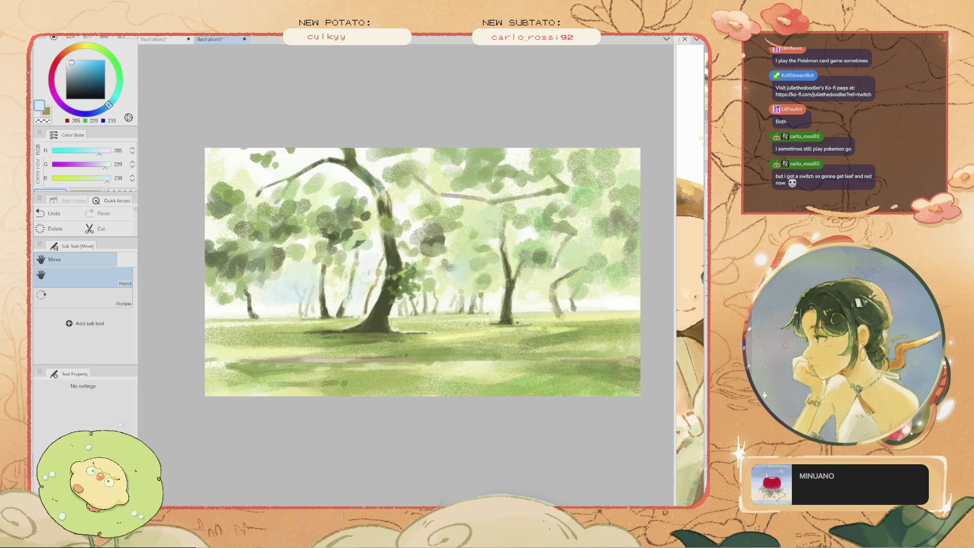
pyautogui.hotkey('ctrl', 'n')
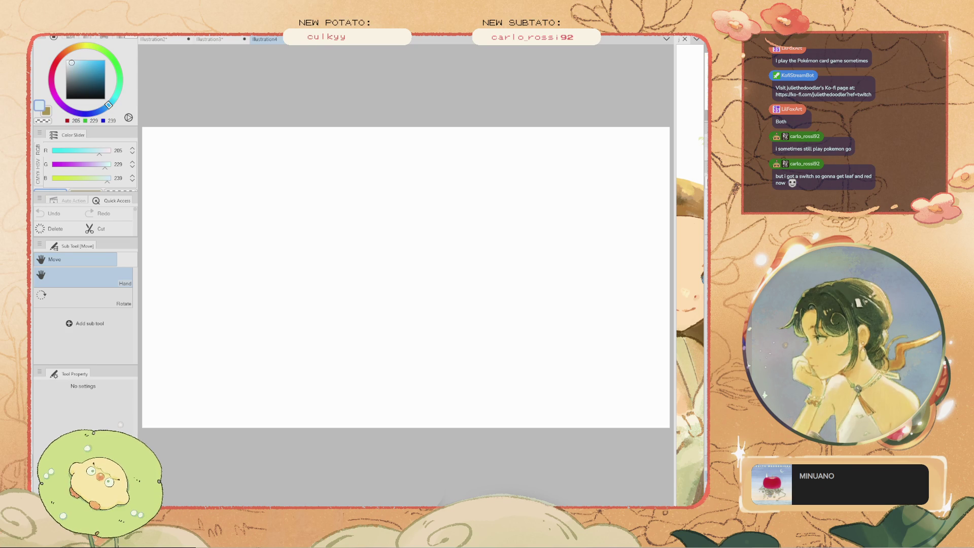
# Mix a lighter yellow-green on the colour wheel with an 800 brush, undoing the test strokes
pyautogui.press('b')
pyautogui.moveTo(353, 304); pyautogui.dragTo(388, 311)
pyautogui.hotkey('ctrl', 'z')
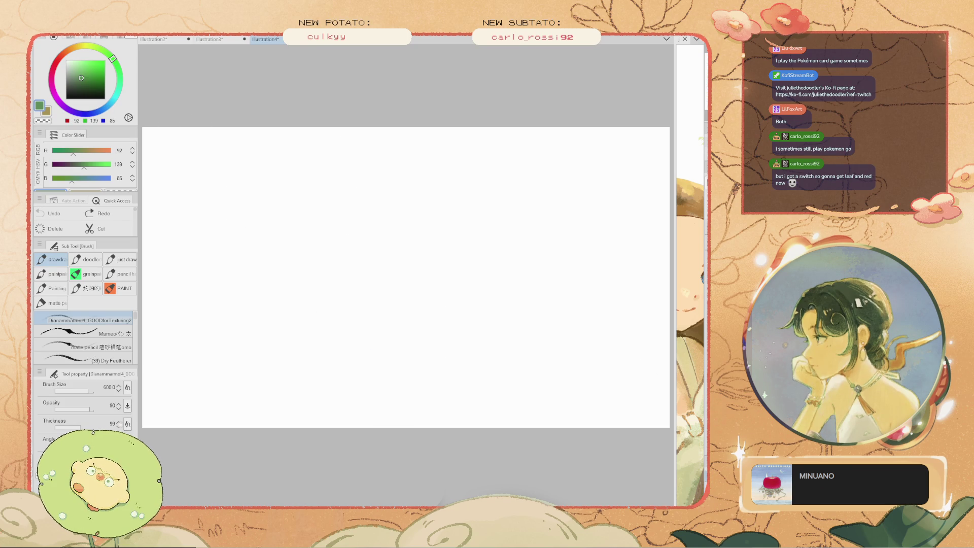
pyautogui.click(81, 66)
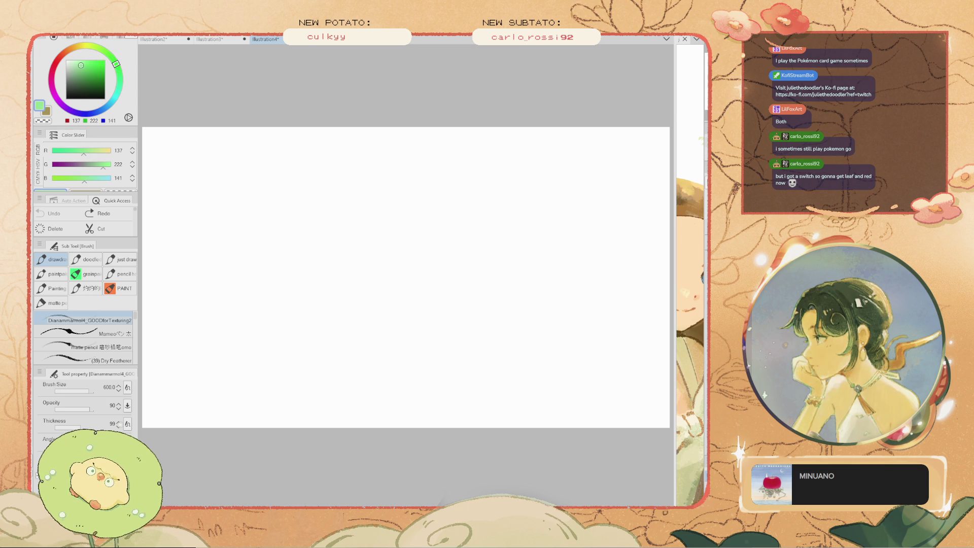
pyautogui.click(77, 61)
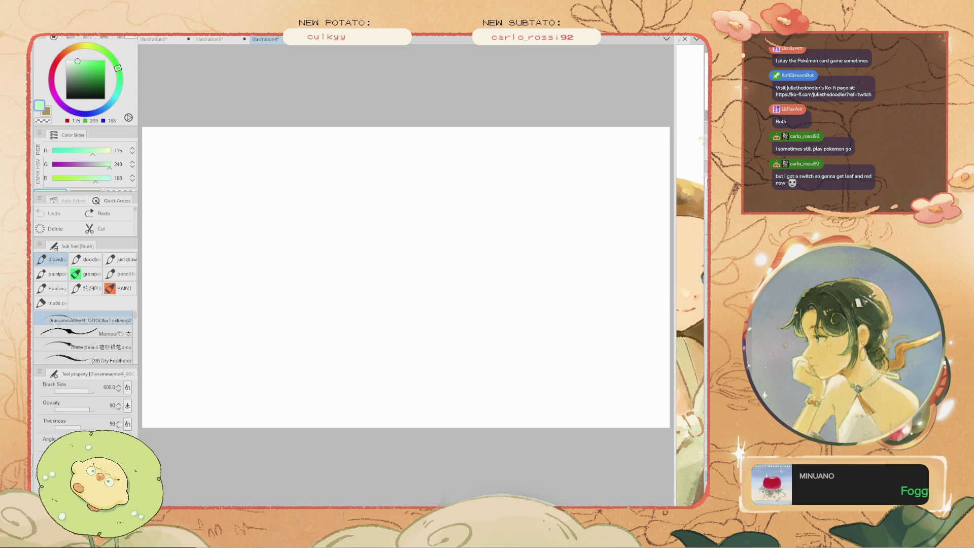
pyautogui.click(96, 46)
pyautogui.press(']')
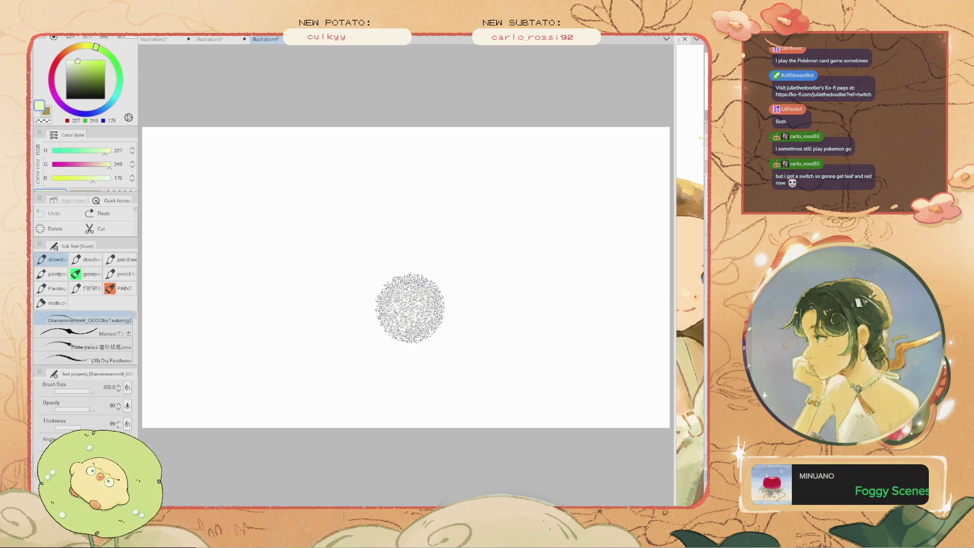
pyautogui.moveTo(410, 305); pyautogui.dragTo(330, 308)
pyautogui.hotkey('ctrl', 'z')
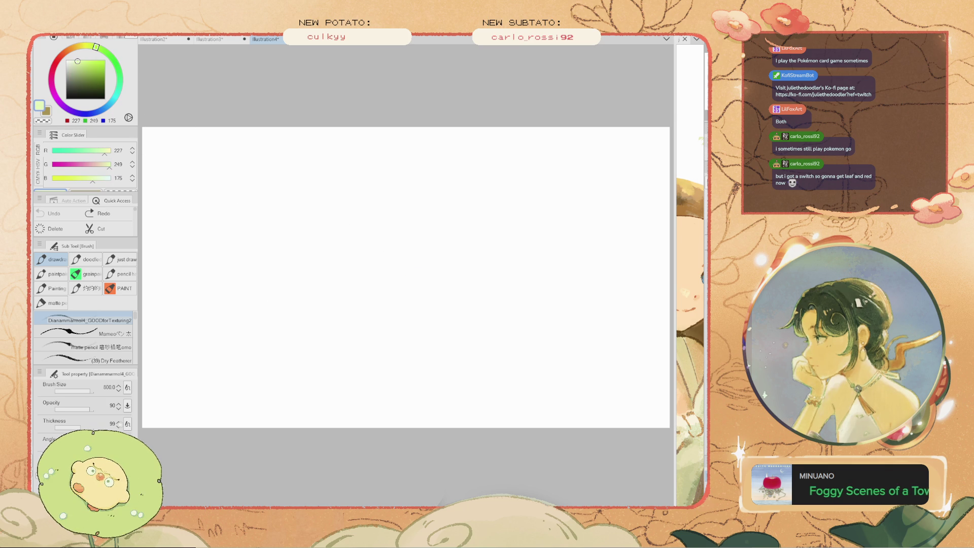
# Settle on pale yellow-green (243, 249, 175) and lay broad washes across the lower canvas at sizes 350–450
pyautogui.click(88, 46)
pyautogui.moveTo(416, 324); pyautogui.dragTo(287, 335)
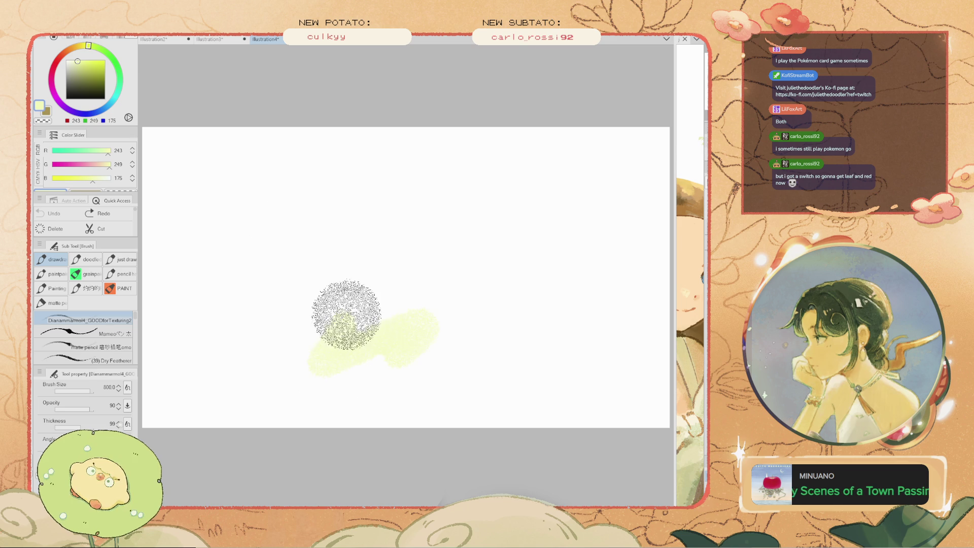
pyautogui.hotkey('ctrl', 'z')
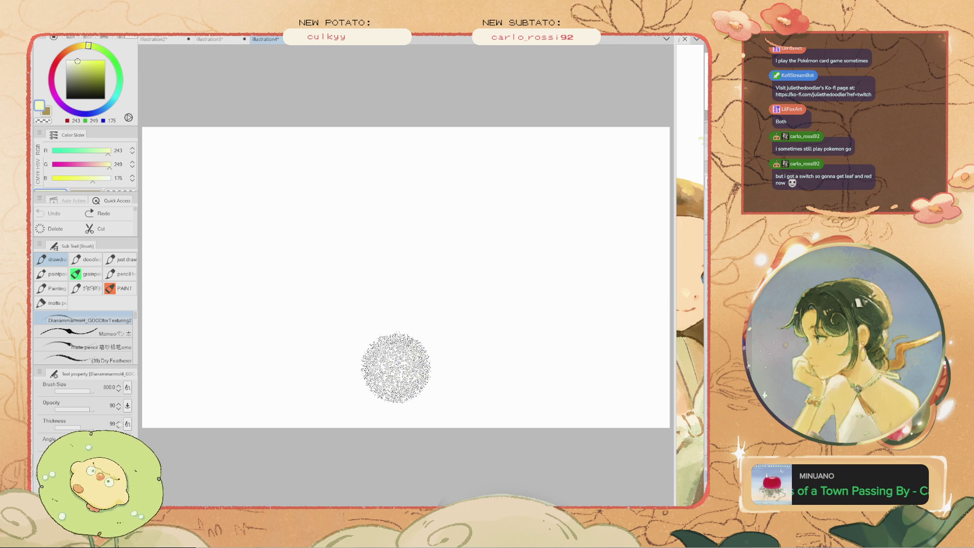
pyautogui.press('[')
pyautogui.press('[')
pyautogui.press('[')
pyautogui.moveTo(388, 334)
pyautogui.mouseDown()
pyautogui.moveTo(319, 334)
pyautogui.moveTo(337, 370)
pyautogui.moveTo(405, 376)
pyautogui.moveTo(337, 387)
pyautogui.moveTo(307, 381)
pyautogui.moveTo(298, 344)
pyautogui.moveTo(211, 324)
pyautogui.mouseUp()
pyautogui.press(']')
pyautogui.press(']')
pyautogui.moveTo(422, 372)
pyautogui.mouseDown()
pyautogui.moveTo(446, 387)
pyautogui.moveTo(535, 374)
pyautogui.moveTo(398, 321)
pyautogui.moveTo(422, 352)
pyautogui.moveTo(583, 348)
pyautogui.moveTo(510, 325)
pyautogui.moveTo(591, 360)
pyautogui.moveTo(522, 391)
pyautogui.moveTo(522, 413)
pyautogui.moveTo(496, 391)
pyautogui.moveTo(533, 376)
pyautogui.moveTo(478, 407)
pyautogui.moveTo(463, 397)
pyautogui.moveTo(492, 395)
pyautogui.mouseUp()
pyautogui.press(']')
pyautogui.press(']')
pyautogui.press(']')
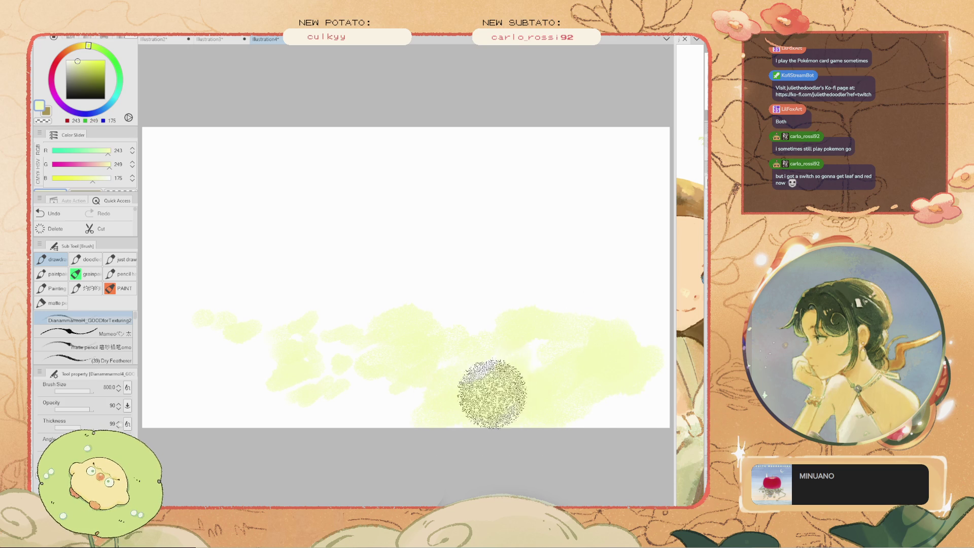
# Add a faint wash along the bottom edge and raise the wash's upper edge on the right
pyautogui.press('[')
pyautogui.press('[')
pyautogui.press('[')
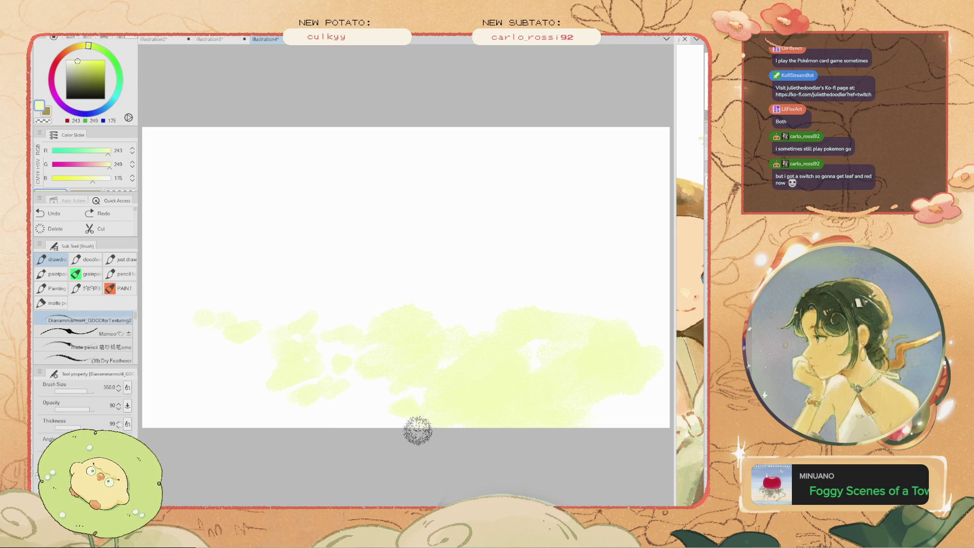
pyautogui.moveTo(417, 431); pyautogui.dragTo(353, 422)
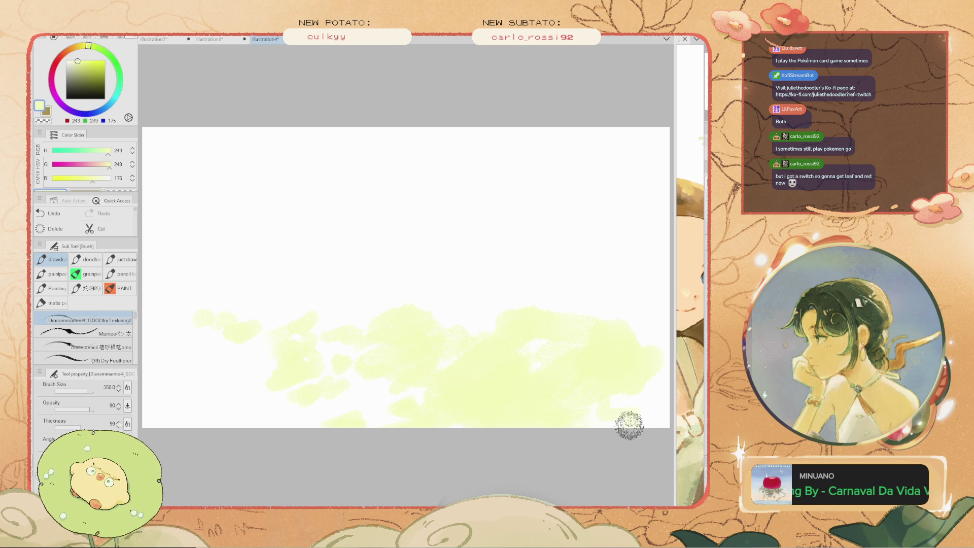
pyautogui.scroll(-2, 587, 394)
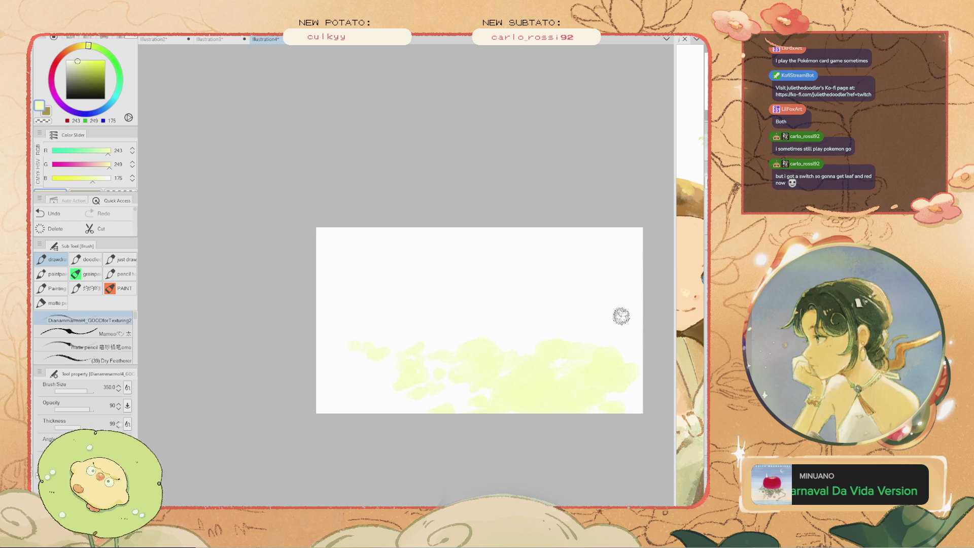
pyautogui.scroll(2, 594, 348)
pyautogui.press(']')
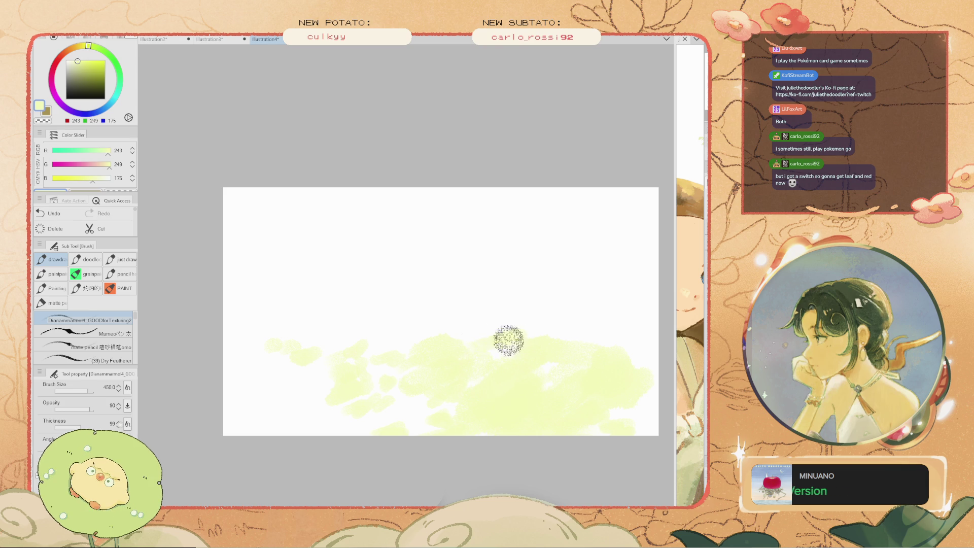
pyautogui.moveTo(424, 328); pyautogui.dragTo(527, 339)
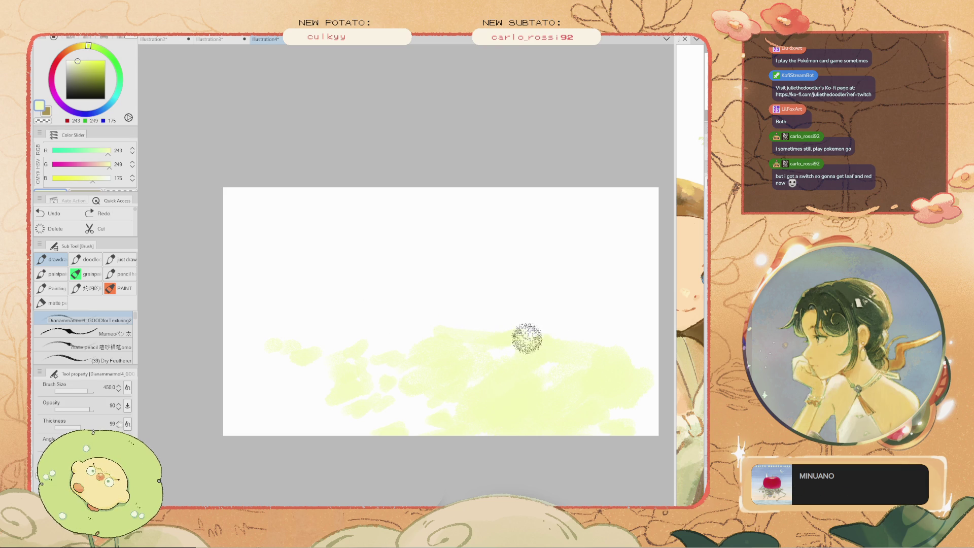
pyautogui.moveTo(367, 303)
pyautogui.mouseDown()
pyautogui.moveTo(389, 315)
pyautogui.moveTo(385, 324)
pyautogui.moveTo(400, 315)
pyautogui.mouseUp()
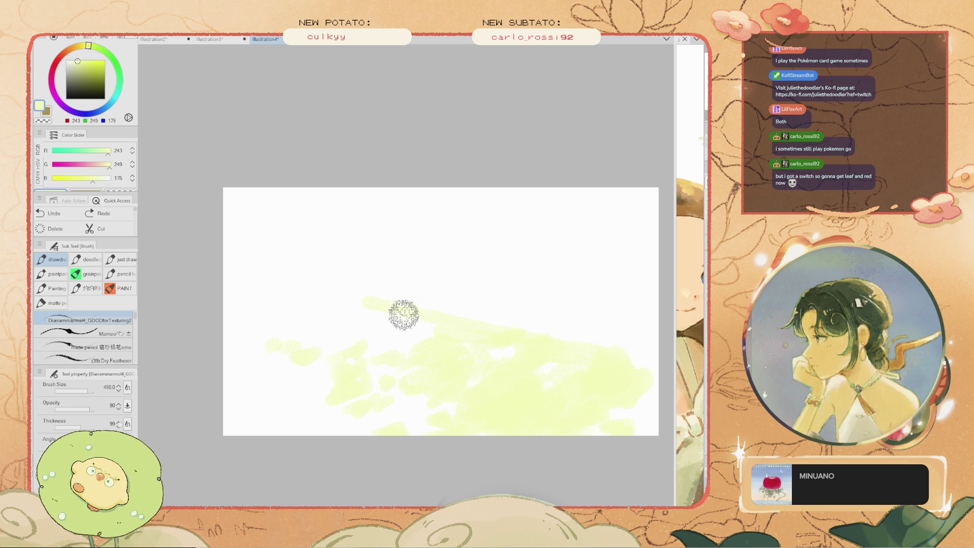
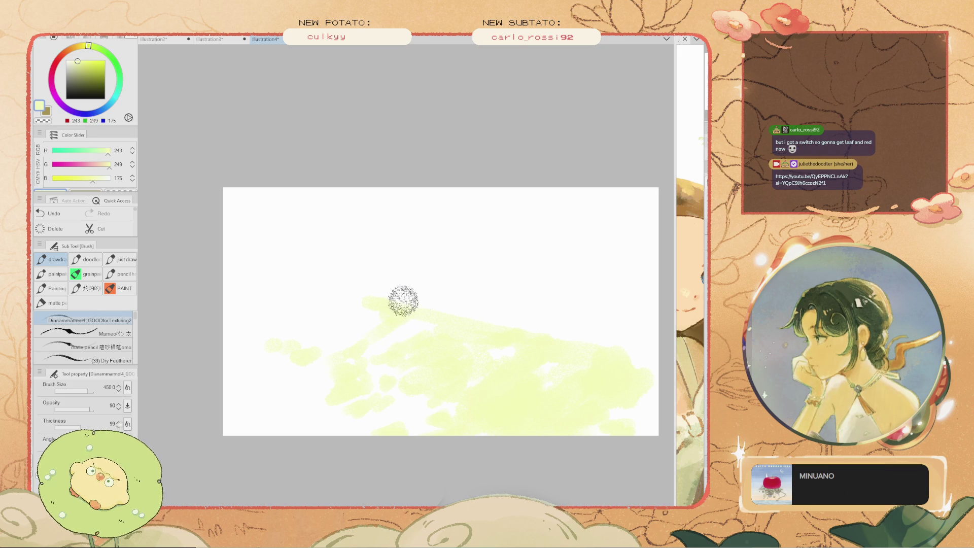
# Undo stray strokes, extend the pale green wash at its top-left edge, and add faint whitish strokes
pyautogui.hotkey('ctrl', 'z')
pyautogui.moveTo(389, 330); pyautogui.dragTo(410, 342)
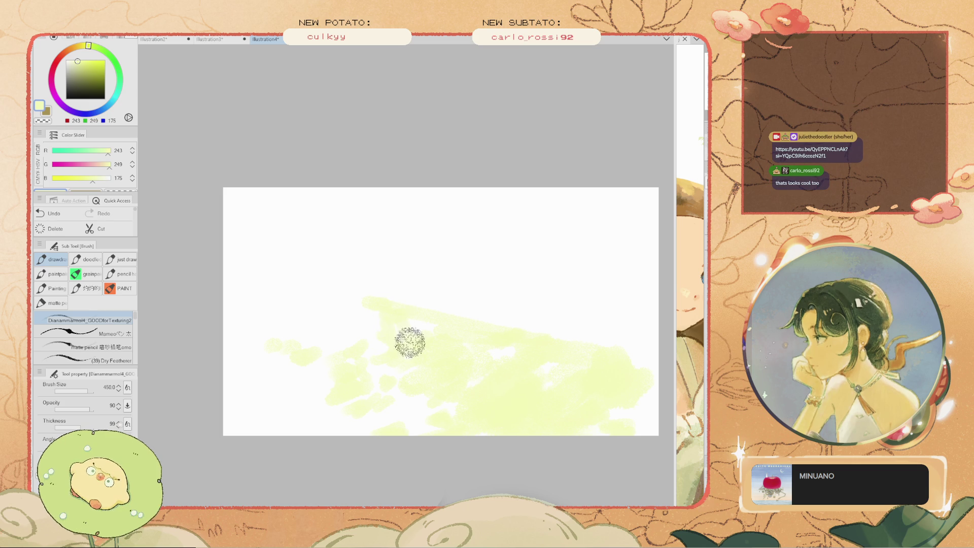
pyautogui.hotkey('ctrl', 'z')
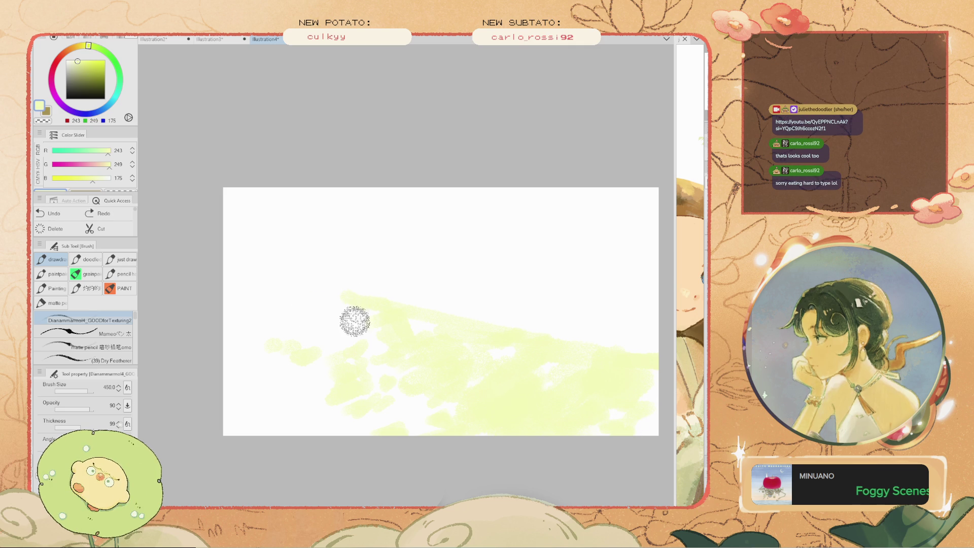
pyautogui.moveTo(331, 318); pyautogui.dragTo(317, 302)
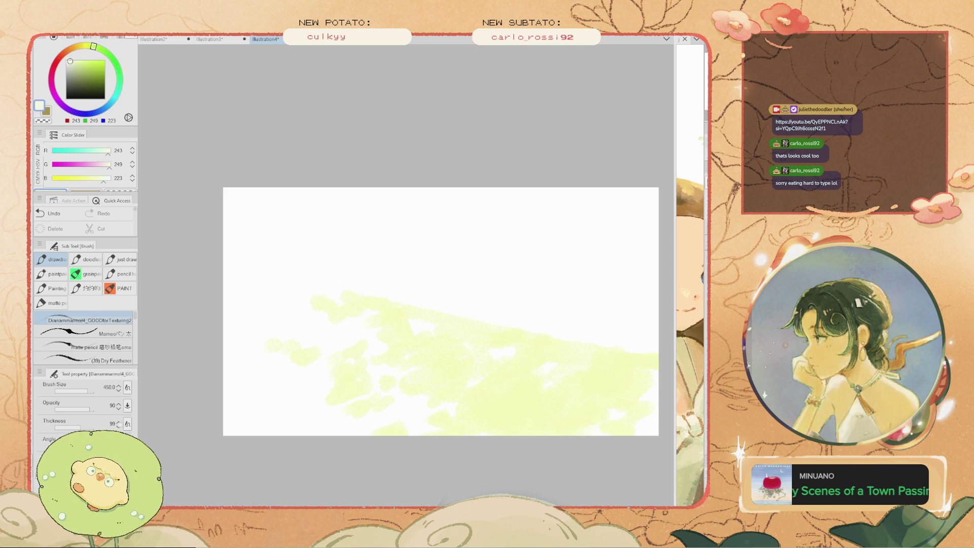
pyautogui.moveTo(336, 233); pyautogui.dragTo(294, 379)
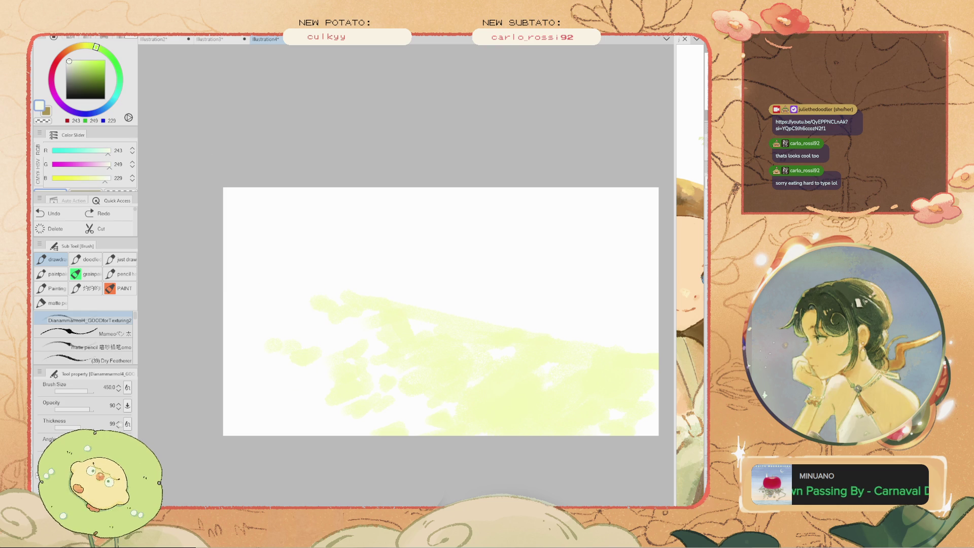
pyautogui.moveTo(318, 305); pyautogui.dragTo(309, 354)
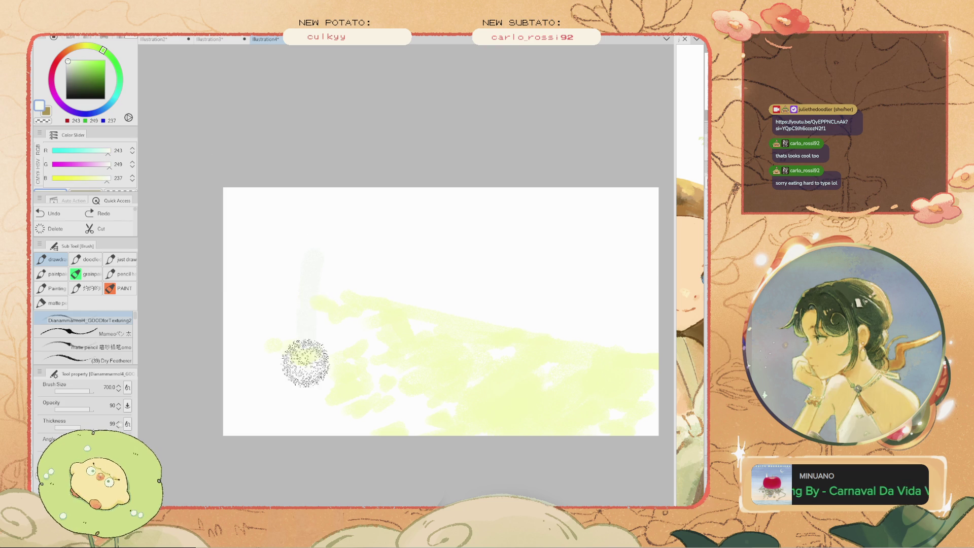
# Enlarge the brush to 700 and brush white and pale green washes over the left and lower-left areas
pyautogui.press(']')
pyautogui.press(']')
pyautogui.press(']')
pyautogui.click(67, 60)
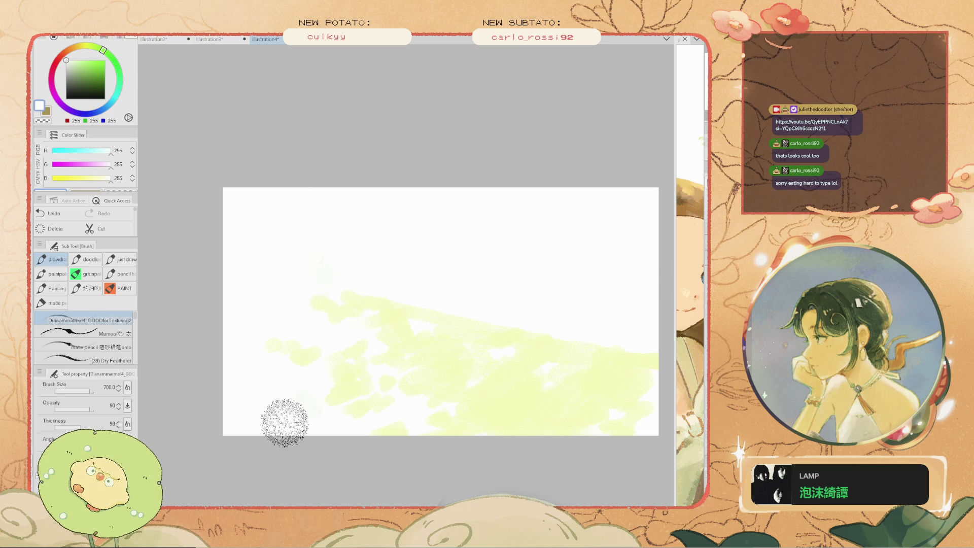
pyautogui.moveTo(393, 352); pyautogui.dragTo(268, 348)
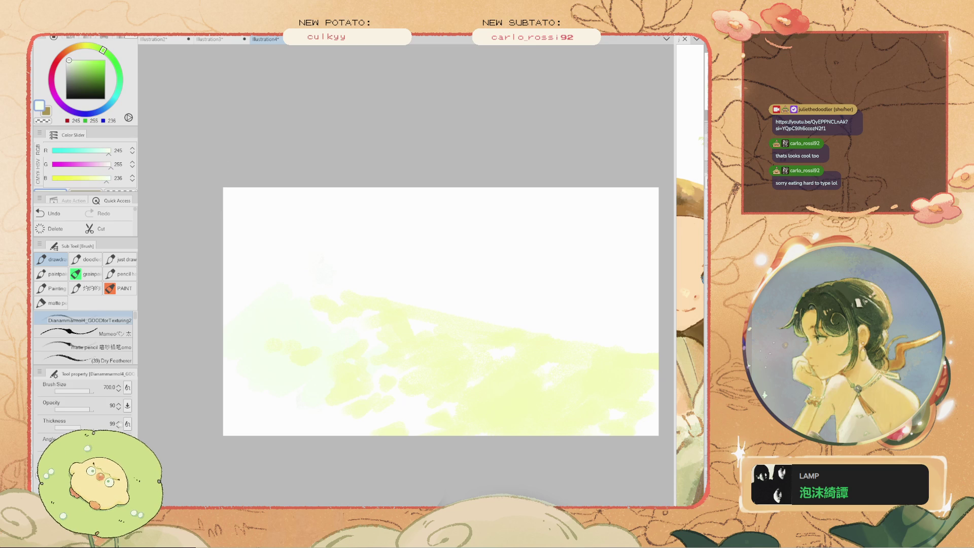
pyautogui.moveTo(370, 304)
pyautogui.mouseDown()
pyautogui.moveTo(260, 321)
pyautogui.moveTo(238, 171)
pyautogui.mouseUp()
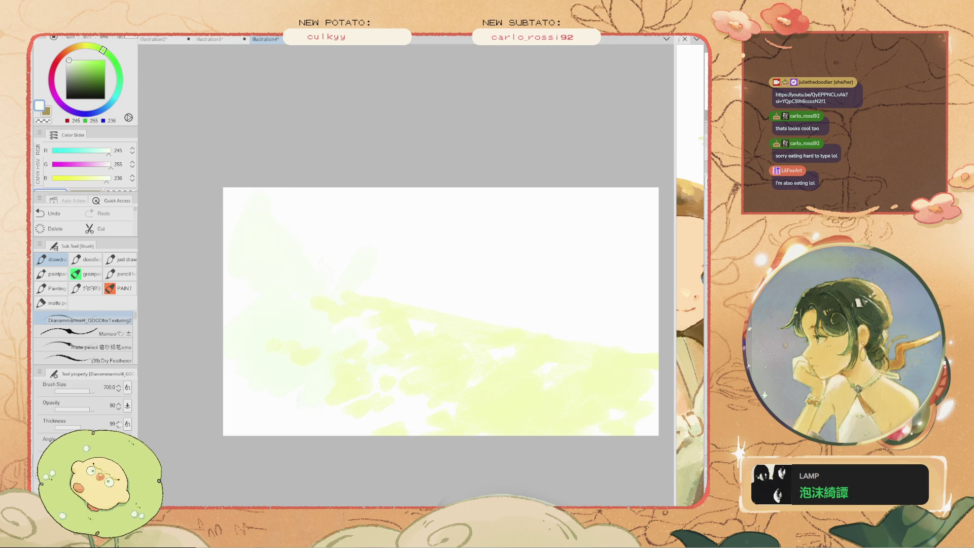
pyautogui.moveTo(257, 311); pyautogui.dragTo(283, 418)
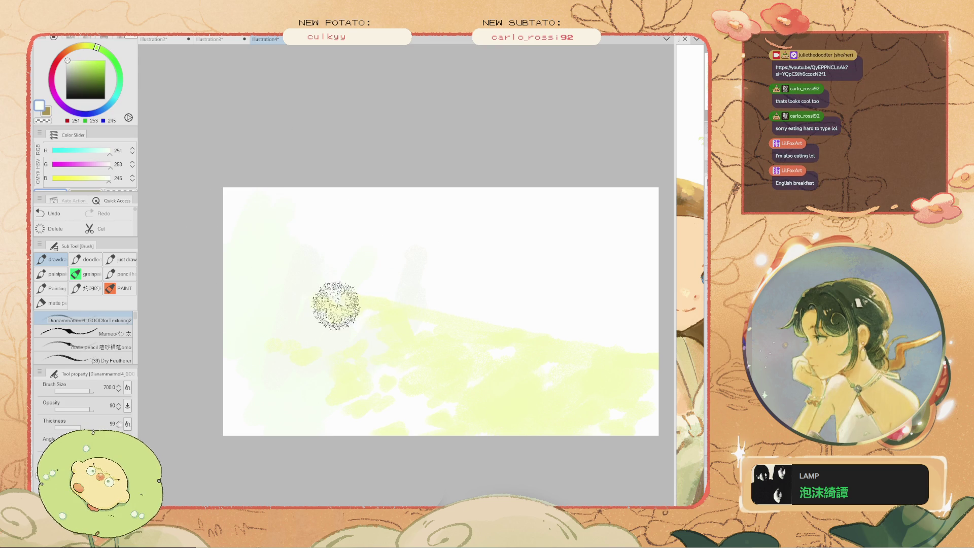
pyautogui.hotkey('ctrl', 'z')
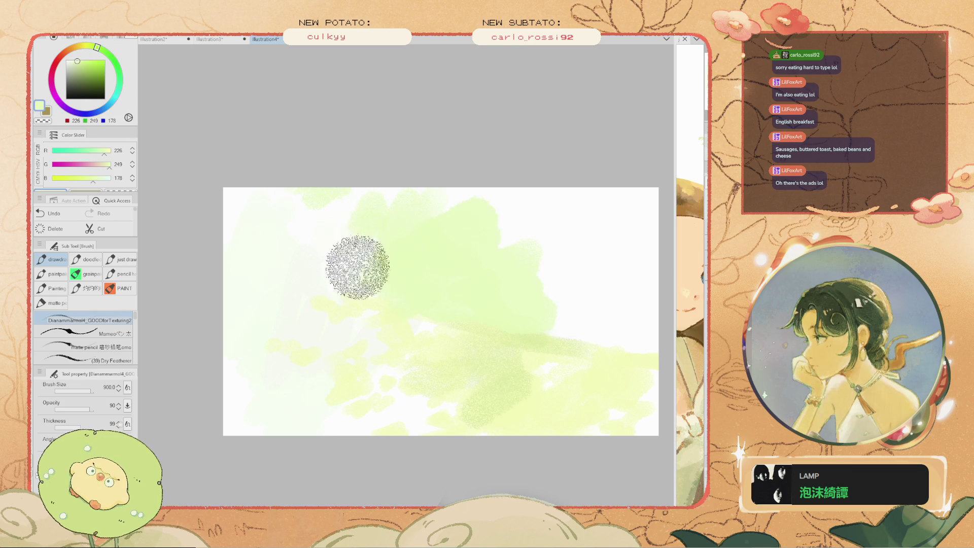
# Paint broad light-green washes across the upper right at size 900, then repaint the bottom edge in a sampled paler green
pyautogui.moveTo(406, 178)
pyautogui.mouseDown()
pyautogui.moveTo(573, 266)
pyautogui.moveTo(600, 335)
pyautogui.mouseUp()
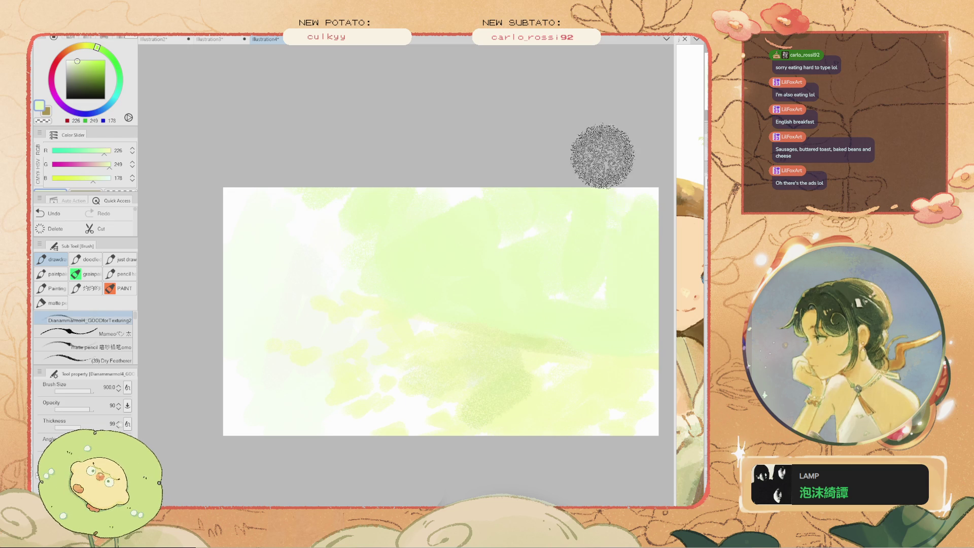
pyautogui.keyDown('alt'); pyautogui.click(591, 329); pyautogui.keyUp('alt')
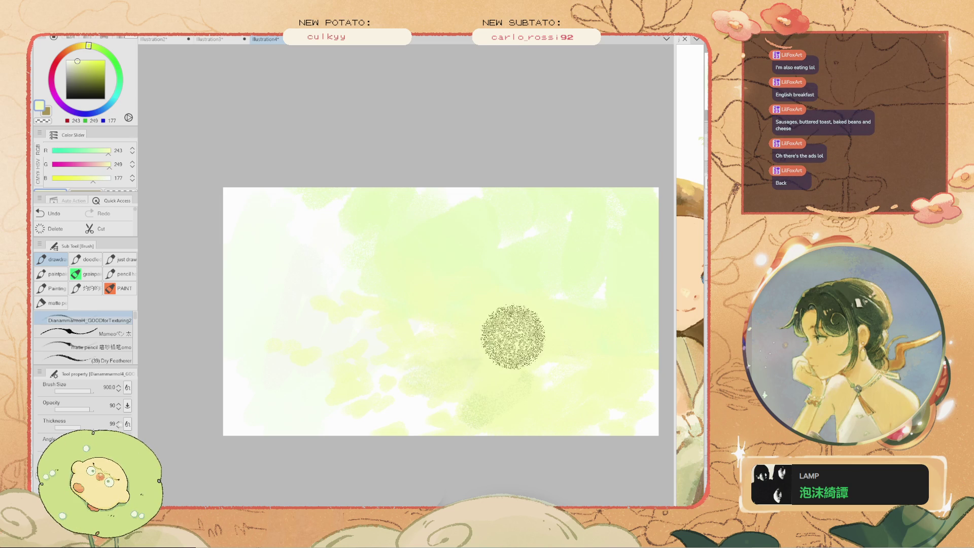
pyautogui.press('[')
pyautogui.press('[')
pyautogui.press('[')
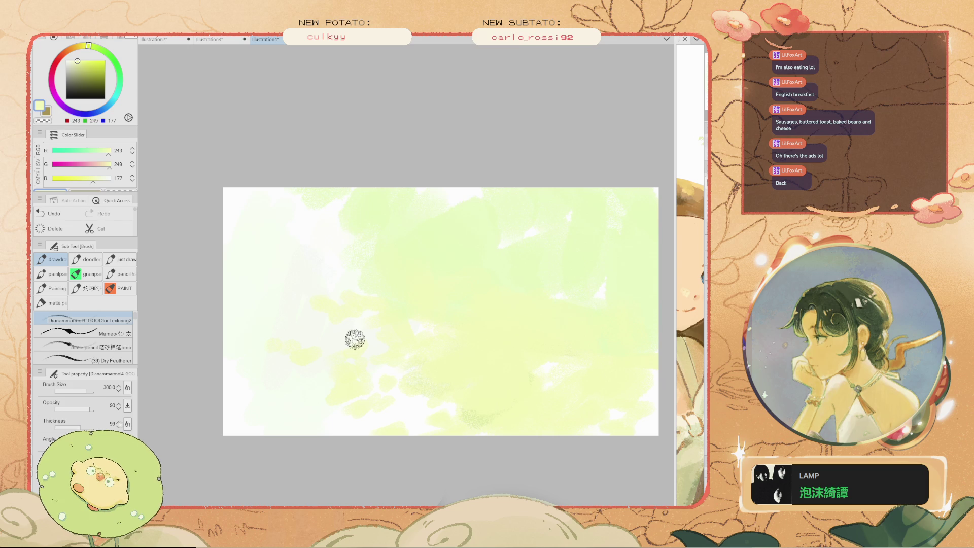
pyautogui.press(']')
pyautogui.press(']')
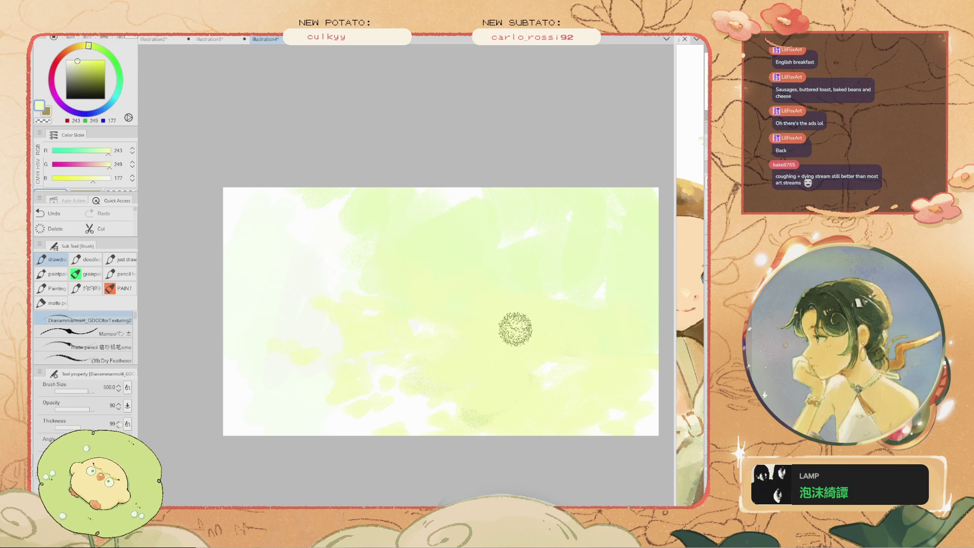
pyautogui.press('[')
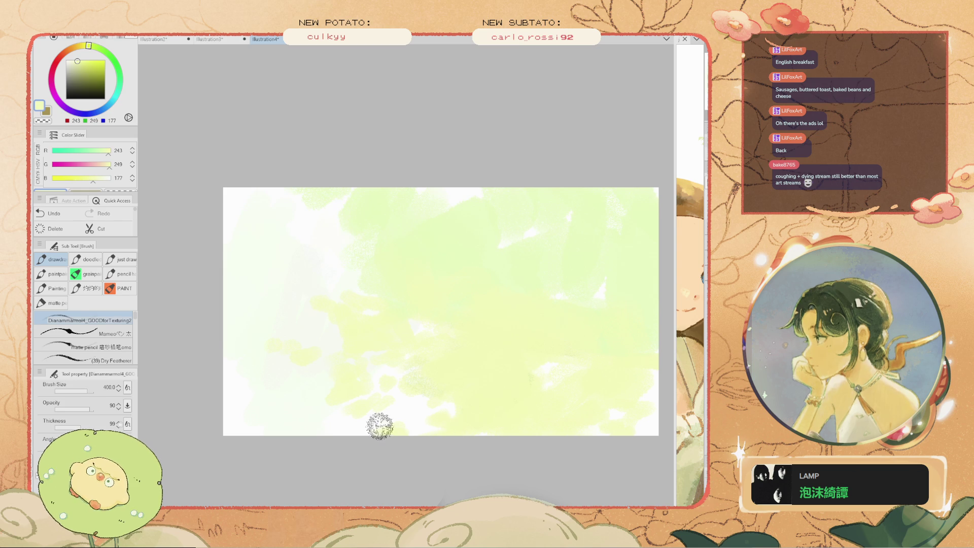
pyautogui.hotkey('ctrl', 'z')
pyautogui.moveTo(414, 428); pyautogui.dragTo(356, 426)
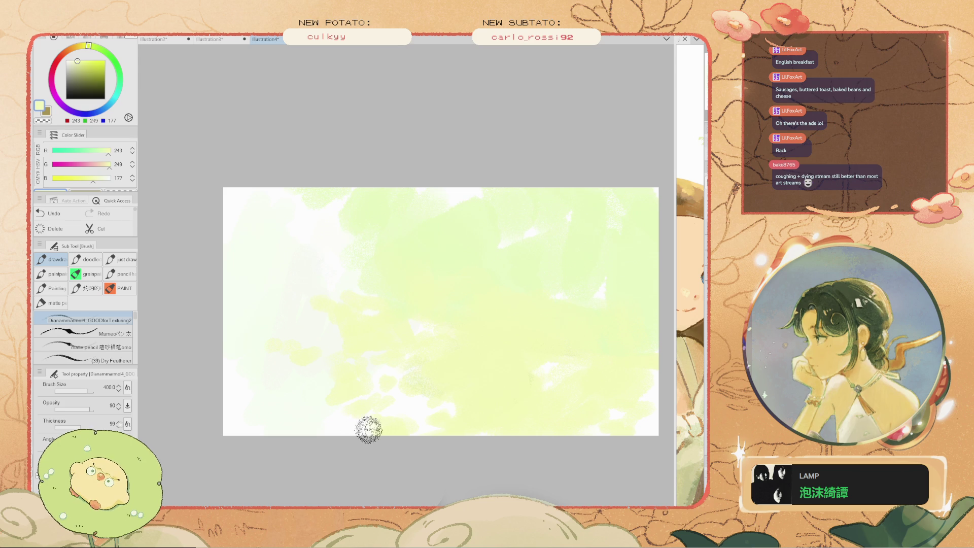
pyautogui.press('e')
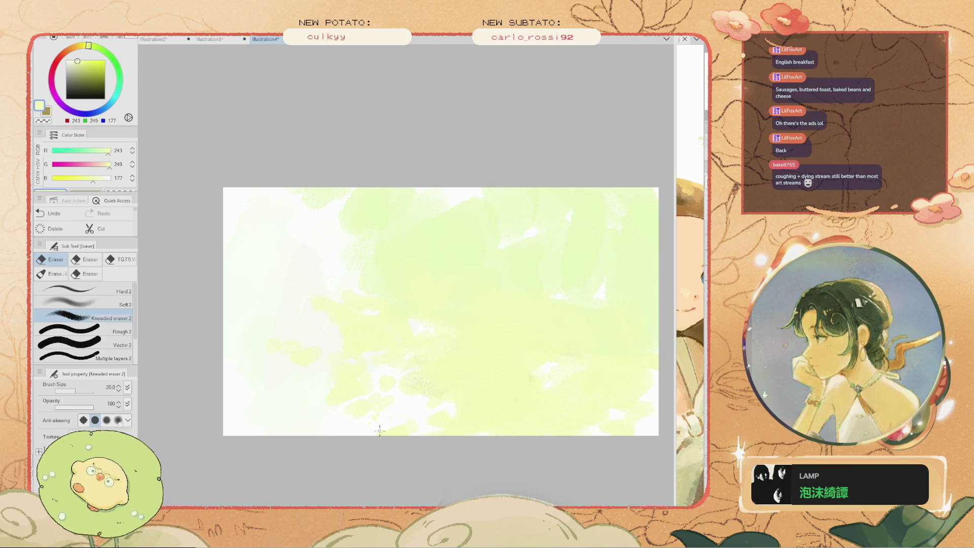
# Sample a dark olive green from the canvas for the foliage
pyautogui.scroll(-2, 413, 402)
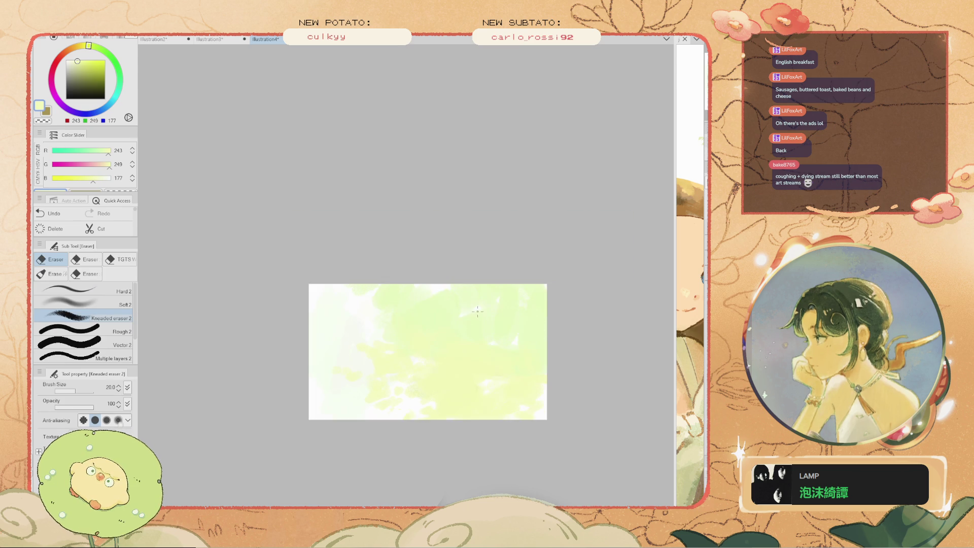
pyautogui.scroll(2, 478, 311)
pyautogui.press('i')
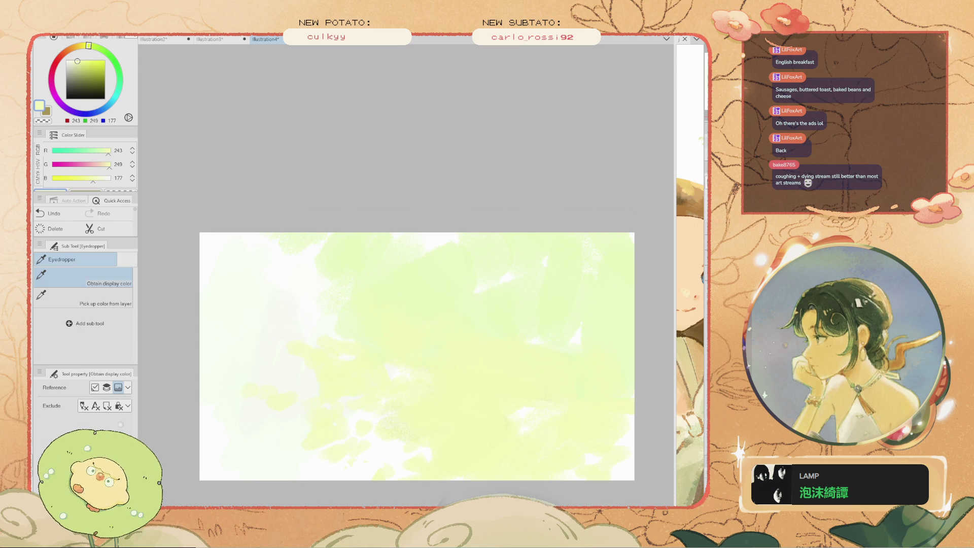
pyautogui.click(690, 355)
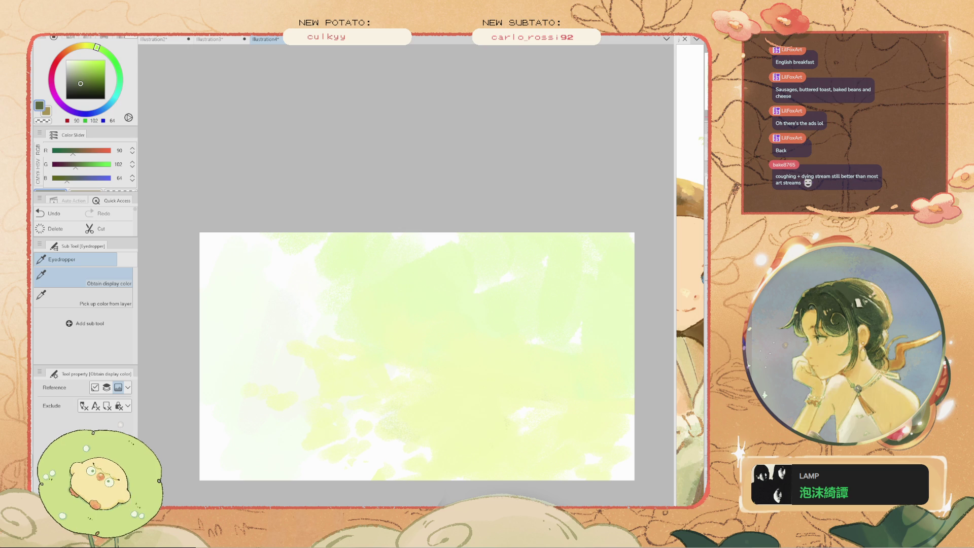
pyautogui.press('b')
pyautogui.moveTo(472, 268); pyautogui.dragTo(401, 273)
pyautogui.hotkey('ctrl', 'z')
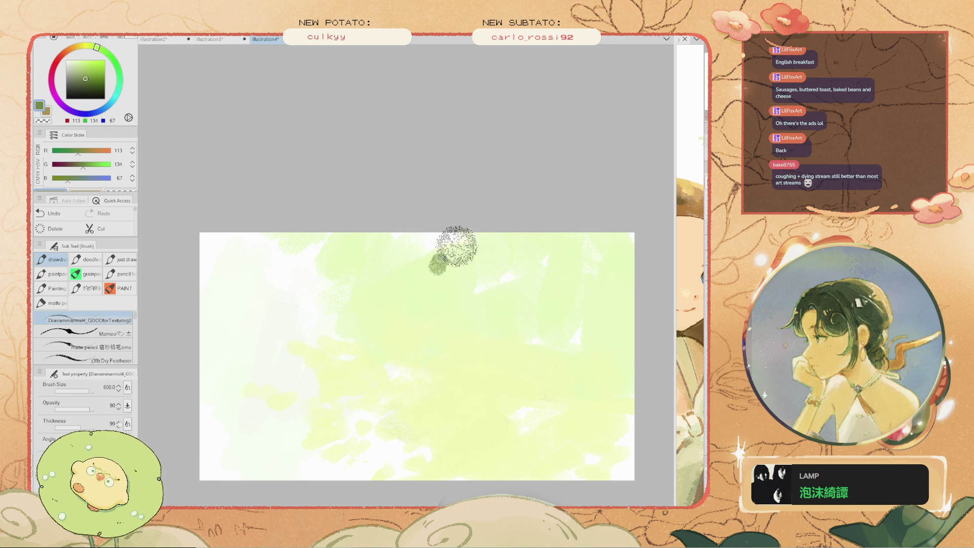
# Dab dark olive leaf clusters down from the top edge at brush size 400
pyautogui.click(468, 250)
pyautogui.press('[')
pyautogui.press('[')
pyautogui.press('[')
pyautogui.press('[')
pyautogui.click(450, 236)
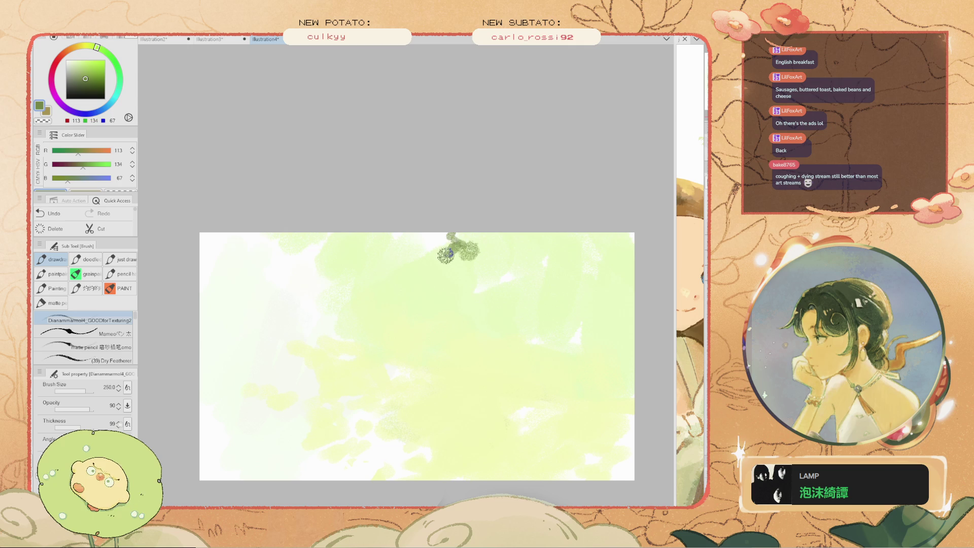
pyautogui.moveTo(465, 241); pyautogui.dragTo(449, 261)
pyautogui.hotkey('ctrl', 'z')
pyautogui.click(493, 259)
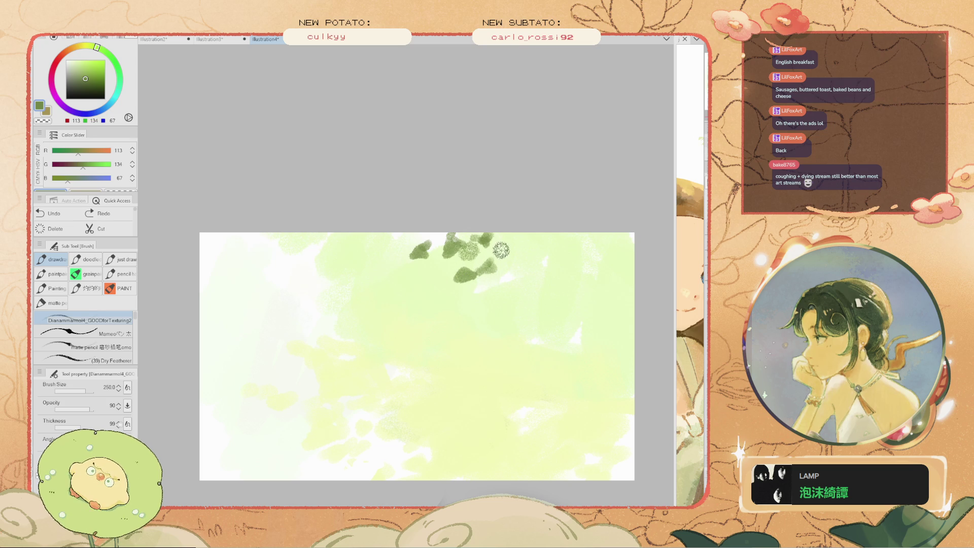
pyautogui.press(']')
pyautogui.press(']')
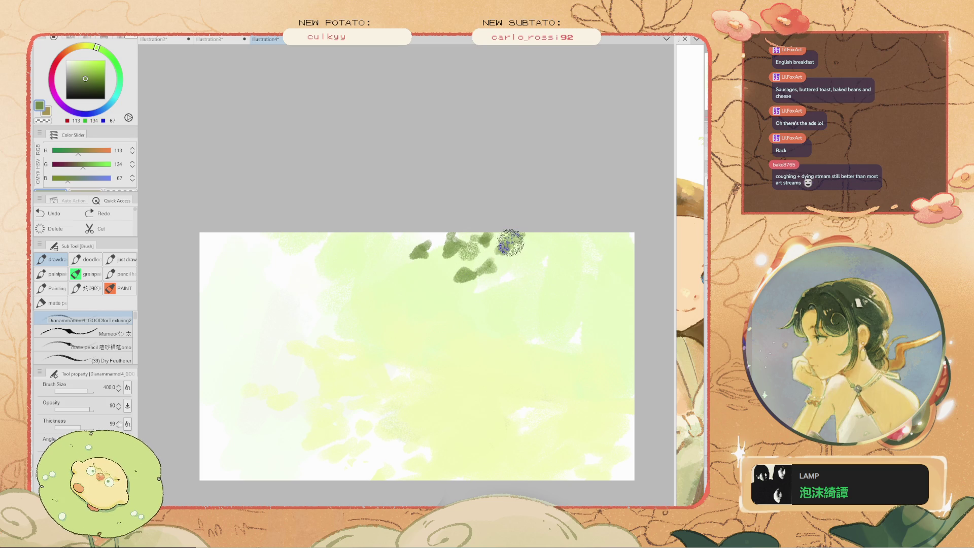
pyautogui.moveTo(506, 244); pyautogui.dragTo(528, 239)
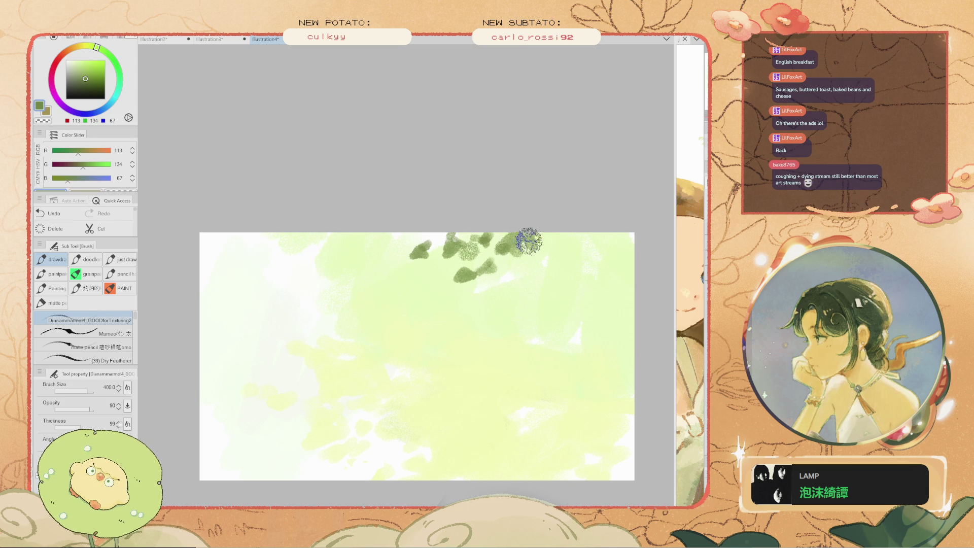
# Try several dark stem and curled foliage strokes, undoing each one
pyautogui.moveTo(436, 312); pyautogui.dragTo(350, 324)
pyautogui.hotkey('ctrl', 'z')
pyautogui.moveTo(332, 236); pyautogui.dragTo(293, 329)
pyautogui.hotkey('ctrl', 'z')
pyautogui.moveTo(401, 330); pyautogui.dragTo(363, 248)
pyautogui.hotkey('ctrl', 'z')
pyautogui.moveTo(384, 337)
pyautogui.mouseDown()
pyautogui.moveTo(375, 287)
pyautogui.moveTo(391, 239)
pyautogui.mouseUp()
pyautogui.hotkey('ctrl', 'z')
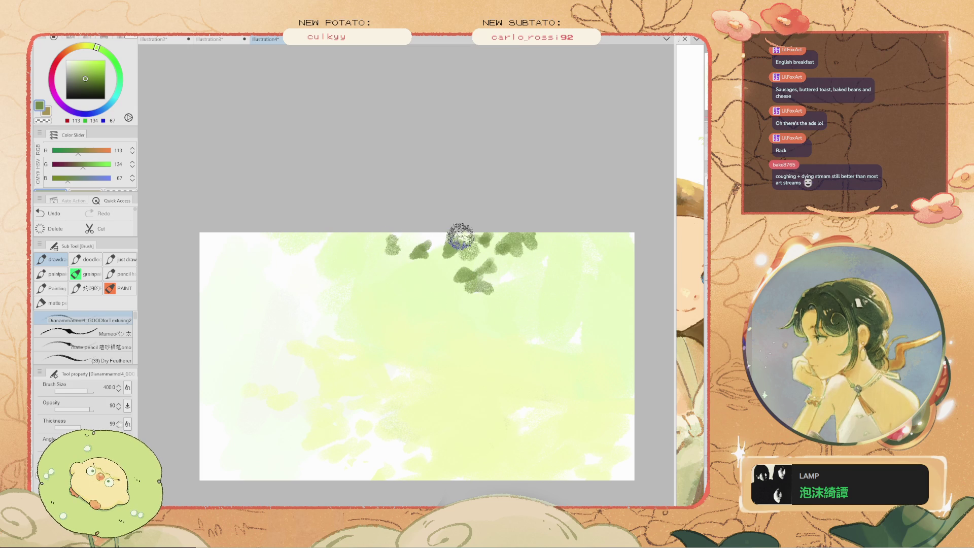
# Add round leaf dabs left of the cluster and a dark green leaf blob at the upper right
pyautogui.click(461, 282)
pyautogui.click(438, 275)
pyautogui.click(420, 277)
pyautogui.click(407, 282)
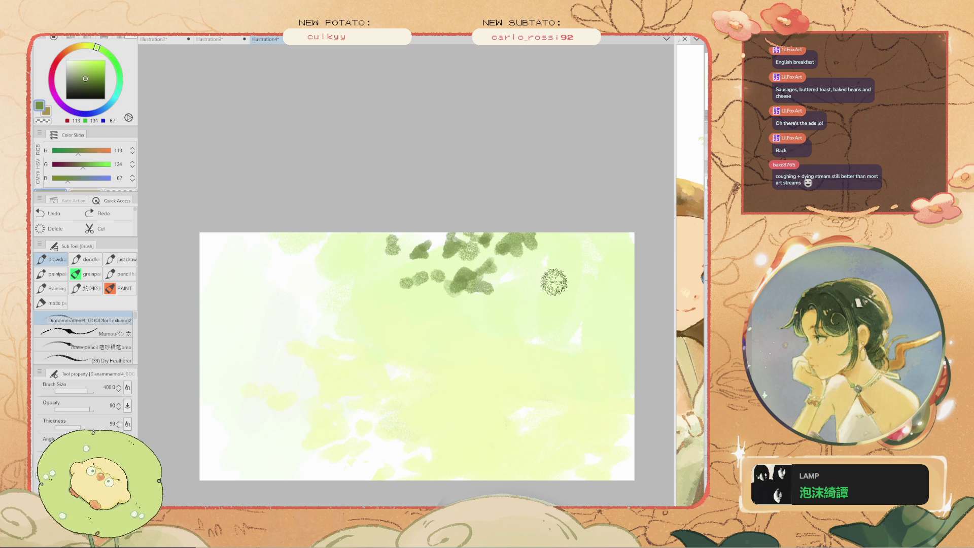
pyautogui.moveTo(566, 264); pyautogui.dragTo(551, 287)
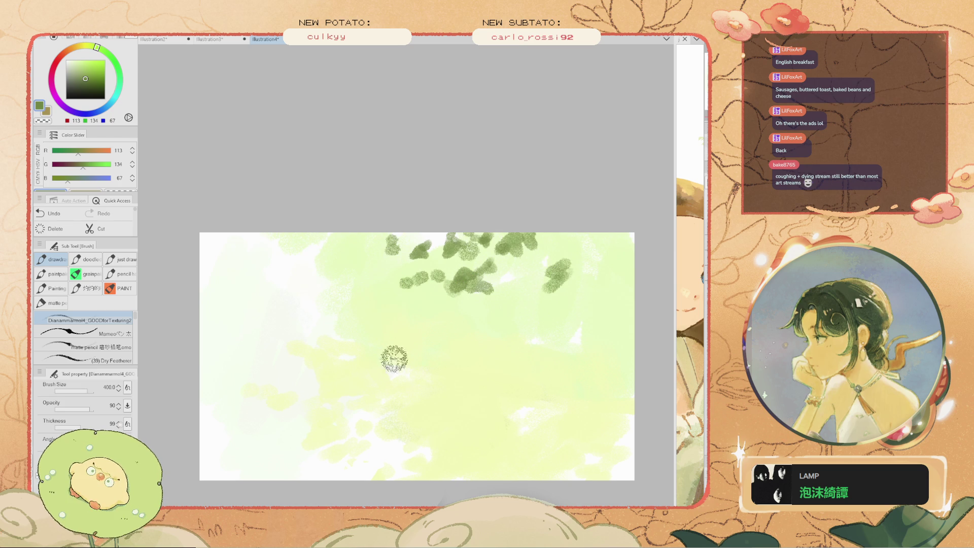
pyautogui.scroll(2, 394, 359)
# Sample a pale grey-green and lay a faint stroke across the middle field
pyautogui.press('i')
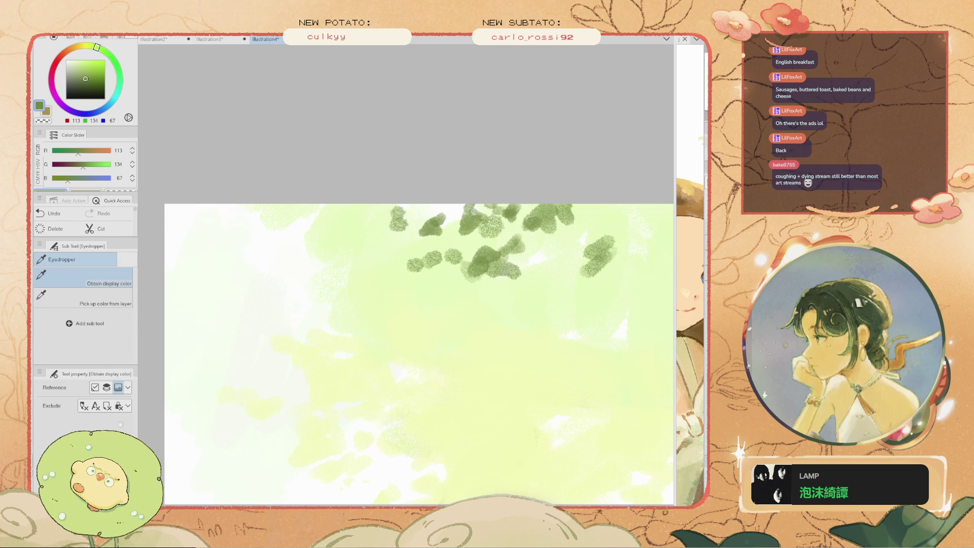
pyautogui.click(394, 359)
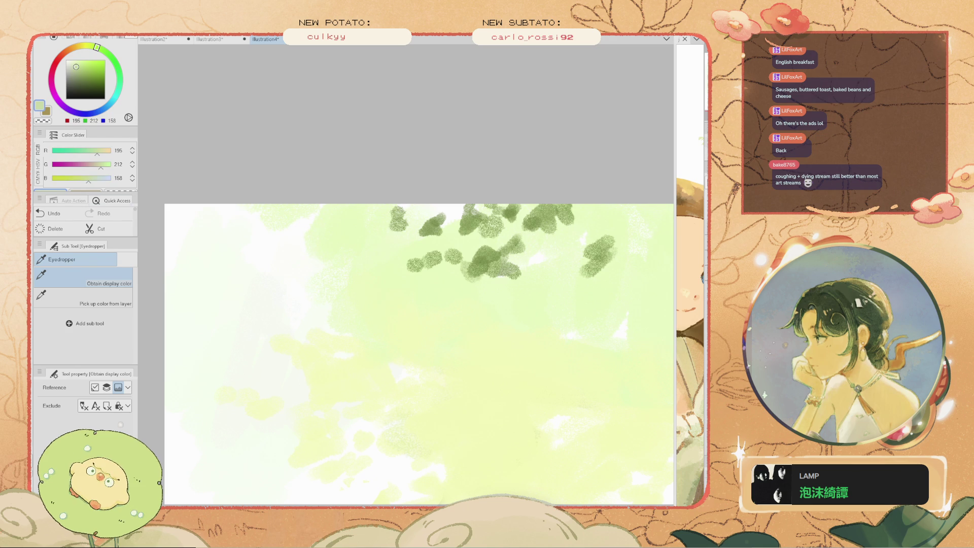
pyautogui.press('b')
pyautogui.hotkey('ctrl', 'z')
pyautogui.moveTo(571, 387); pyautogui.dragTo(483, 313)
pyautogui.hotkey('ctrl', 'z')
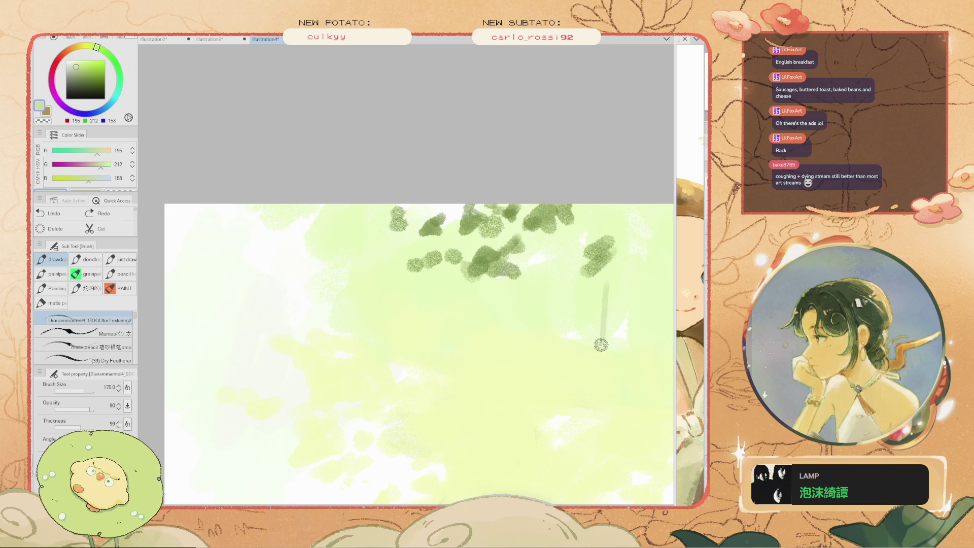
pyautogui.moveTo(381, 286); pyautogui.dragTo(332, 329)
pyautogui.hotkey('ctrl', 'z')
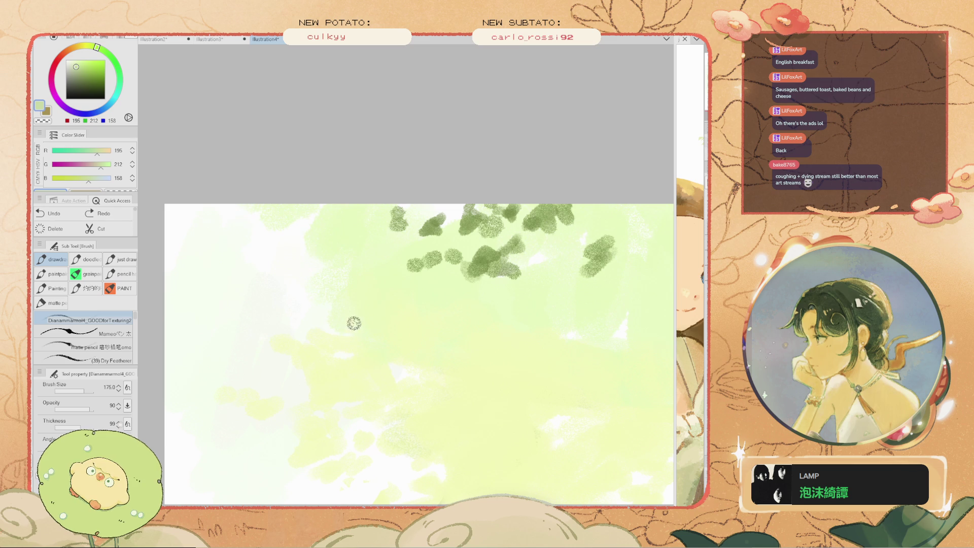
pyautogui.moveTo(410, 351); pyautogui.dragTo(459, 357)
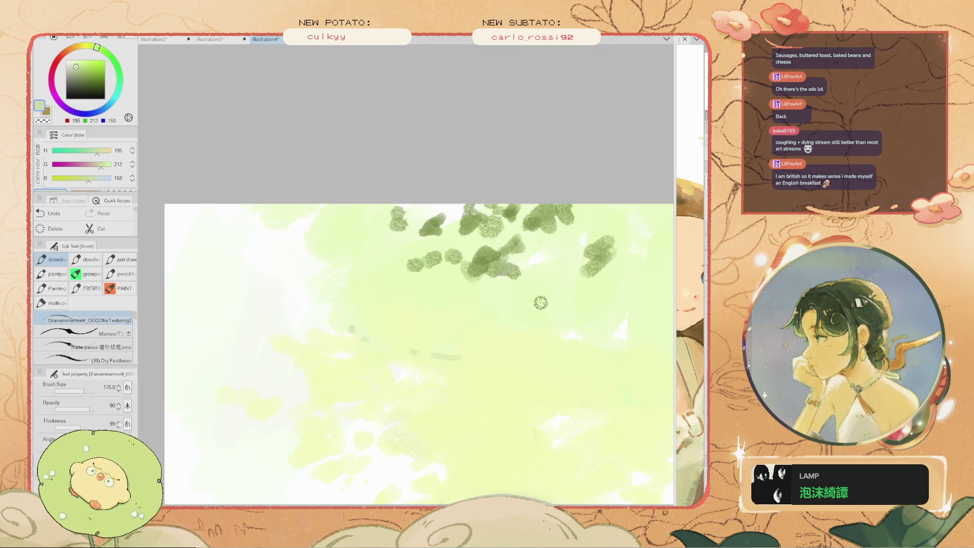
# Deepen the central leaf cluster with darker green and dab pale field green into it
pyautogui.keyDown('alt'); pyautogui.click(513, 228); pyautogui.keyUp('alt')
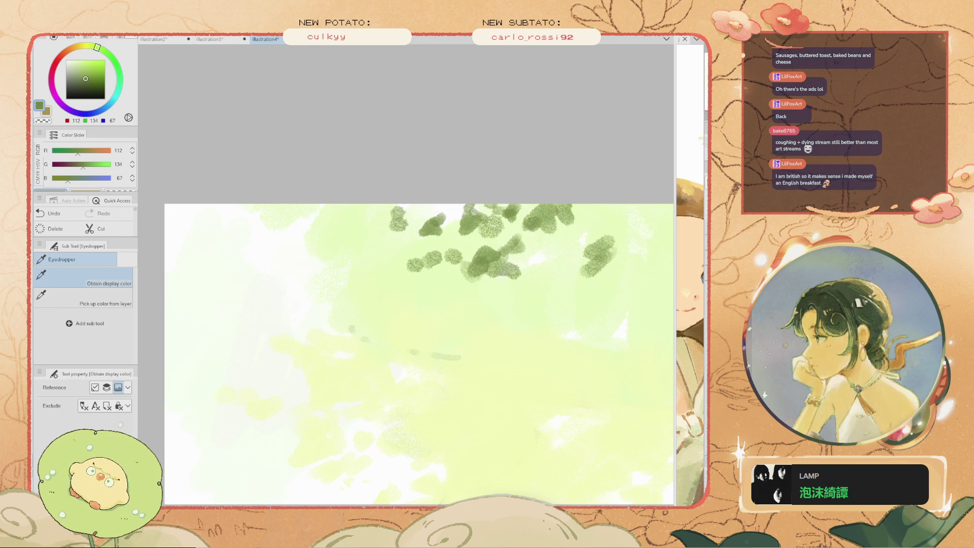
pyautogui.click(83, 85)
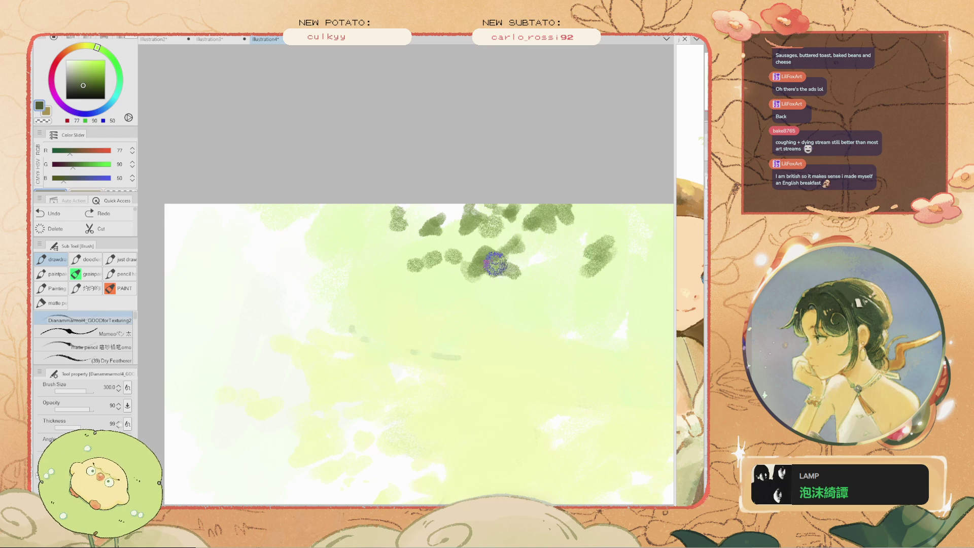
pyautogui.moveTo(490, 278); pyautogui.dragTo(486, 269)
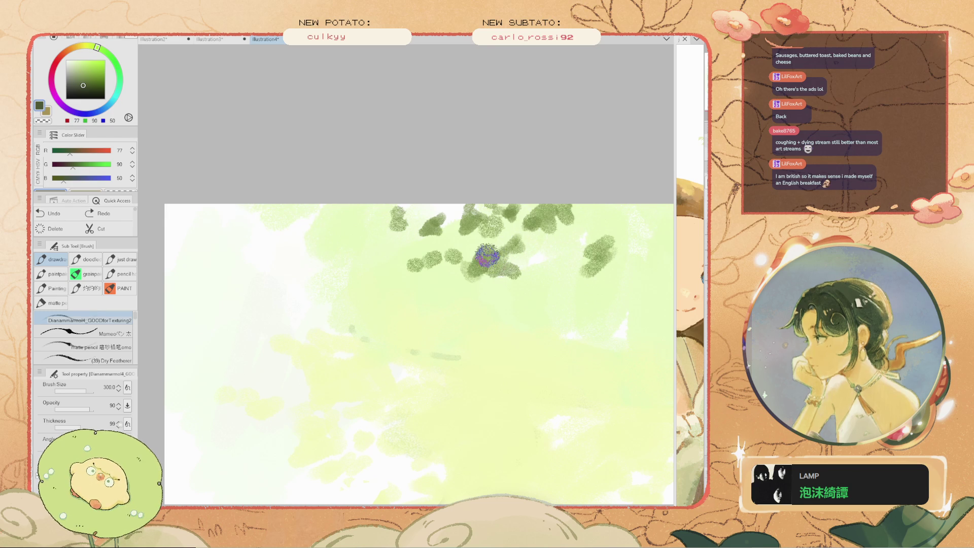
pyautogui.press('[')
pyautogui.press('[')
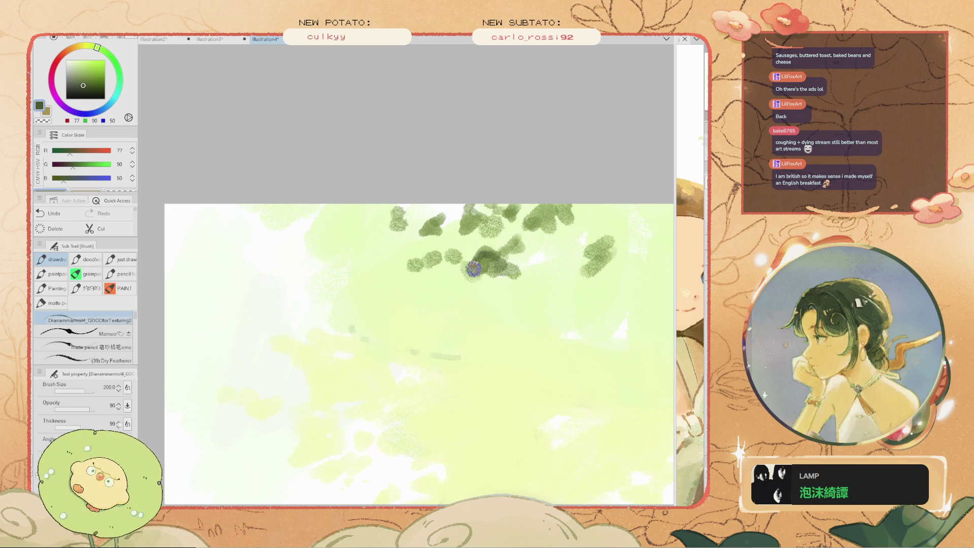
pyautogui.keyDown('alt'); pyautogui.click(486, 253); pyautogui.keyUp('alt')
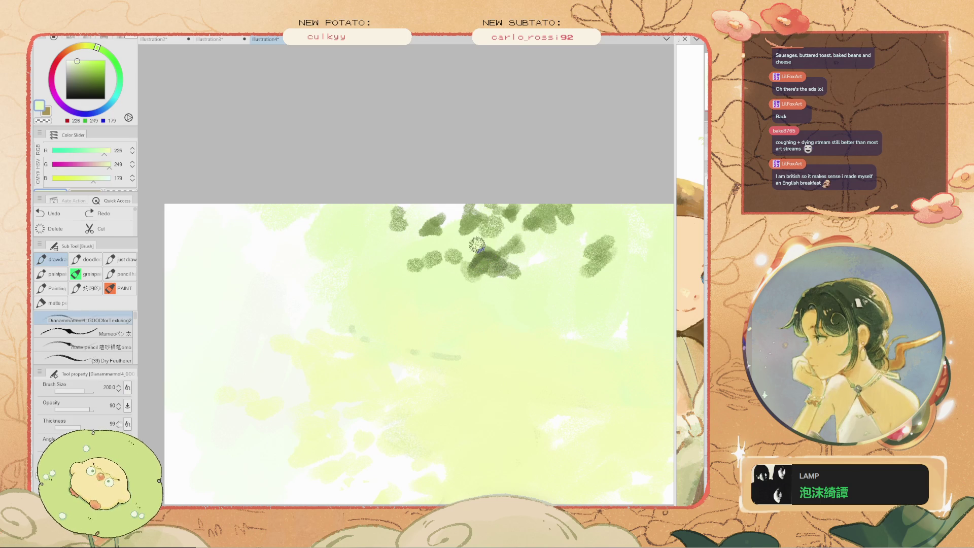
pyautogui.moveTo(496, 250); pyautogui.dragTo(491, 255)
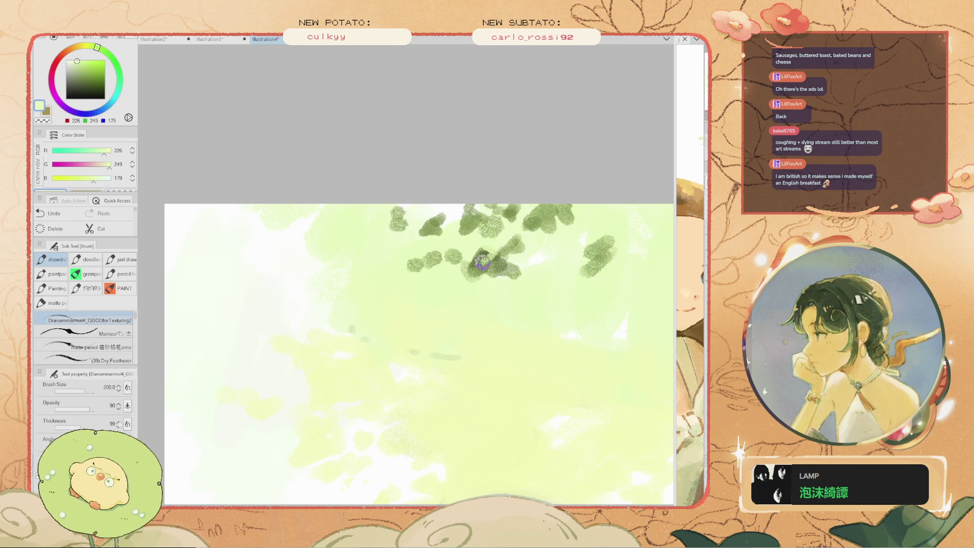
# Paint a short dark-green diagonal branch under the leaves, then undo it
pyautogui.scroll(-3, 489, 251)
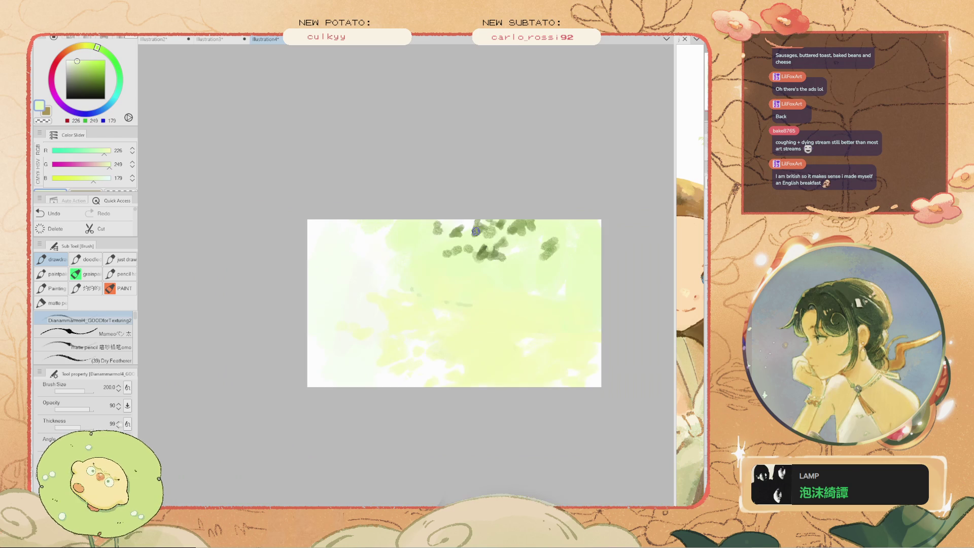
pyautogui.scroll(2, 502, 259)
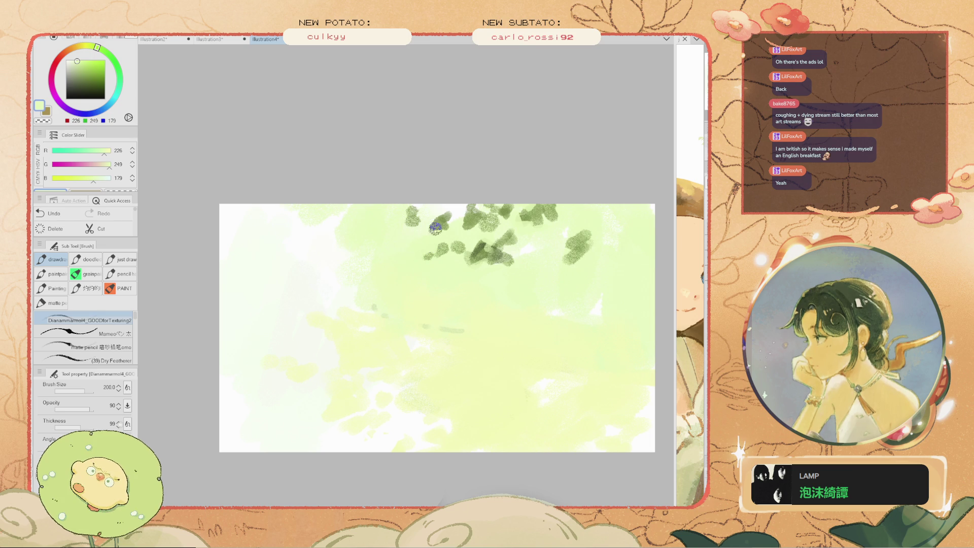
pyautogui.scroll(-1, 435, 228)
pyautogui.scroll(2, 468, 239)
pyautogui.keyDown('alt'); pyautogui.click(474, 242); pyautogui.keyUp('alt')
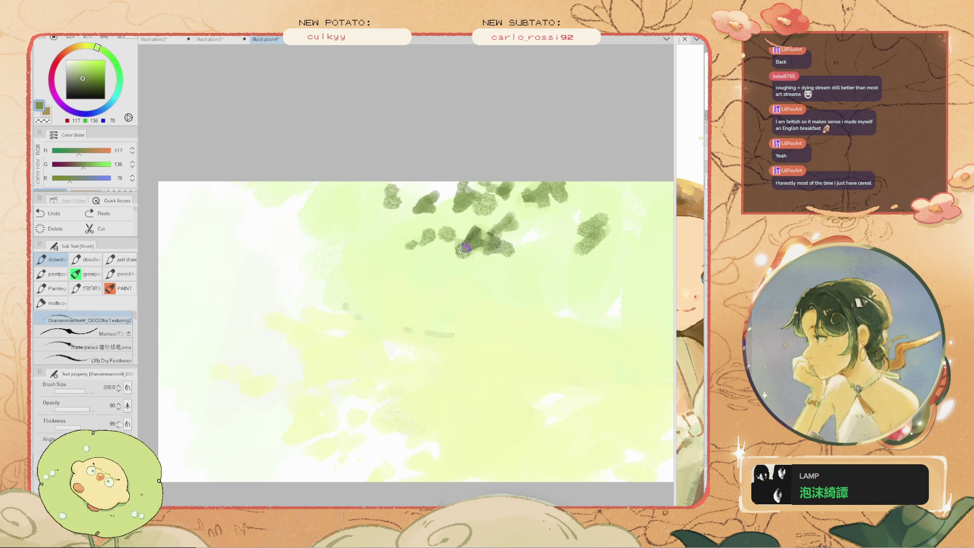
pyautogui.moveTo(438, 285); pyautogui.dragTo(491, 243)
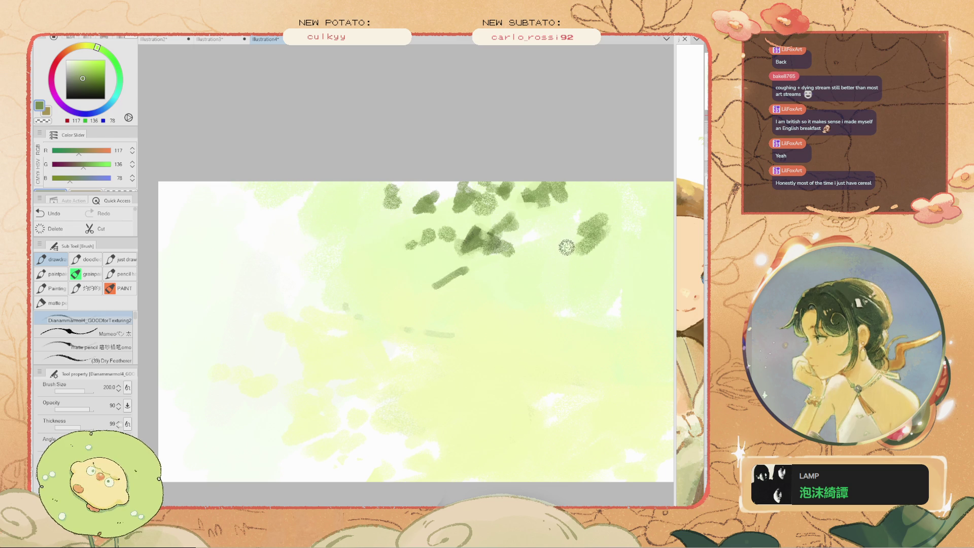
pyautogui.hotkey('ctrl', 'z')
# Sample light and paler greens from the field beside the leaves
pyautogui.hscroll(2, 520, 278)
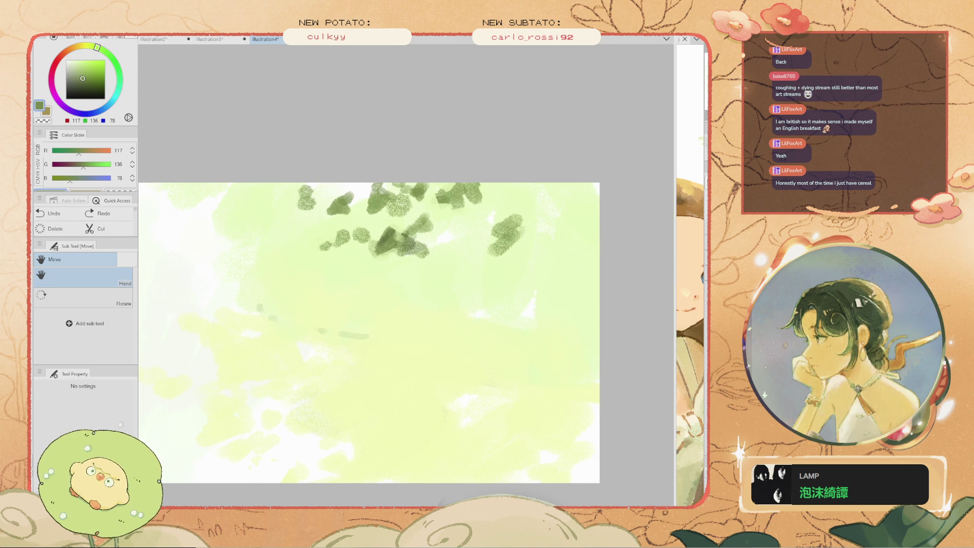
pyautogui.keyDown('alt'); pyautogui.click(499, 258); pyautogui.keyUp('alt')
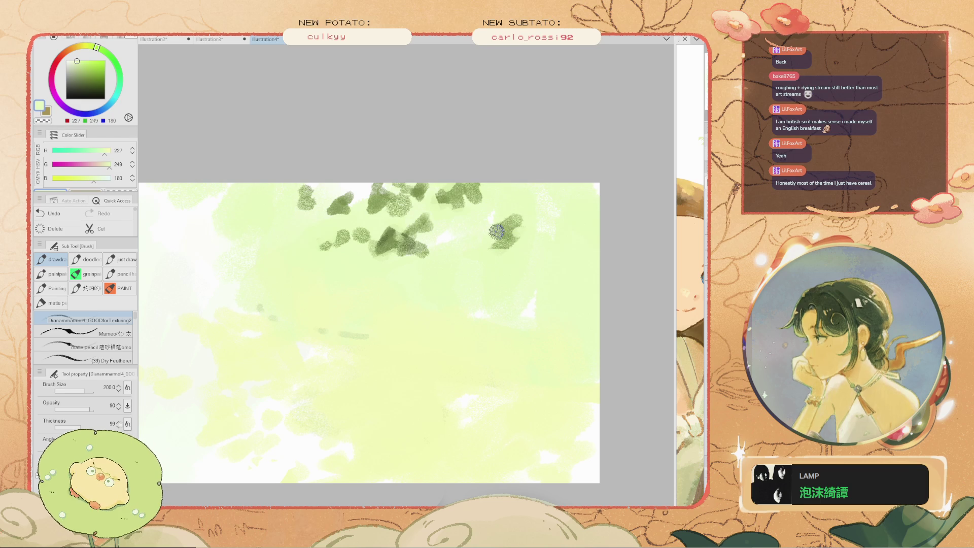
pyautogui.scroll(-2, 534, 272)
pyautogui.scroll(1, 518, 242)
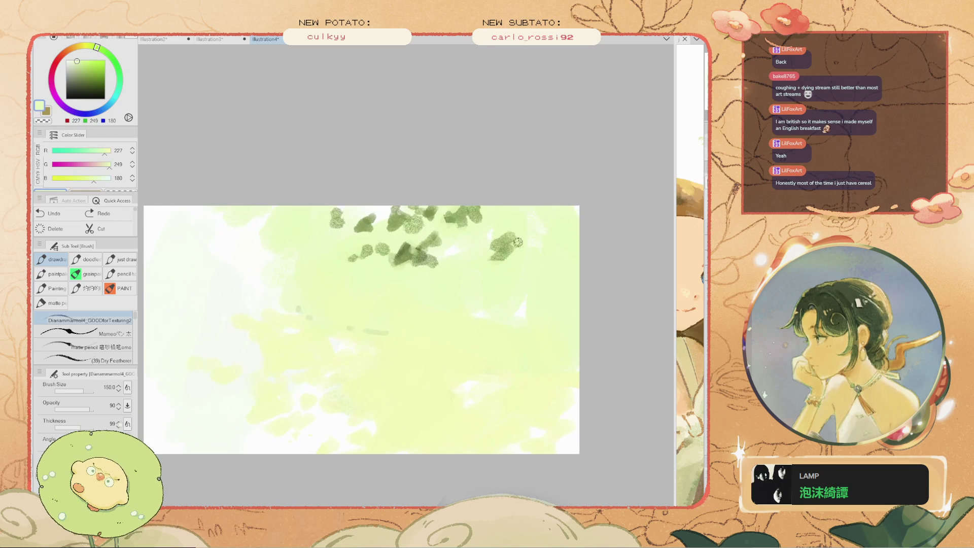
pyautogui.scroll(1, 448, 291)
pyautogui.keyDown('alt'); pyautogui.click(435, 289); pyautogui.keyUp('alt')
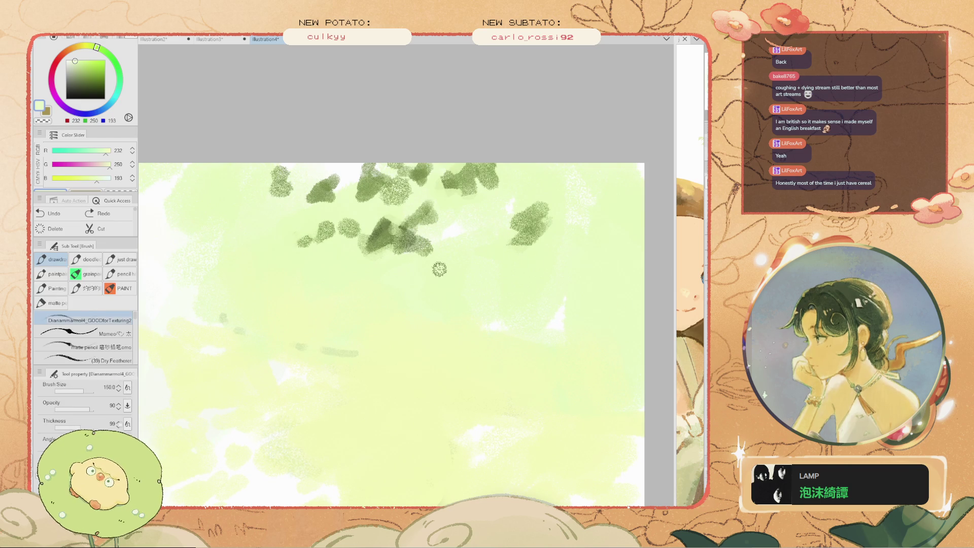
pyautogui.scroll(1, 398, 244)
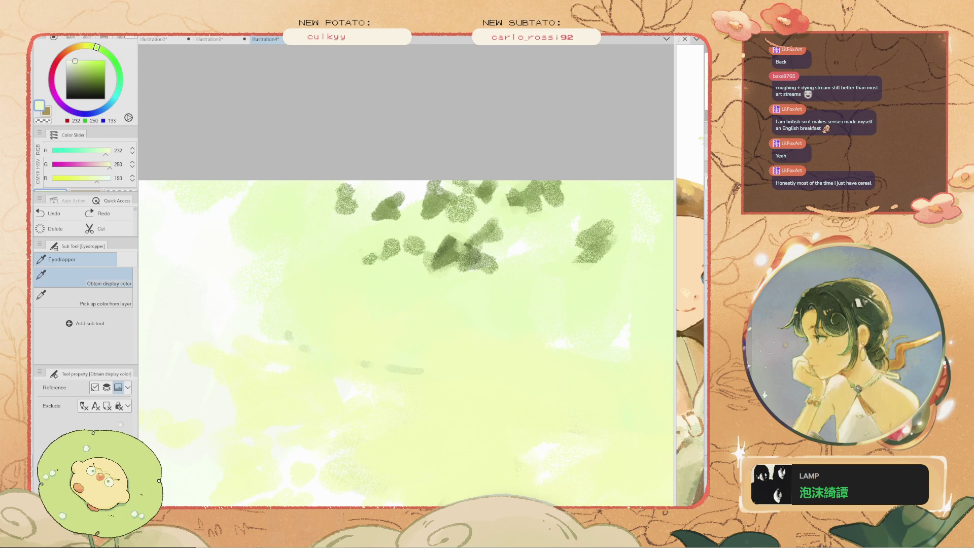
pyautogui.keyDown('alt'); pyautogui.click(499, 275); pyautogui.keyUp('alt')
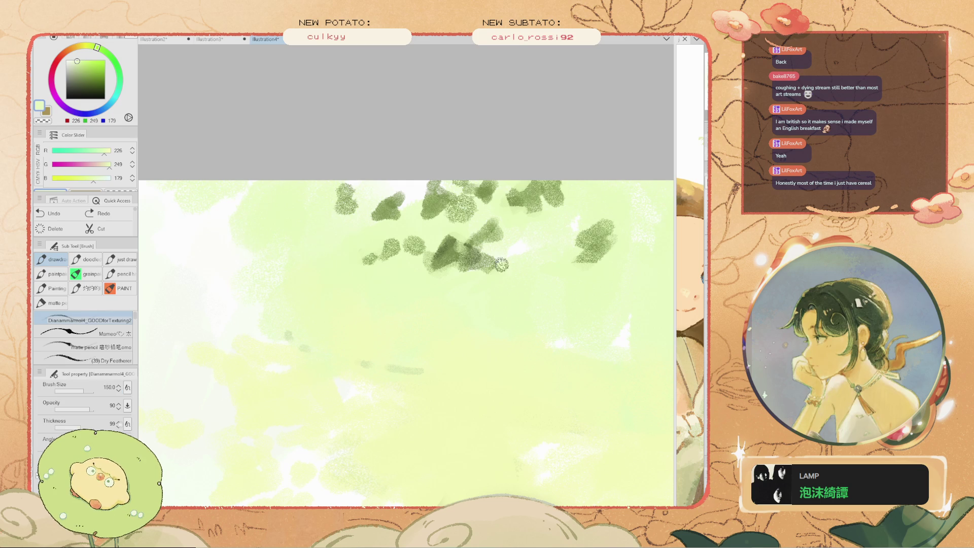
pyautogui.scroll(-2, 501, 264)
pyautogui.scroll(1, 556, 269)
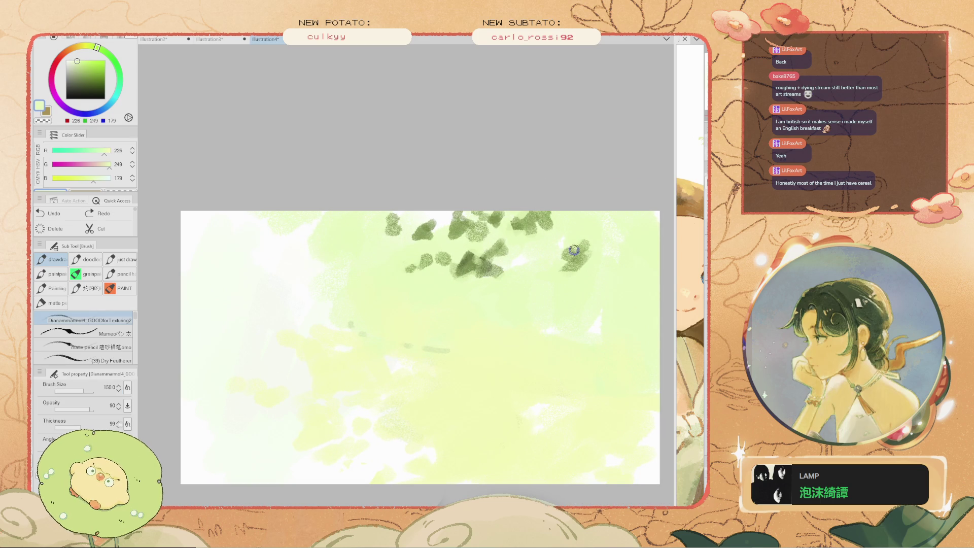
pyautogui.scroll(-2, 574, 250)
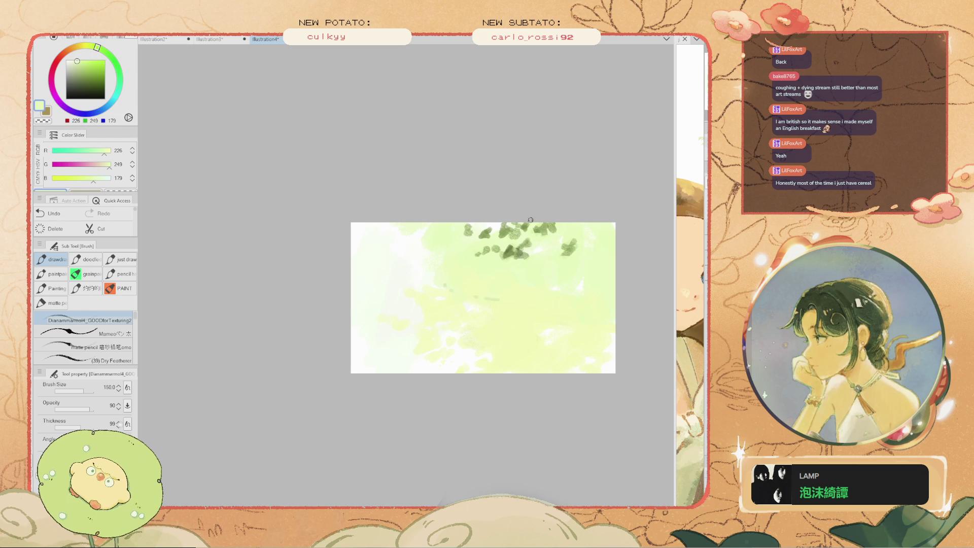
pyautogui.scroll(2, 508, 249)
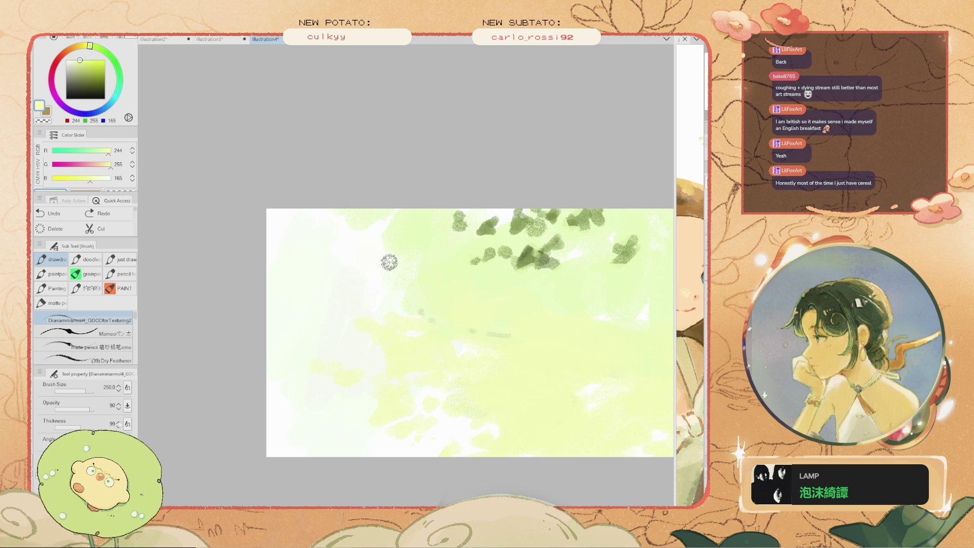
# Brush a light wash into the upper field, undo it, and sample a mid yellow-green
pyautogui.moveTo(413, 293); pyautogui.dragTo(428, 289)
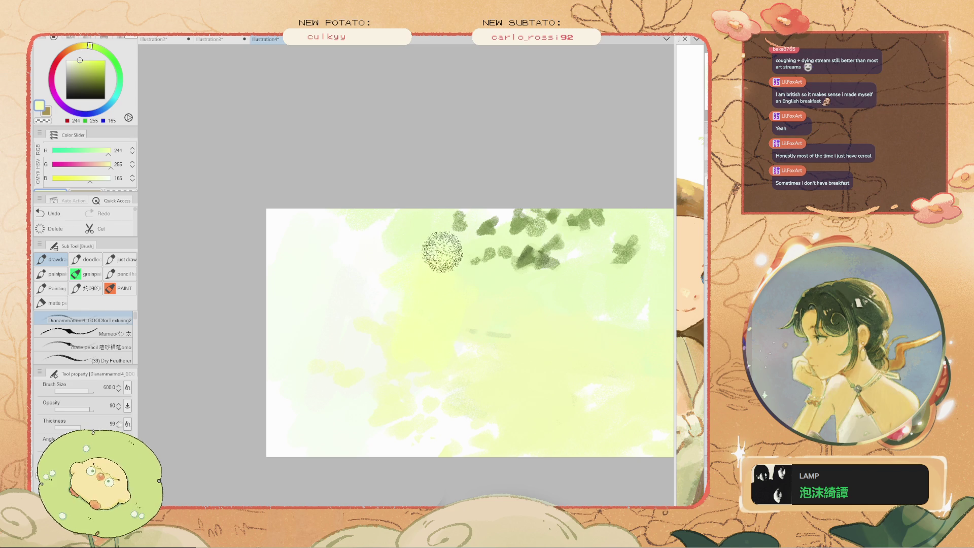
pyautogui.press('[')
pyautogui.press('[')
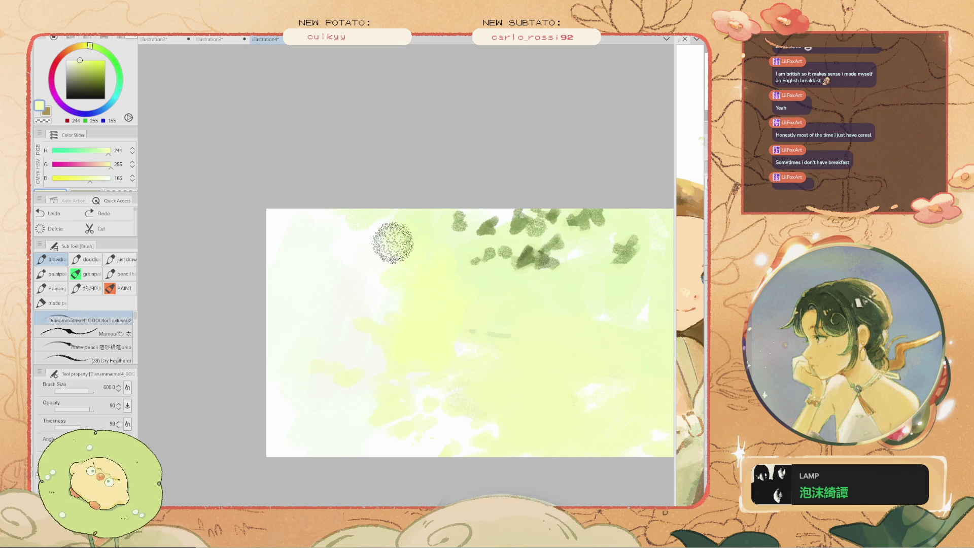
pyautogui.hotkey('ctrl', 'z')
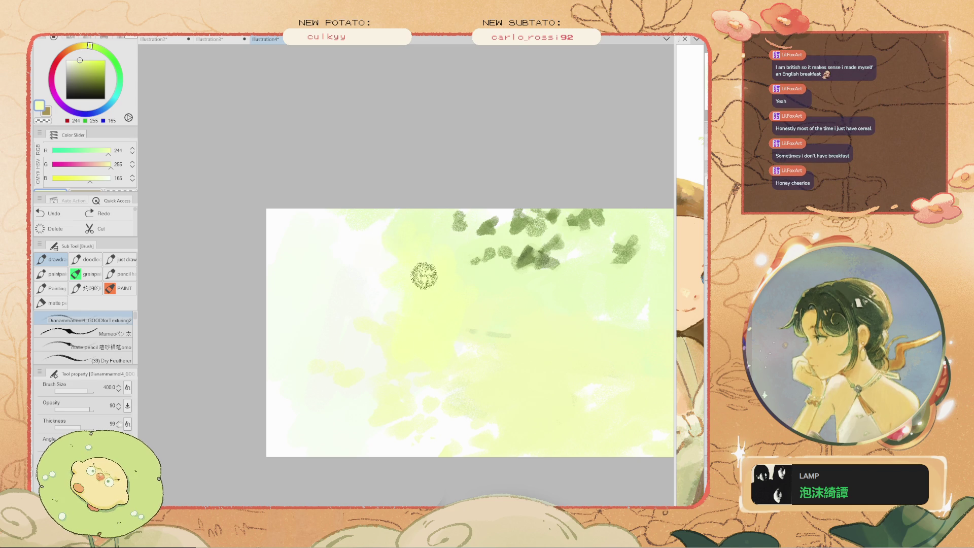
pyautogui.press('i')
pyautogui.scroll(1, 372, 285)
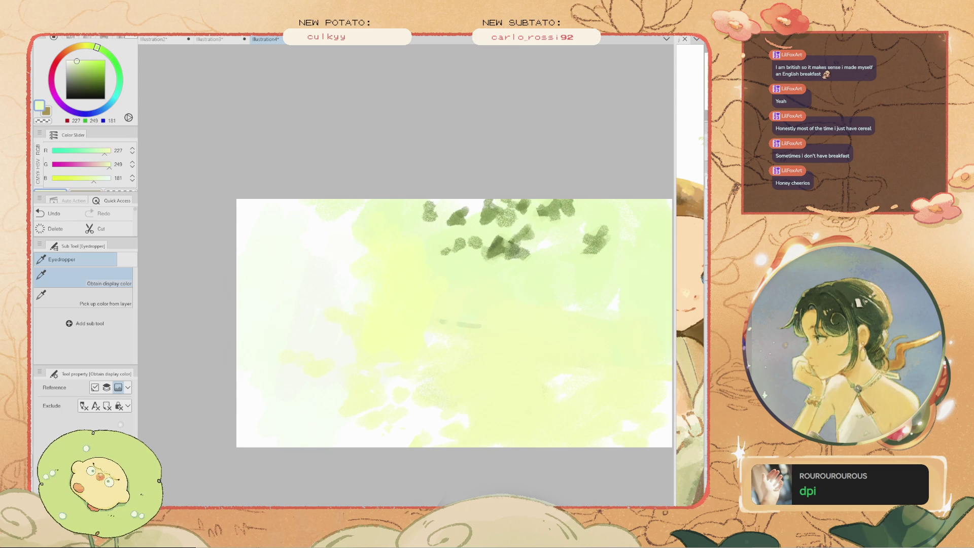
pyautogui.click(570, 305)
pyautogui.press('b')
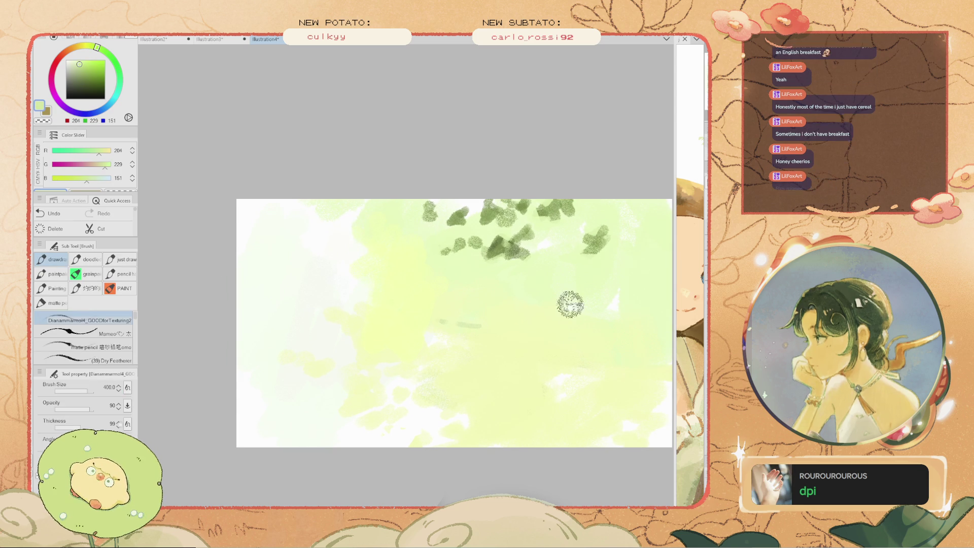
# Dab light green along the right edge and over the foliage edges with a smaller brush
pyautogui.press('h')
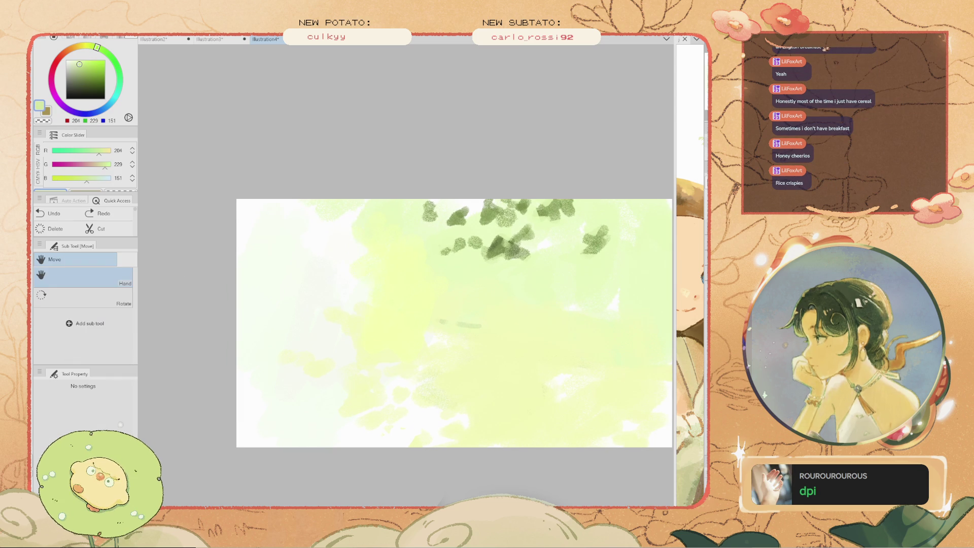
pyautogui.moveTo(634, 236); pyautogui.dragTo(561, 244)
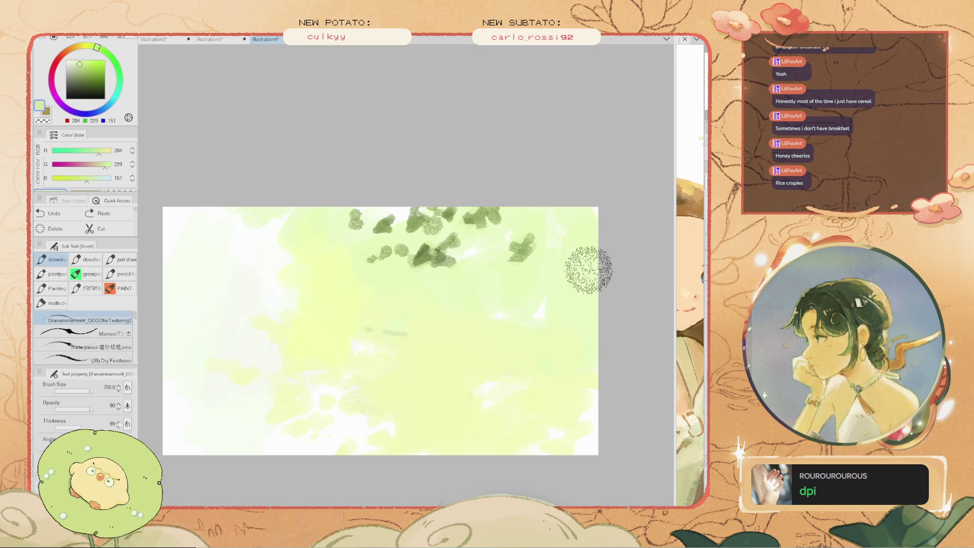
pyautogui.click(592, 235)
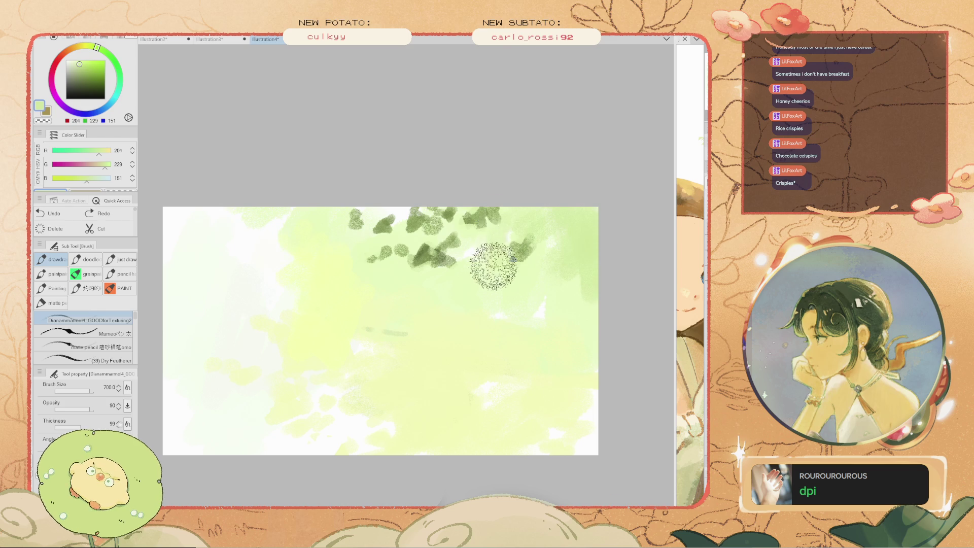
pyautogui.press('[')
pyautogui.moveTo(459, 254); pyautogui.dragTo(478, 228)
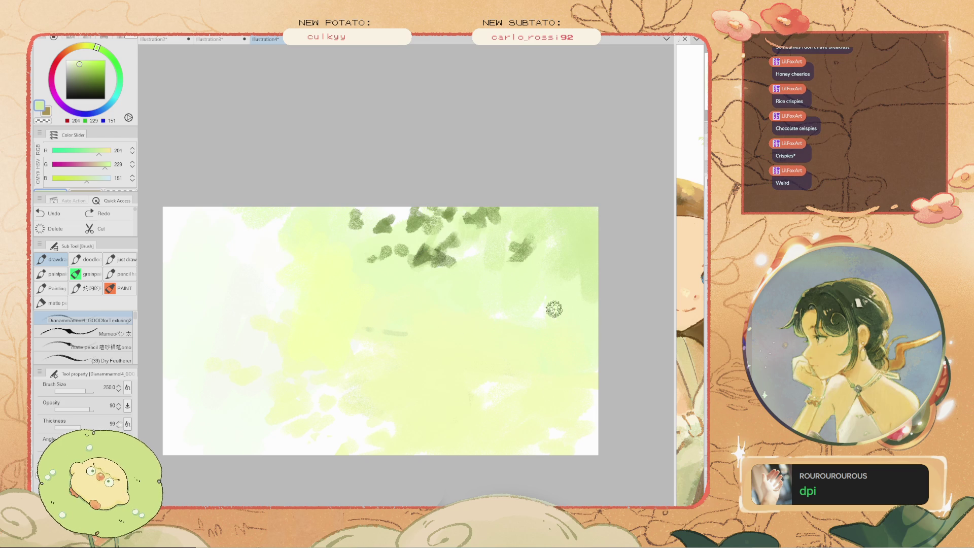
# Lay a broad faint pale yellow-green stroke near the right foliage
pyautogui.press(']')
pyautogui.press(']')
pyautogui.press(']')
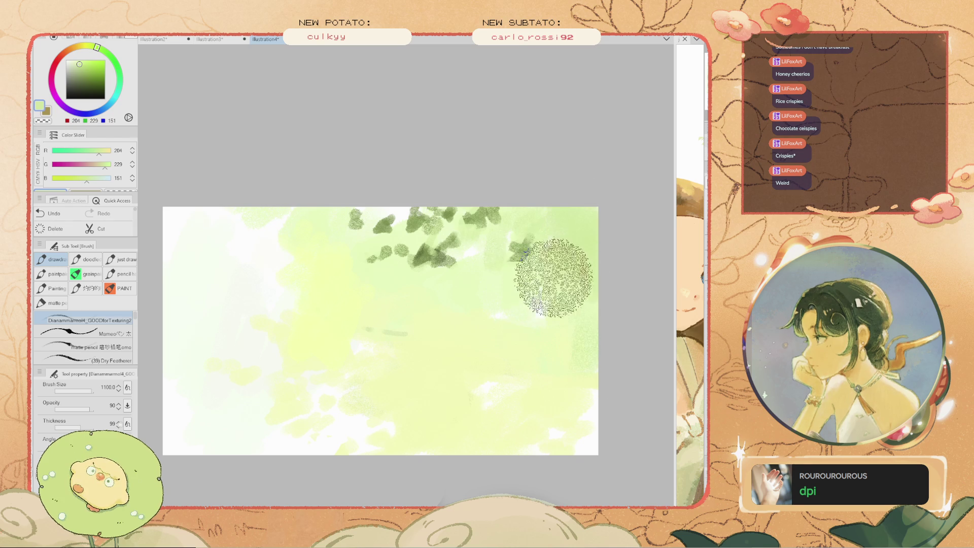
pyautogui.press('[')
pyautogui.press('[')
pyautogui.press('[')
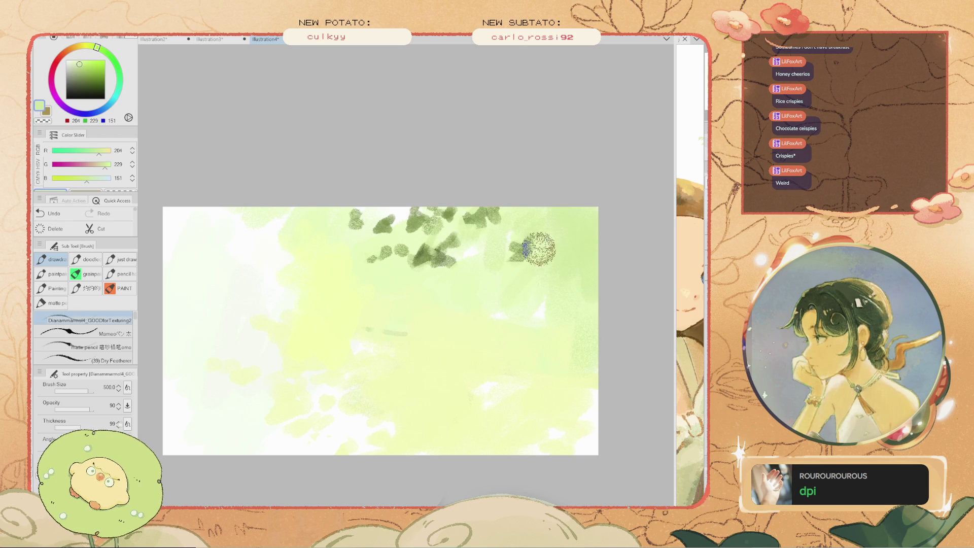
pyautogui.moveTo(513, 290); pyautogui.dragTo(536, 281)
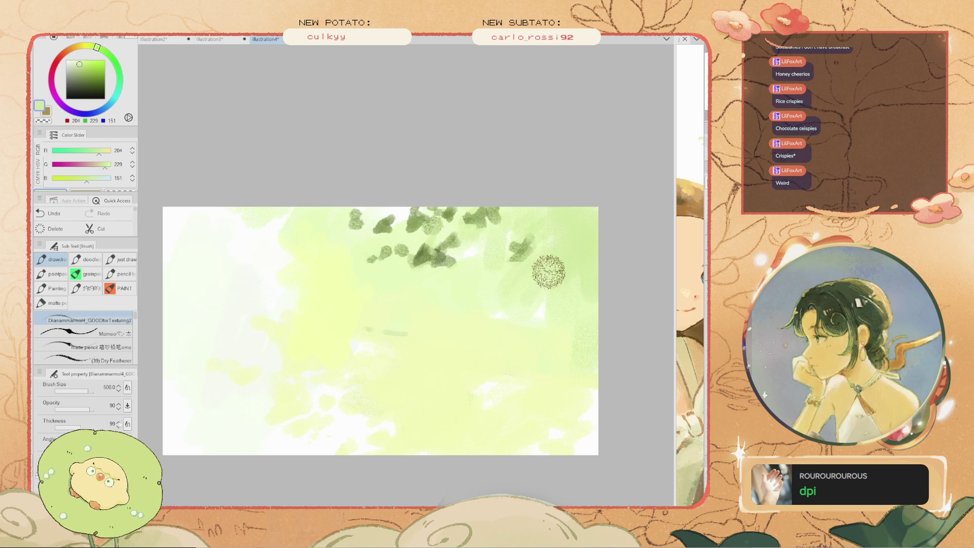
pyautogui.scroll(-3, 549, 272)
pyautogui.keyDown('alt'); pyautogui.click(478, 321); pyautogui.keyUp('alt')
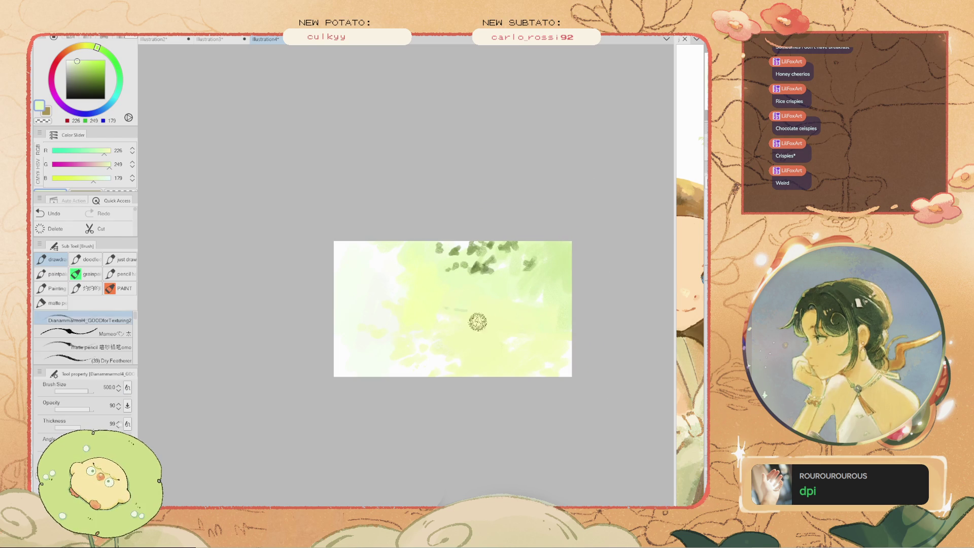
pyautogui.hotkey('ctrl', 'z')
pyautogui.press(']')
pyautogui.press(']')
pyautogui.press(']')
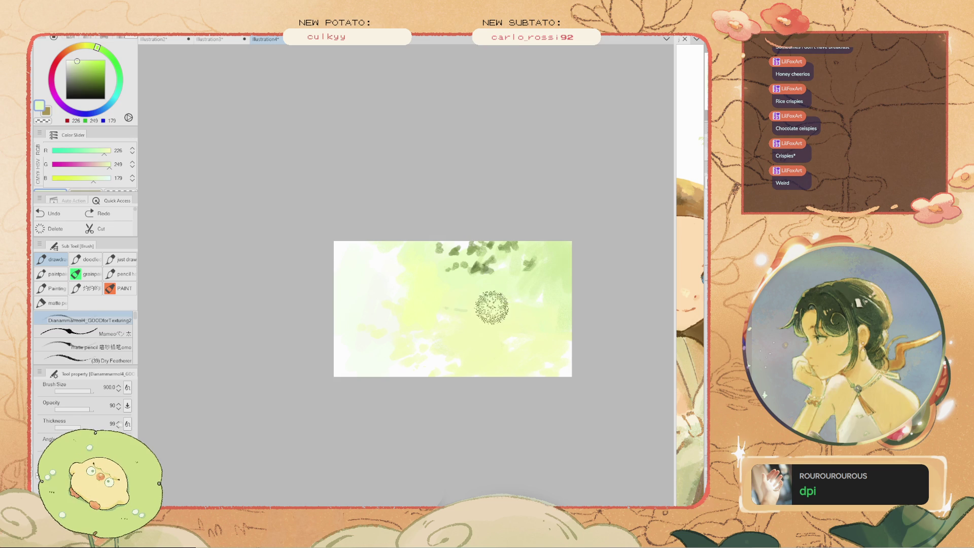
pyautogui.moveTo(483, 298); pyautogui.dragTo(442, 289)
pyautogui.scroll(2, 411, 258)
pyautogui.press('[')
pyautogui.press('[')
pyautogui.press('[')
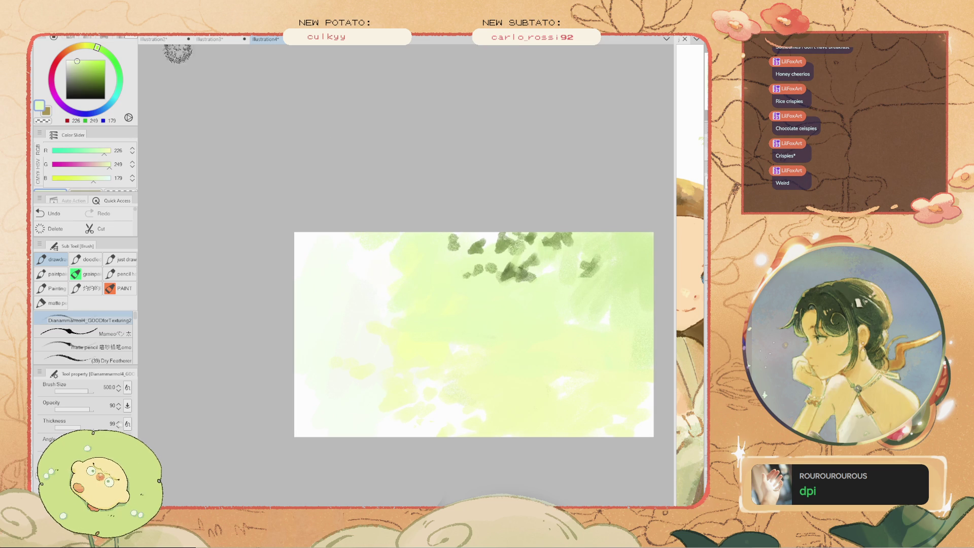
pyautogui.click(154, 39)
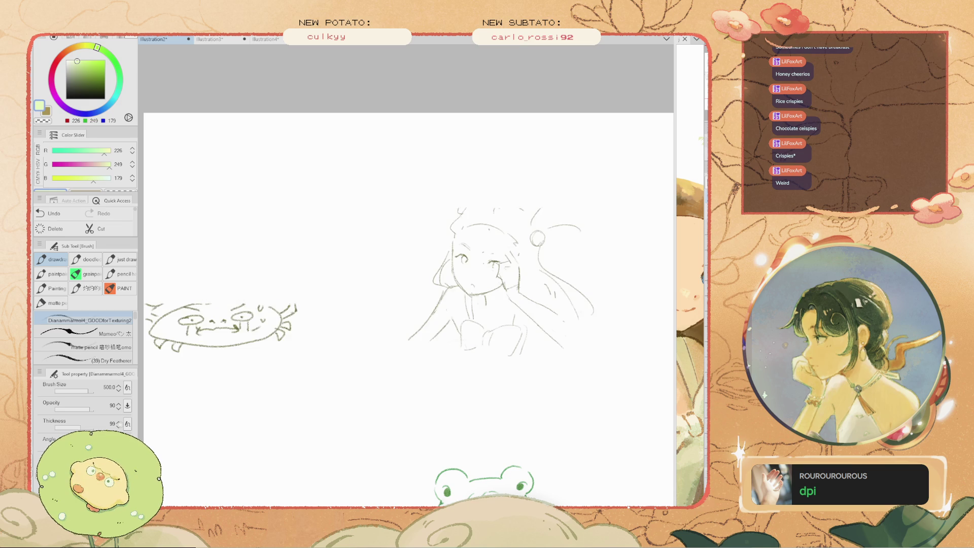
# Lasso the bulb creature sketch in illustration2 and paste it into the green field painting
pyautogui.press('space')
pyautogui.moveTo(553, 279); pyautogui.dragTo(392, 228)
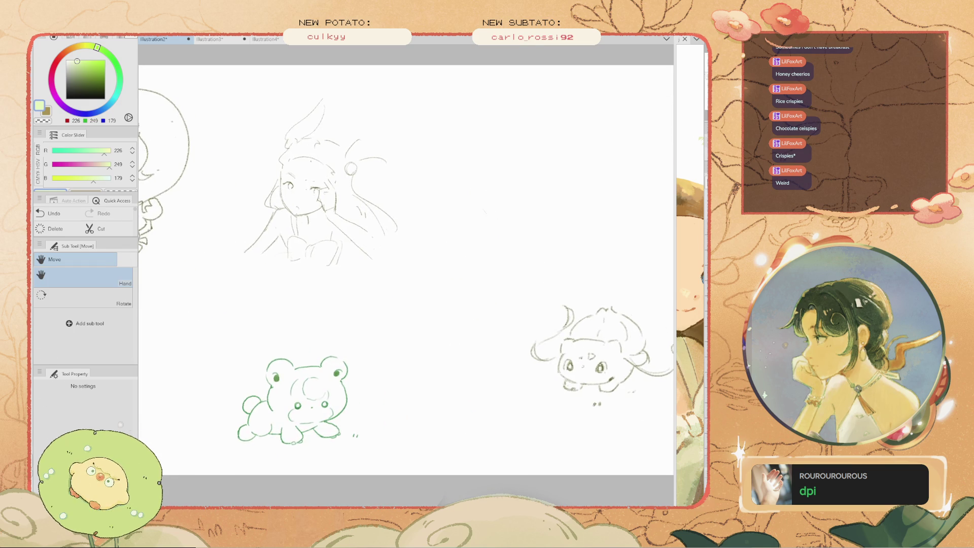
pyautogui.scroll(3, 512, 268)
pyautogui.moveTo(412, 228); pyautogui.dragTo(311, 173)
pyautogui.scroll(2, 429, 253)
pyautogui.press('m')
pyautogui.moveTo(341, 227)
pyautogui.mouseDown()
pyautogui.moveTo(415, 200)
pyautogui.moveTo(634, 266)
pyautogui.mouseUp()
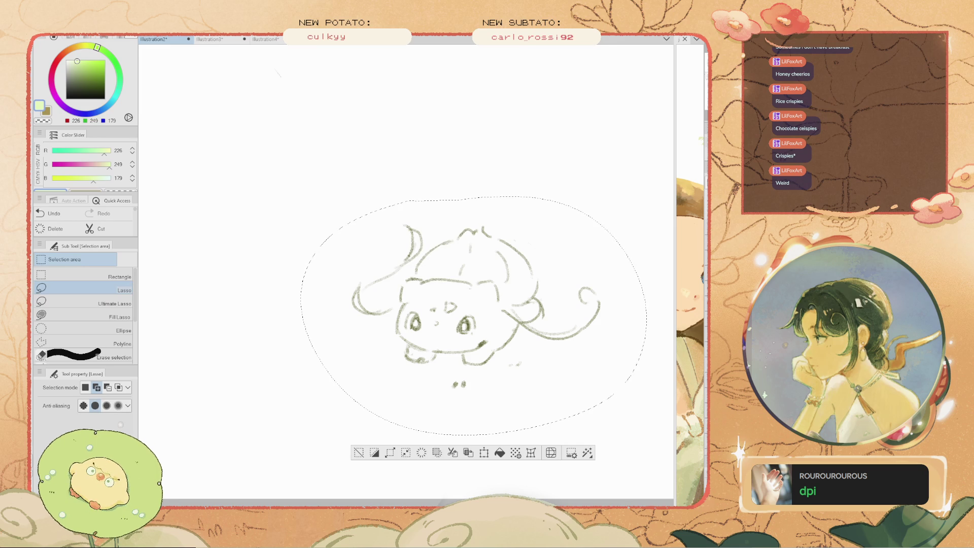
pyautogui.click(265, 39)
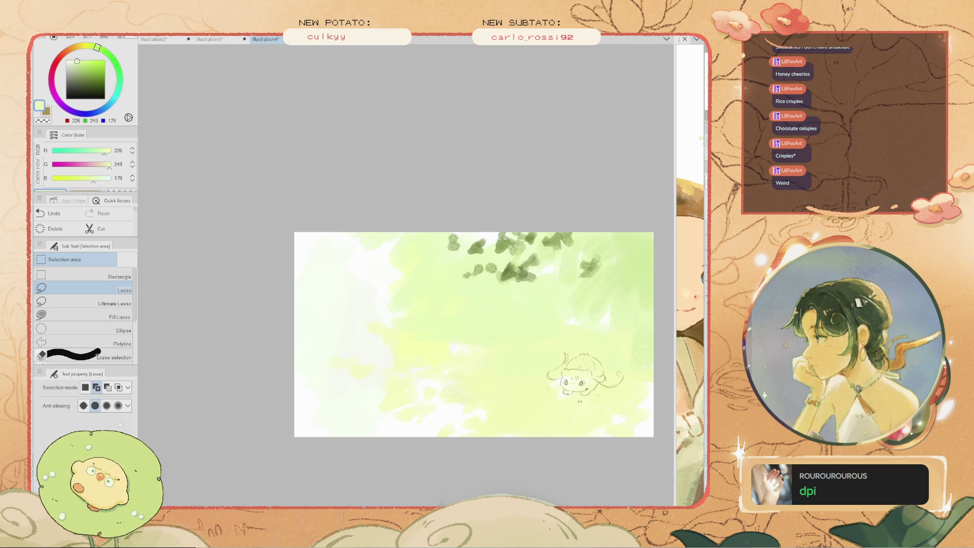
pyautogui.scroll(5, 583, 376)
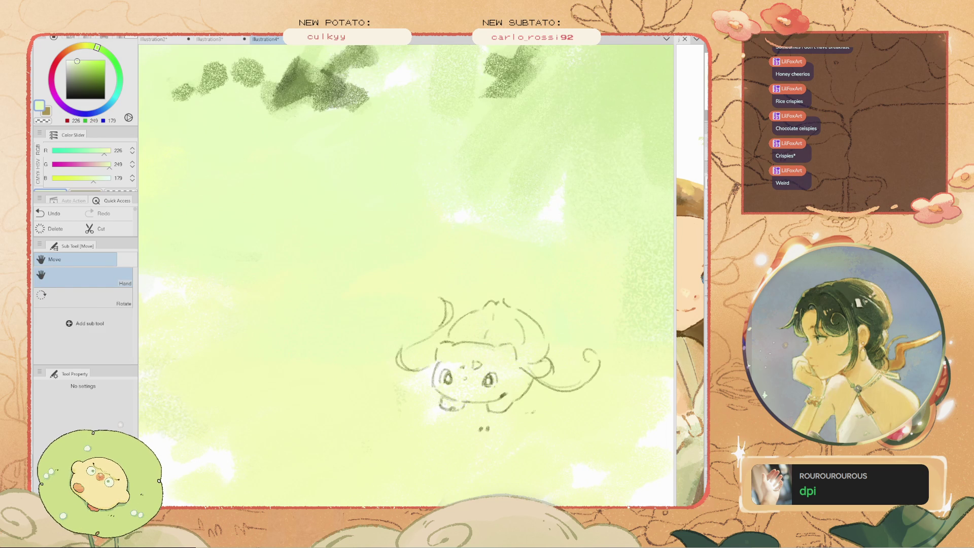
# Lasso the pasted sketch, scale it down, move it up and left, confirm, and deselect
pyautogui.scroll(-3, 355, 254)
pyautogui.scroll(2, 355, 254)
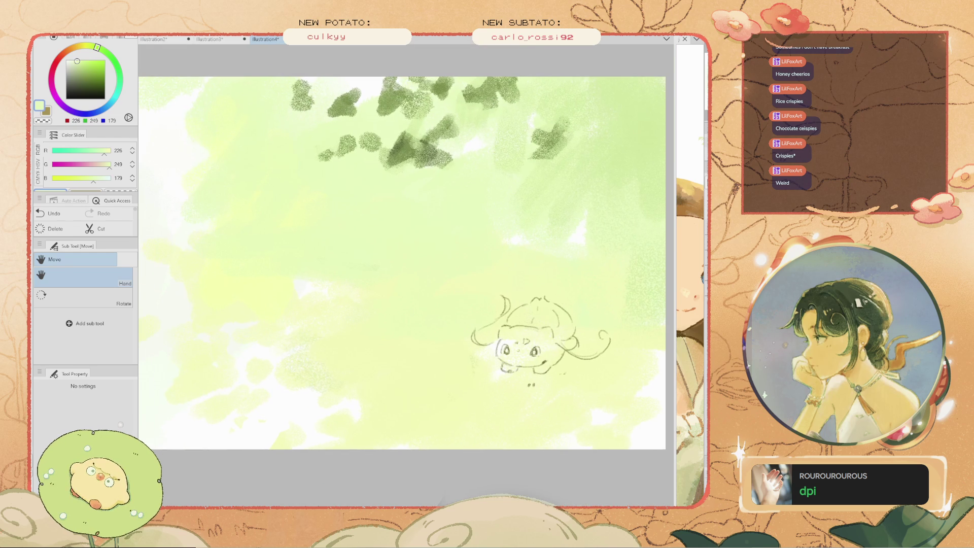
pyautogui.press('m')
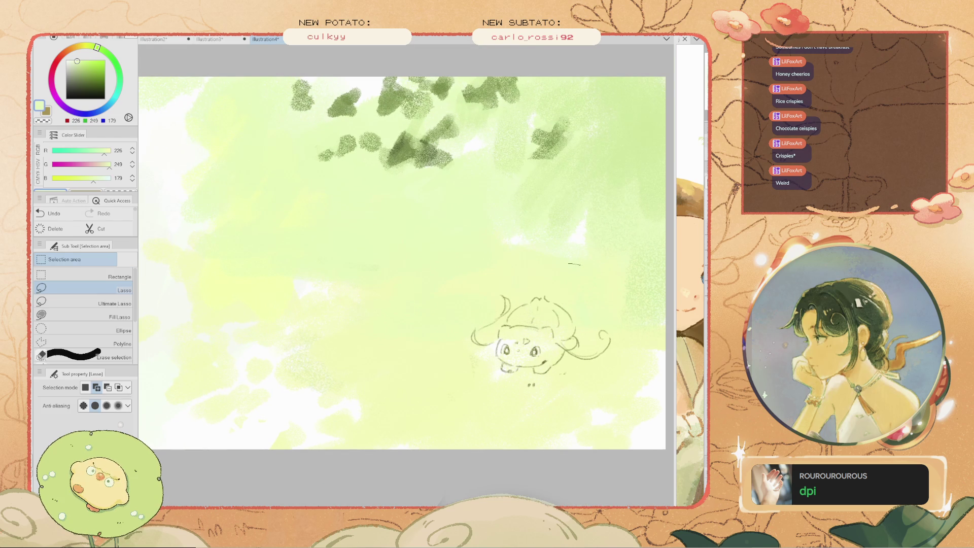
pyautogui.moveTo(568, 262); pyautogui.dragTo(443, 230)
pyautogui.click(509, 433)
pyautogui.moveTo(499, 323)
pyautogui.mouseDown()
pyautogui.moveTo(492, 277)
pyautogui.moveTo(324, 253)
pyautogui.mouseUp()
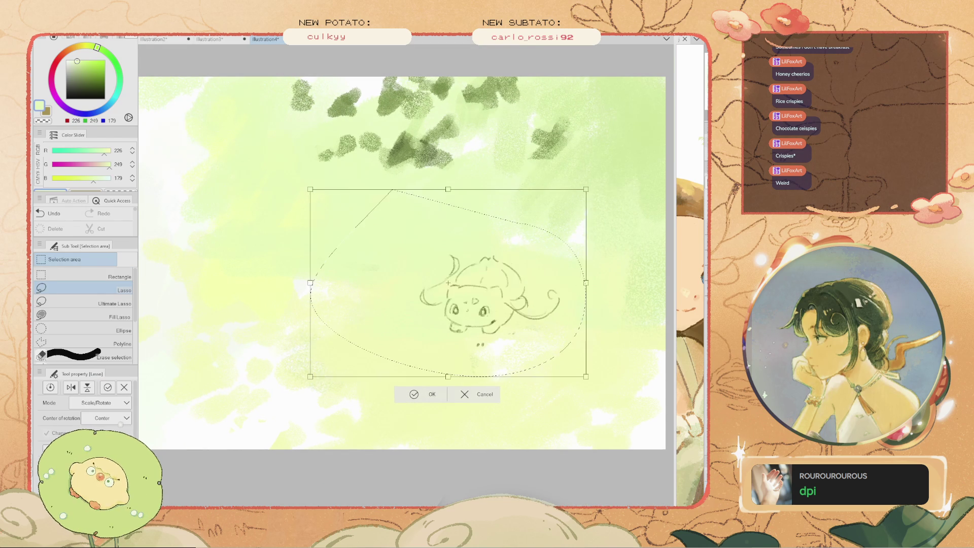
pyautogui.moveTo(187, 160); pyautogui.dragTo(284, 226)
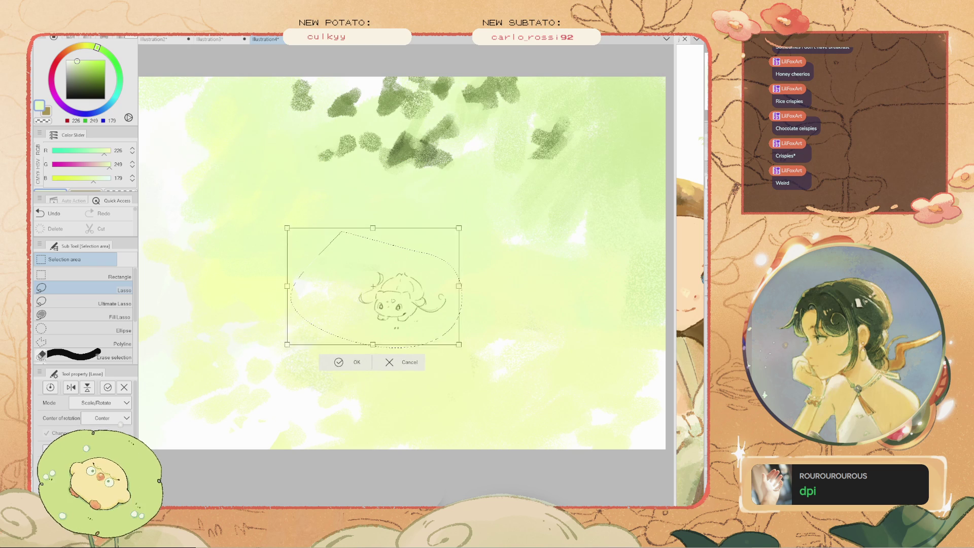
pyautogui.moveTo(374, 284); pyautogui.dragTo(338, 263)
pyautogui.moveTo(253, 204); pyautogui.dragTo(241, 196)
pyautogui.moveTo(333, 258); pyautogui.dragTo(360, 274)
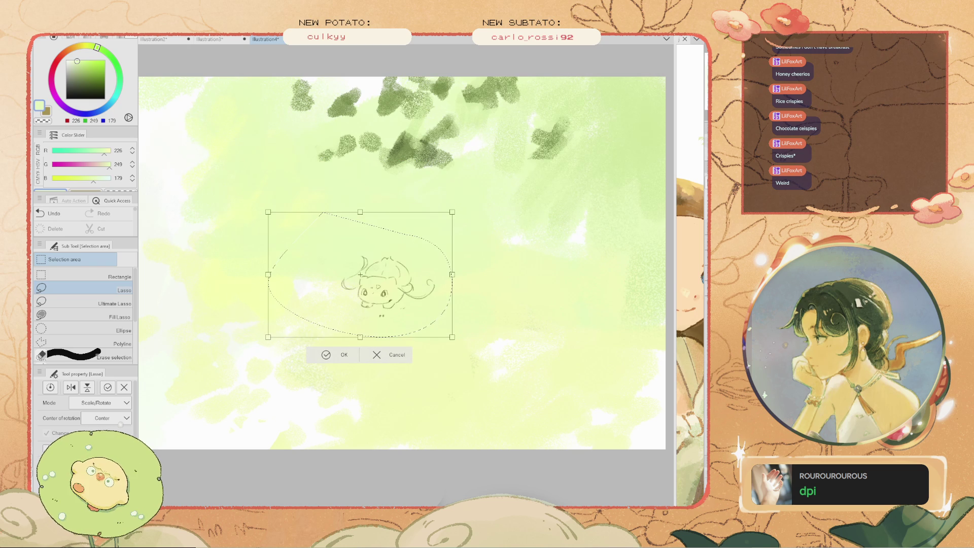
pyautogui.press('Return')
pyautogui.hotkey('ctrl', 'd')
# Centre the view on the sketch and pick a darker green for the body
pyautogui.scroll(2, 363, 346)
pyautogui.scroll(3, 363, 346)
pyautogui.press('h')
pyautogui.moveTo(401, 167); pyautogui.dragTo(391, 286)
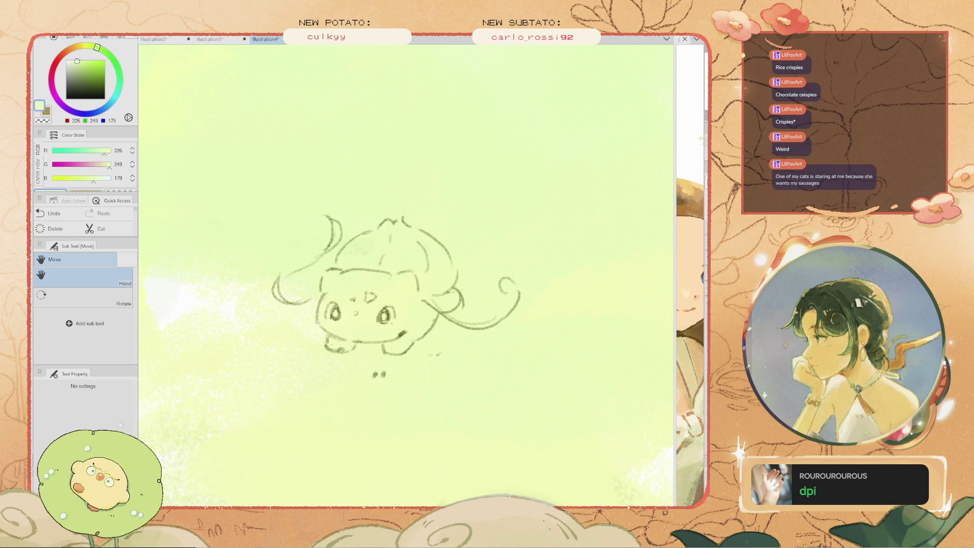
pyautogui.click(81, 72)
# Paint green over the creature's head, face and lower right body, dropping the strokes around the right eye
pyautogui.press('b')
pyautogui.click(388, 307)
pyautogui.moveTo(390, 284)
pyautogui.mouseDown()
pyautogui.moveTo(386, 325)
pyautogui.moveTo(411, 278)
pyautogui.moveTo(408, 237)
pyautogui.mouseUp()
pyautogui.hotkey('ctrl', 'z')
pyautogui.hotkey('ctrl', 'z')
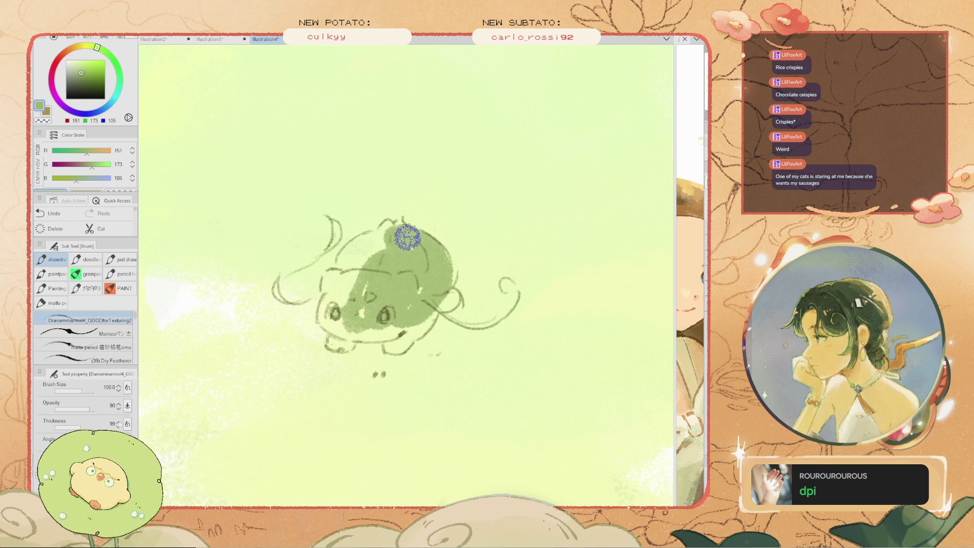
pyautogui.moveTo(385, 242)
pyautogui.mouseDown()
pyautogui.moveTo(337, 288)
pyautogui.moveTo(334, 329)
pyautogui.mouseUp()
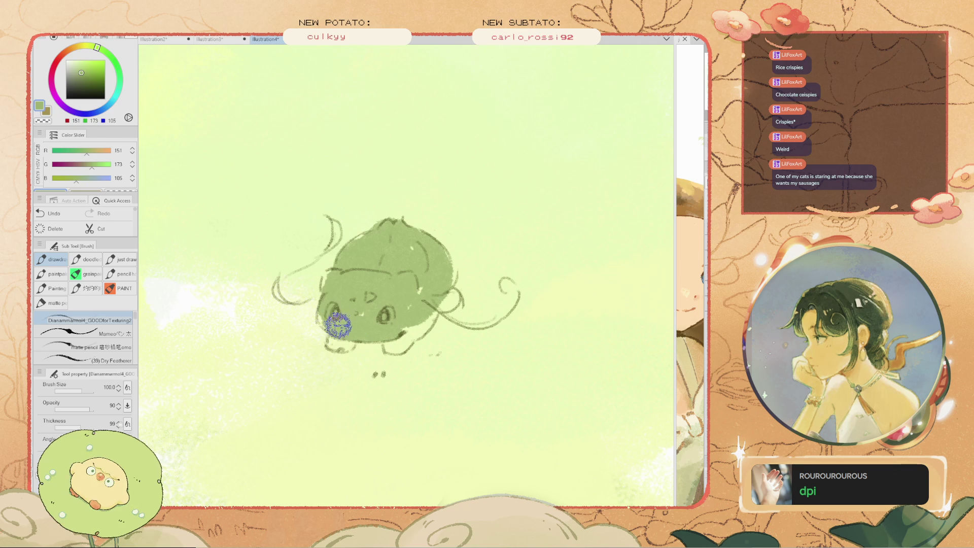
pyautogui.moveTo(409, 321); pyautogui.dragTo(422, 321)
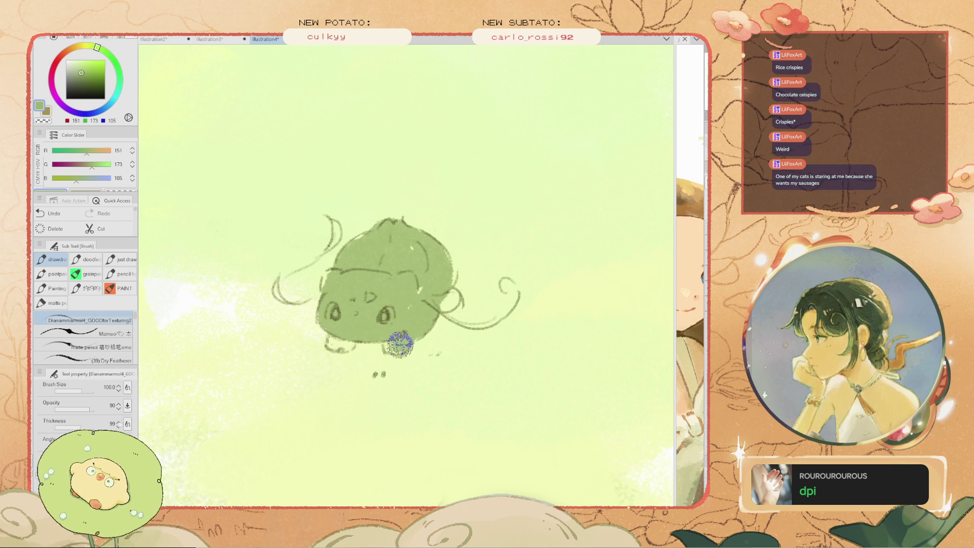
pyautogui.moveTo(401, 345); pyautogui.dragTo(409, 332)
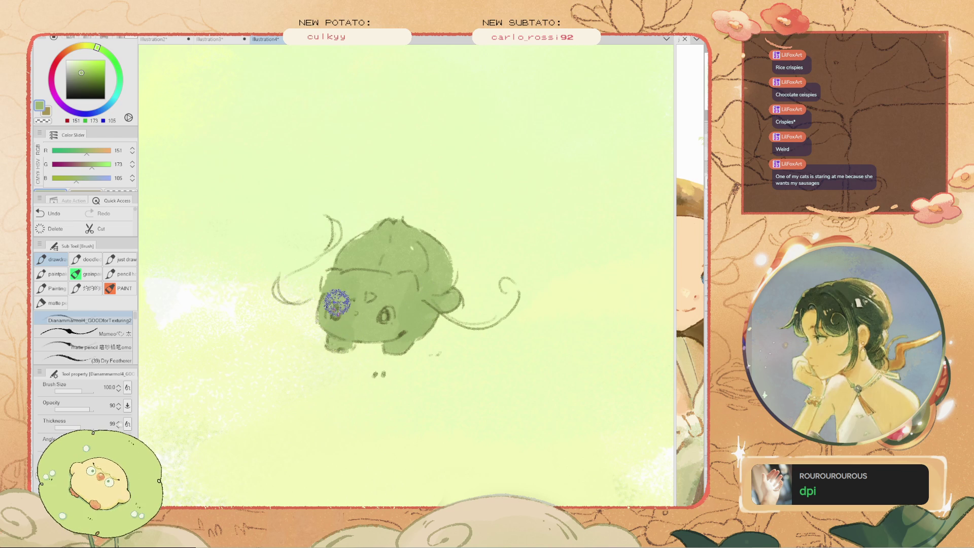
# With a larger brush and a cooler bluer green, paint a soft patch by the front foot
pyautogui.scroll(-2, 327, 280)
pyautogui.scroll(2, 363, 201)
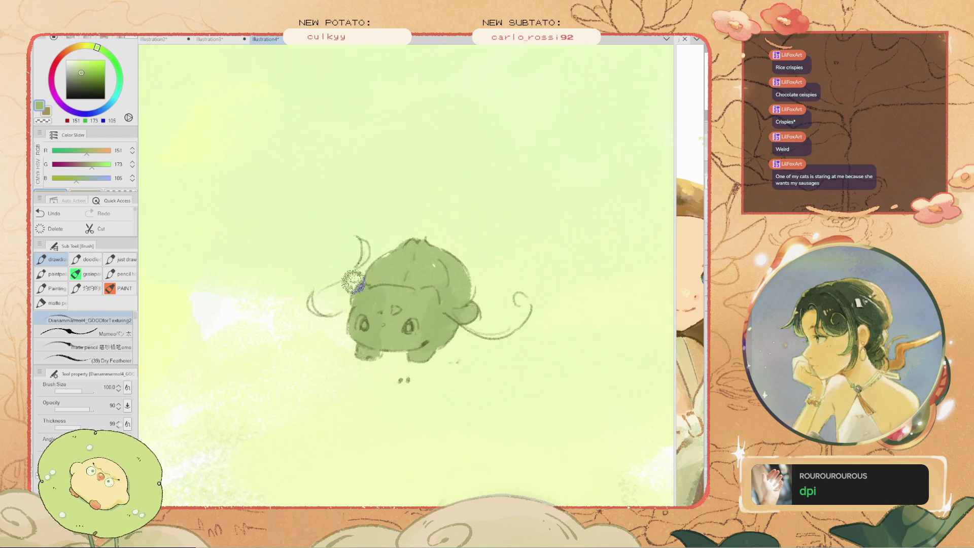
pyautogui.moveTo(406, 304); pyautogui.dragTo(357, 287)
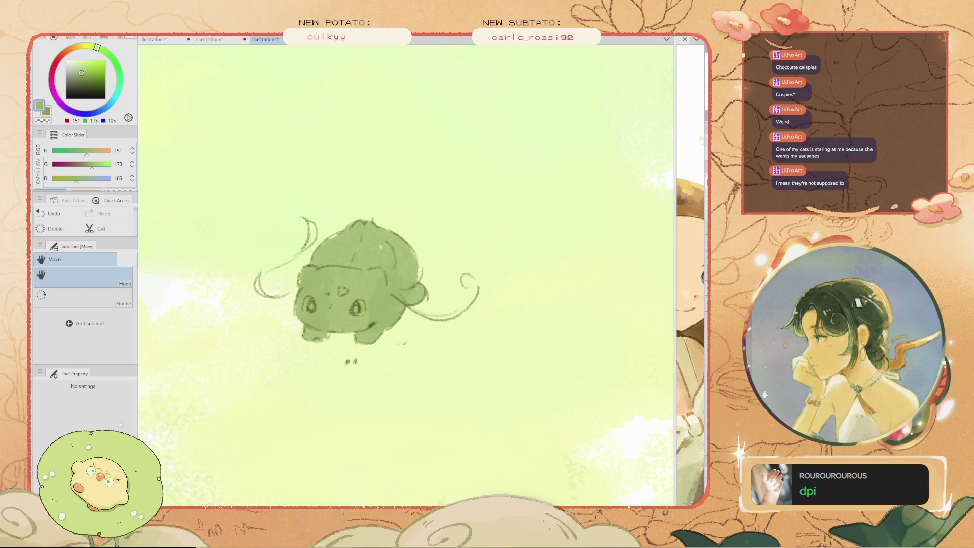
pyautogui.keyDown('alt'); pyautogui.click(366, 293); pyautogui.keyUp('alt')
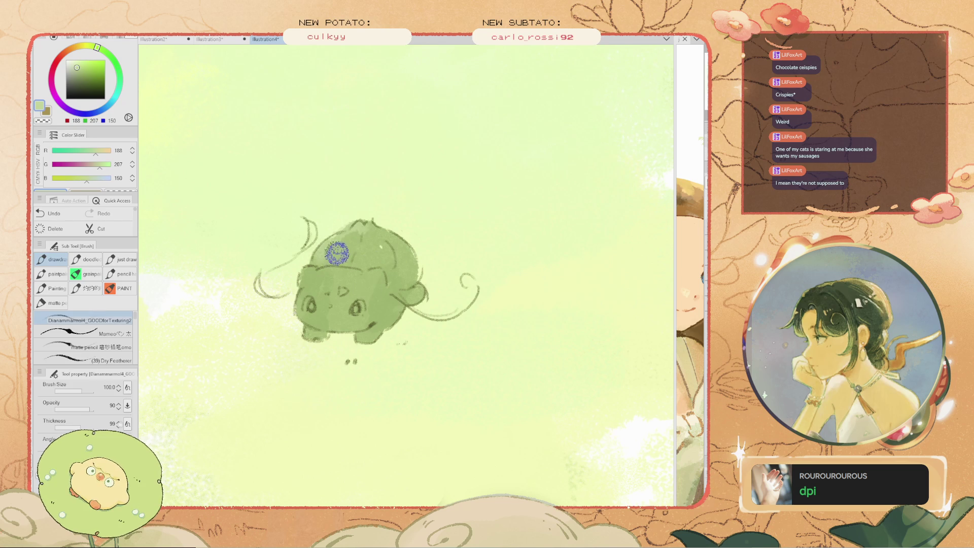
pyautogui.scroll(-4, 342, 229)
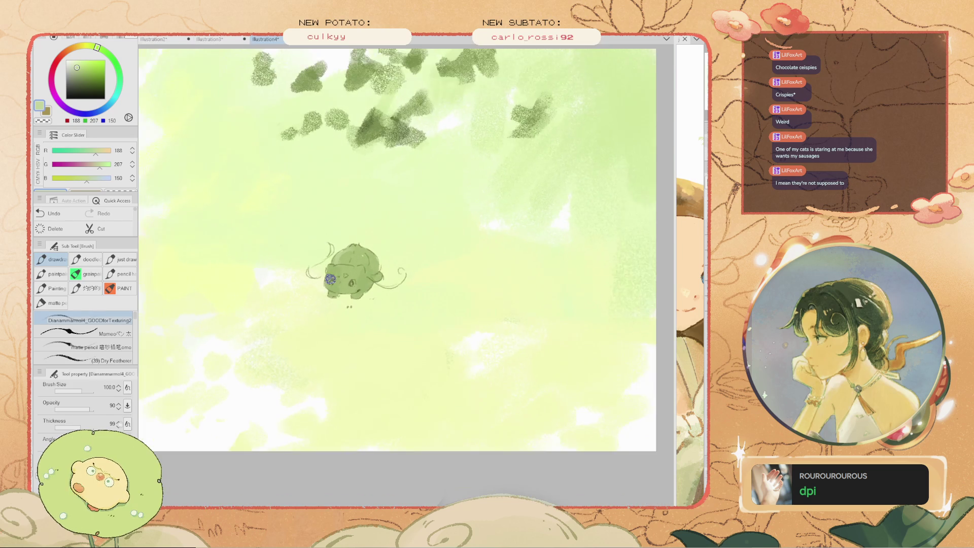
pyautogui.scroll(3, 334, 289)
pyautogui.scroll(2, 334, 289)
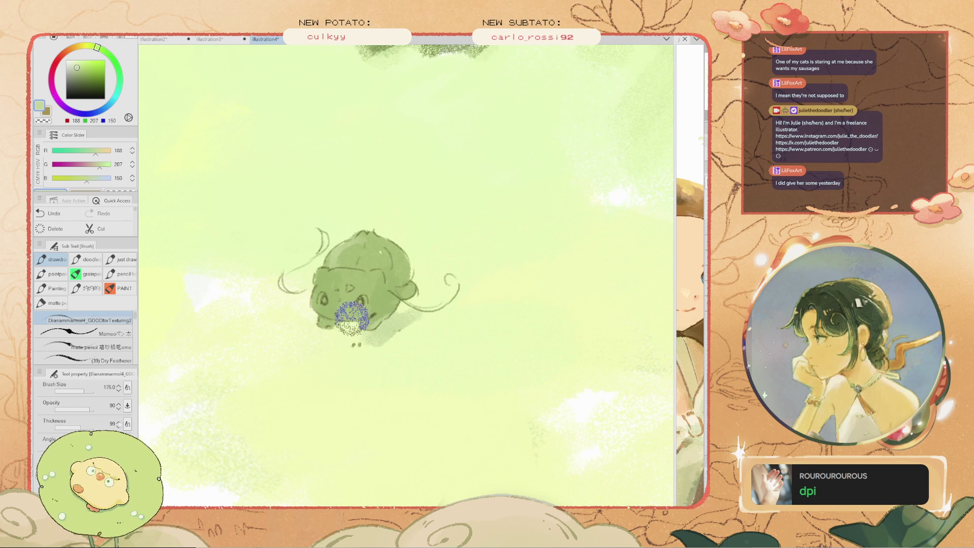
pyautogui.press(']')
pyautogui.click(115, 61)
pyautogui.moveTo(393, 356)
pyautogui.mouseDown()
pyautogui.moveTo(398, 335)
pyautogui.moveTo(336, 339)
pyautogui.mouseUp()
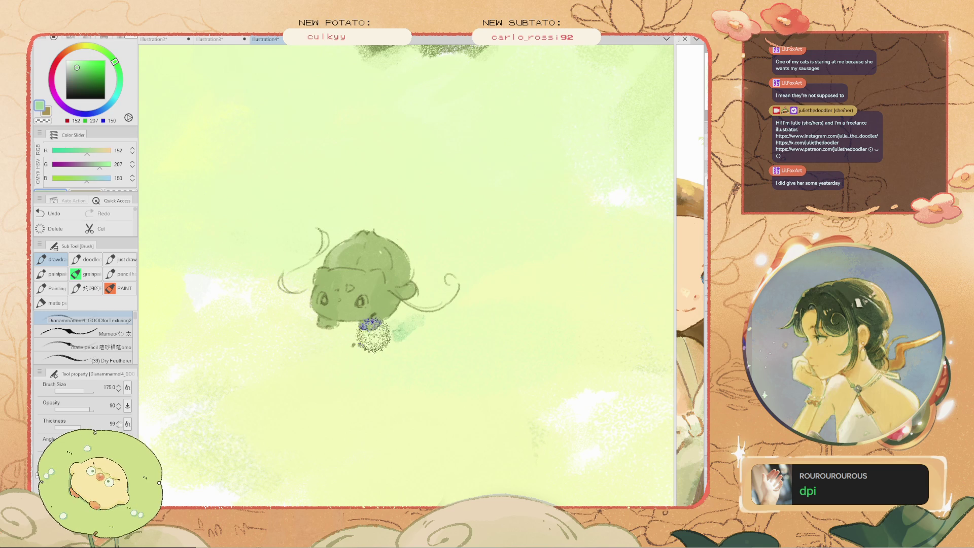
pyautogui.hotkey('ctrl', 'z')
pyautogui.moveTo(314, 329); pyautogui.dragTo(316, 331)
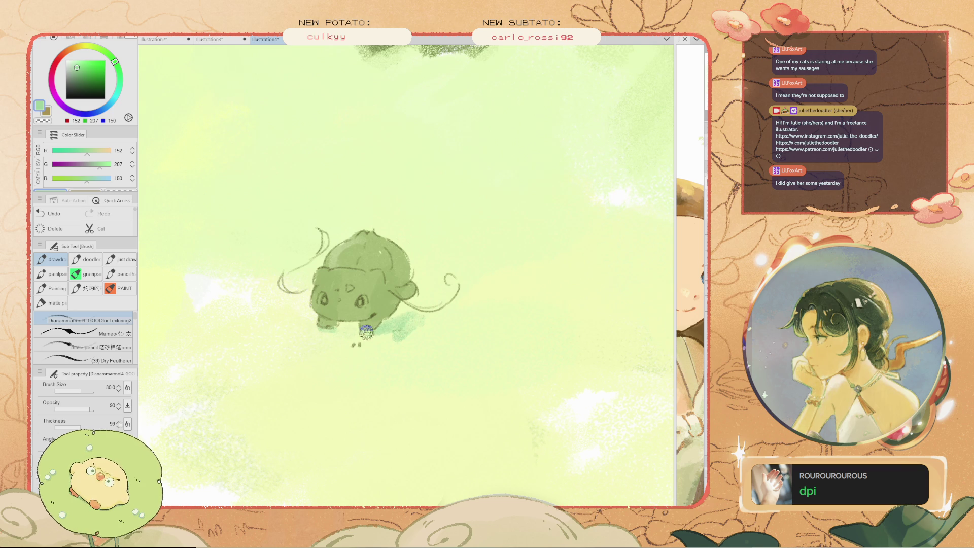
# Sample a light green from the foot and lighten the creature's face, body and bulb
pyautogui.keyDown('alt'); pyautogui.click(424, 328); pyautogui.keyUp('alt')
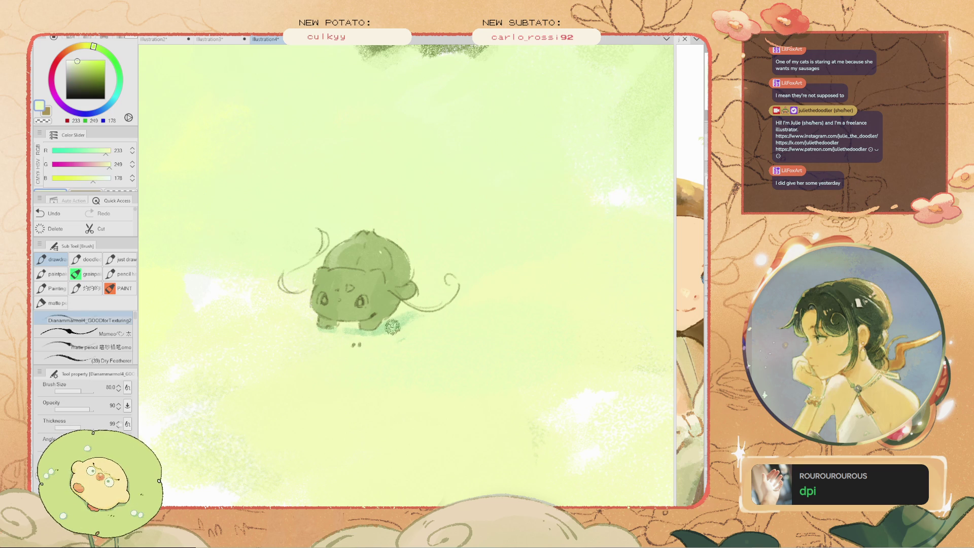
pyautogui.keyDown('alt'); pyautogui.click(345, 325); pyautogui.keyUp('alt')
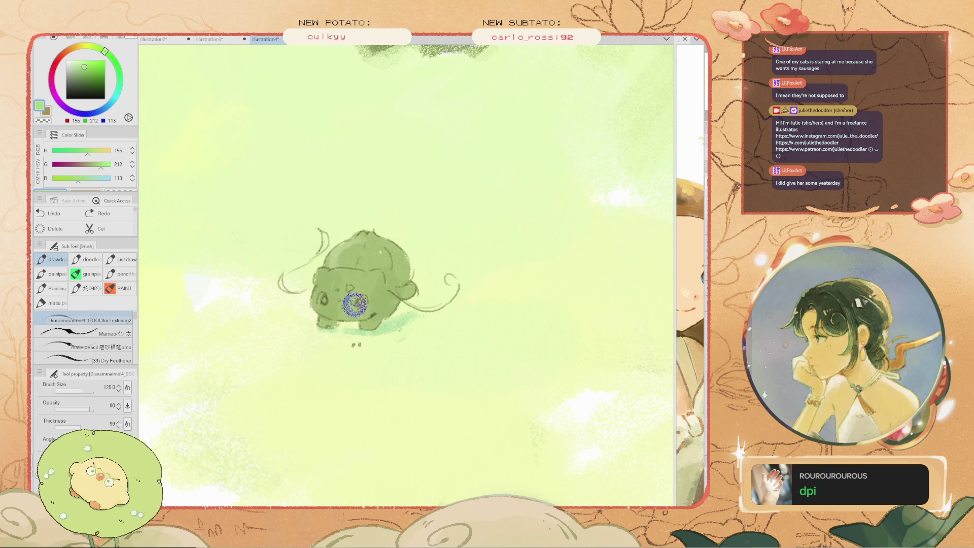
pyautogui.moveTo(378, 282); pyautogui.dragTo(340, 306)
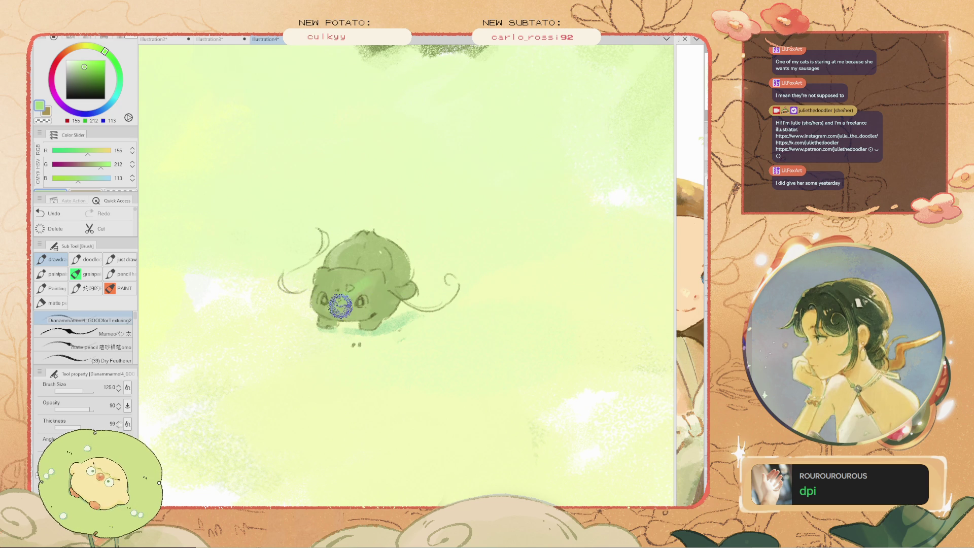
pyautogui.moveTo(387, 278); pyautogui.dragTo(350, 317)
pyautogui.moveTo(389, 283); pyautogui.dragTo(367, 255)
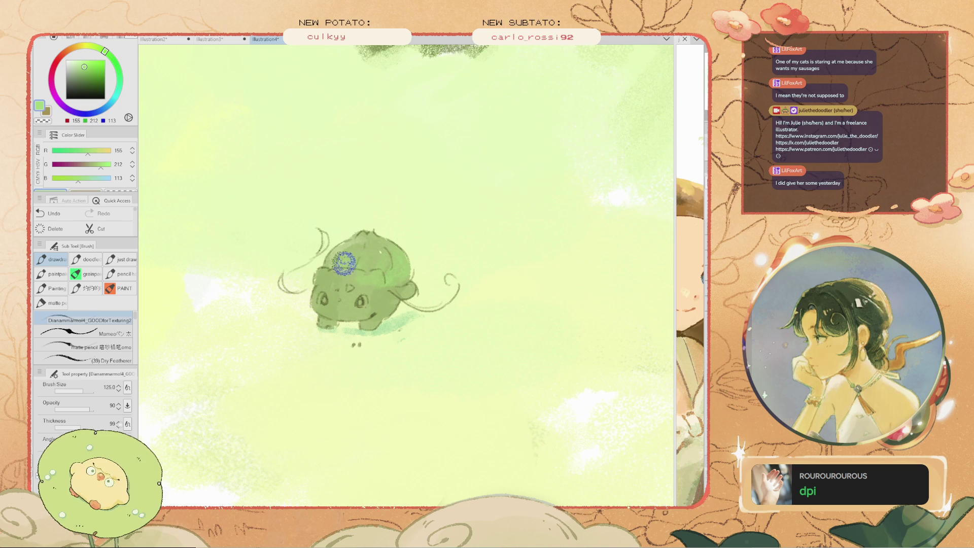
# Paint a light stroke from leg to eye, removing the paler stroke that covered the face
pyautogui.scroll(-2, 332, 295)
pyautogui.scroll(-3, 330, 175)
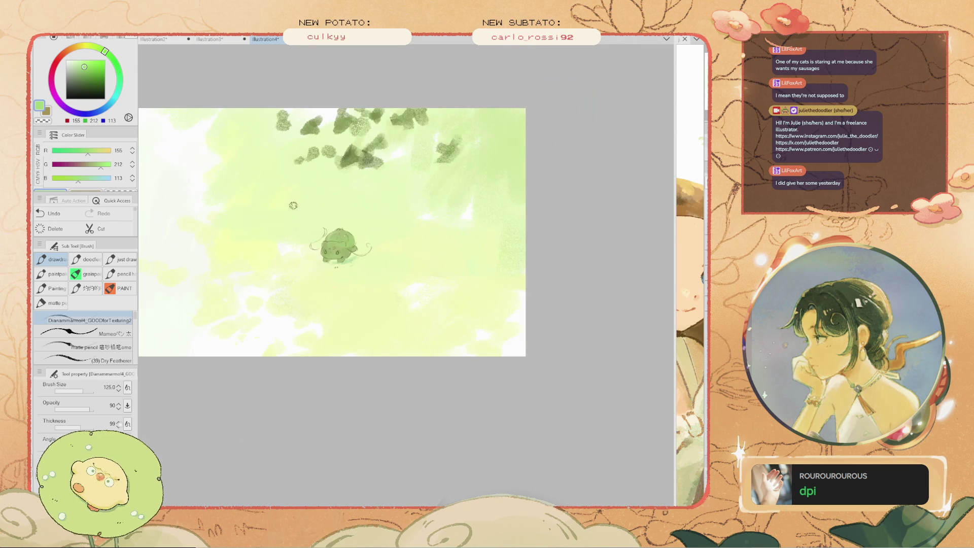
pyautogui.scroll(2, 350, 203)
pyautogui.scroll(1, 315, 233)
pyautogui.scroll(2, 338, 278)
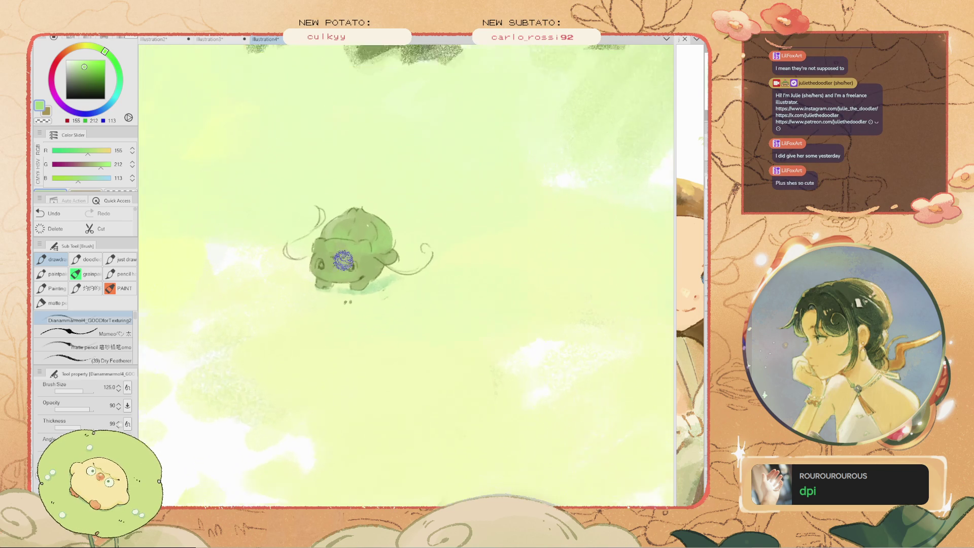
pyautogui.scroll(1, 338, 279)
pyautogui.scroll(1, 338, 279)
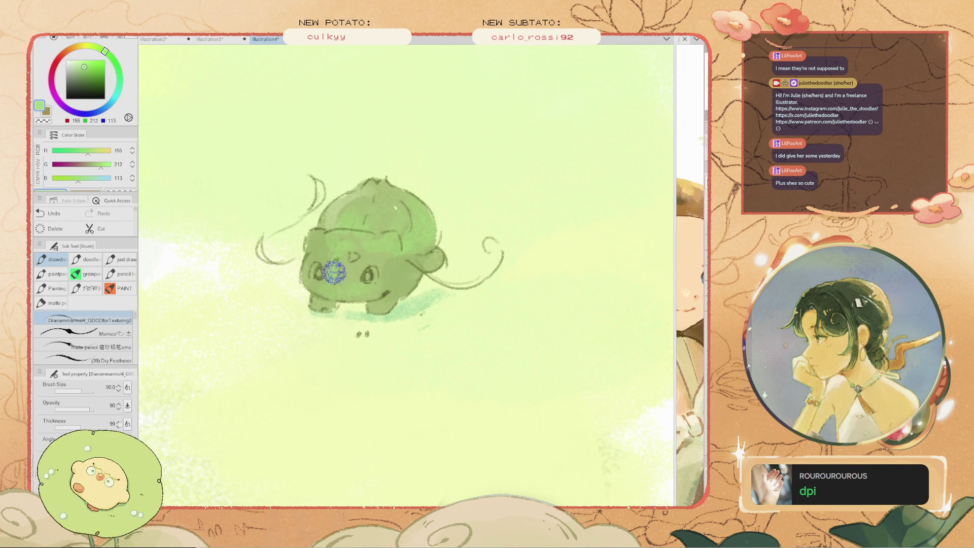
pyautogui.scroll(1, 392, 299)
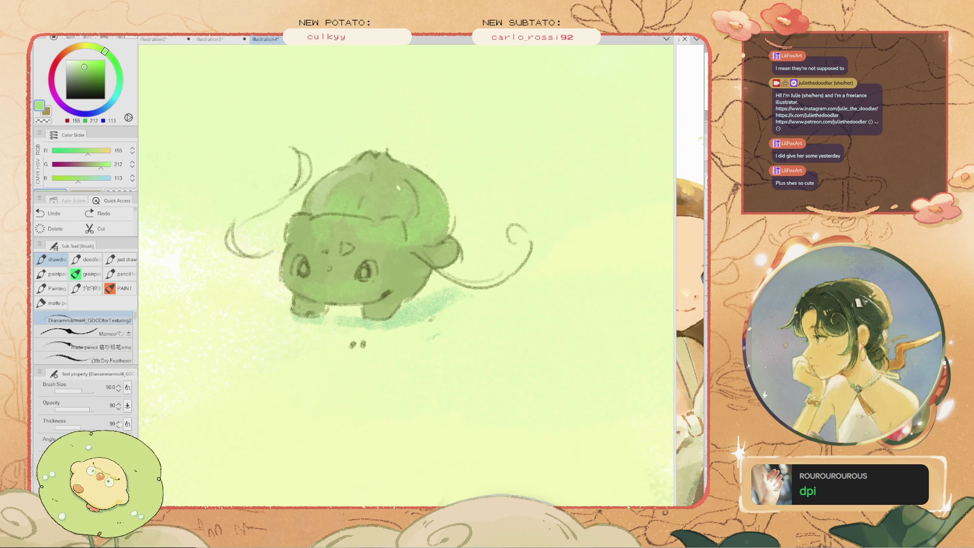
pyautogui.press('i')
pyautogui.press('b')
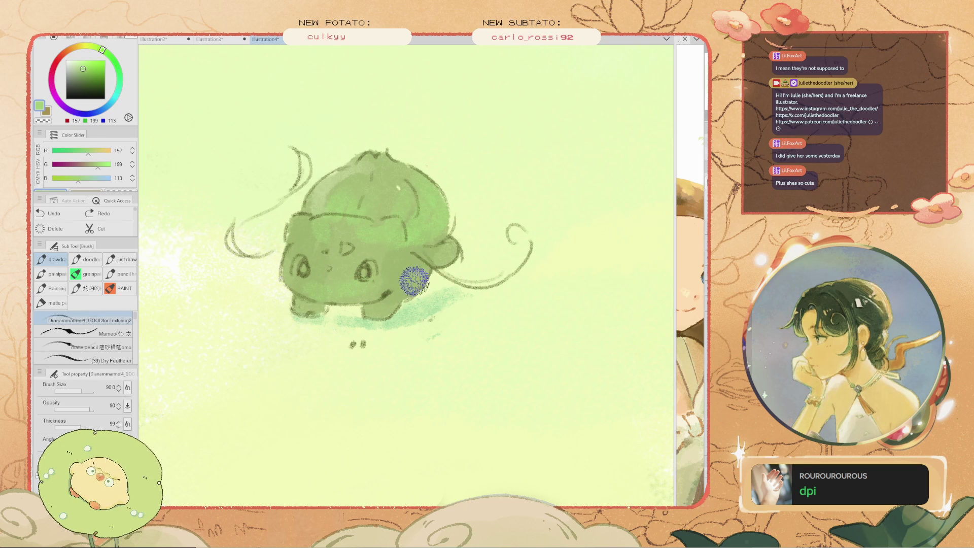
pyautogui.moveTo(416, 270); pyautogui.dragTo(345, 258)
pyautogui.keyDown('alt'); pyautogui.click(353, 257); pyautogui.keyUp('alt')
pyautogui.hotkey('ctrl', 'z')
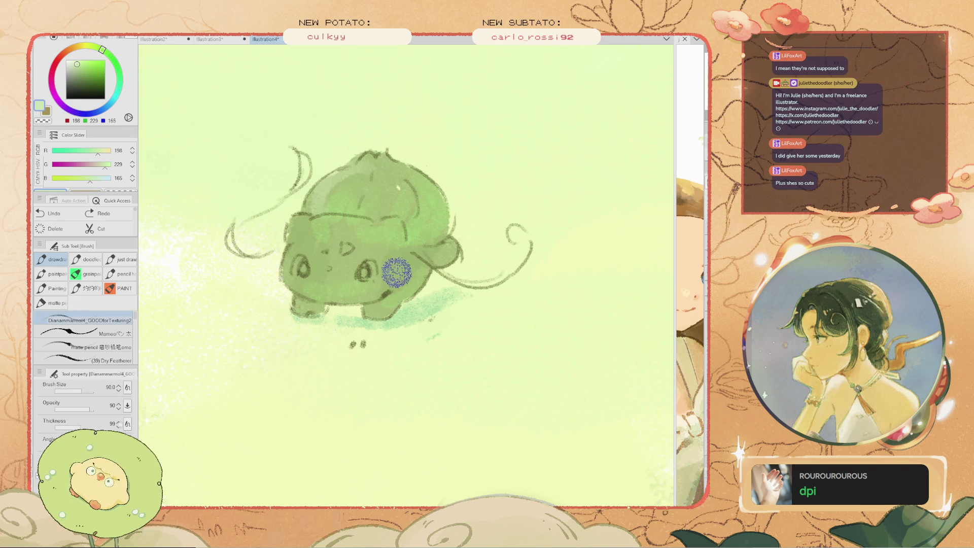
# Sample medium, lighter and darker body greens from the creature for further highlighting
pyautogui.scroll(2, 365, 259)
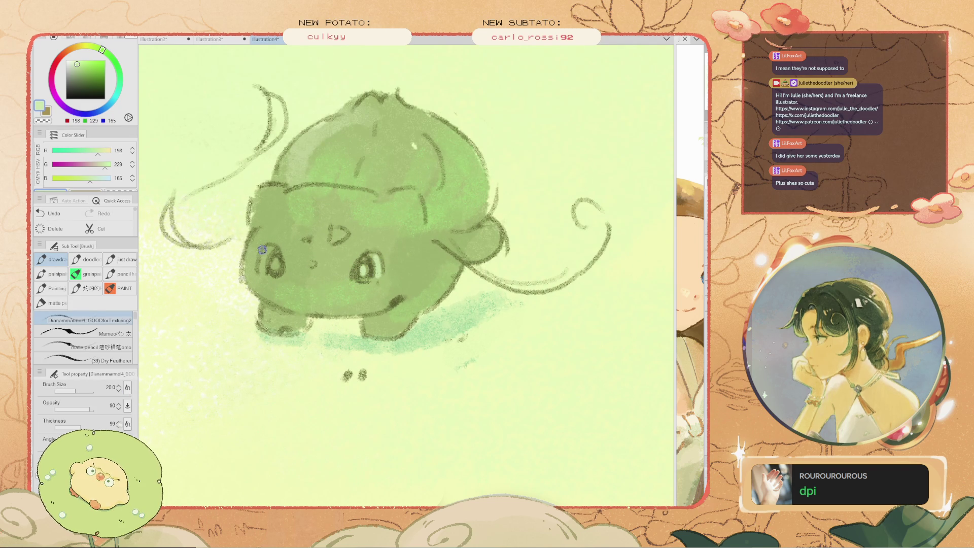
pyautogui.scroll(-3, 262, 262)
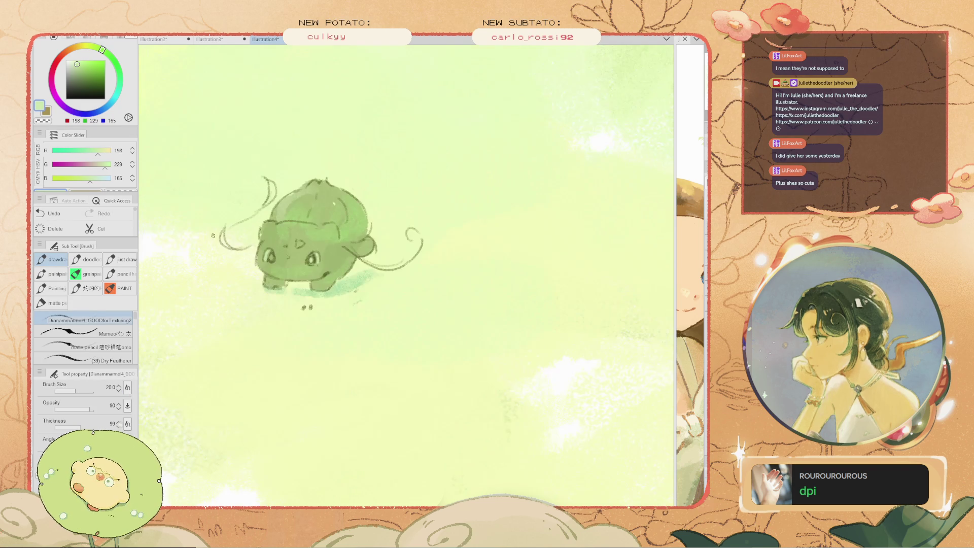
pyautogui.press('i')
pyautogui.scroll(2, 221, 230)
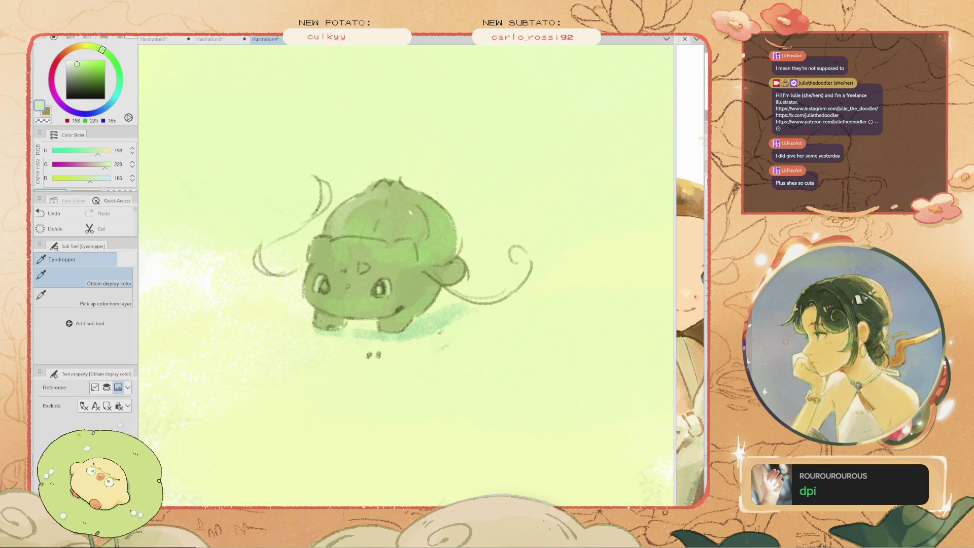
pyautogui.click(365, 234)
pyautogui.click(371, 280)
pyautogui.press('b')
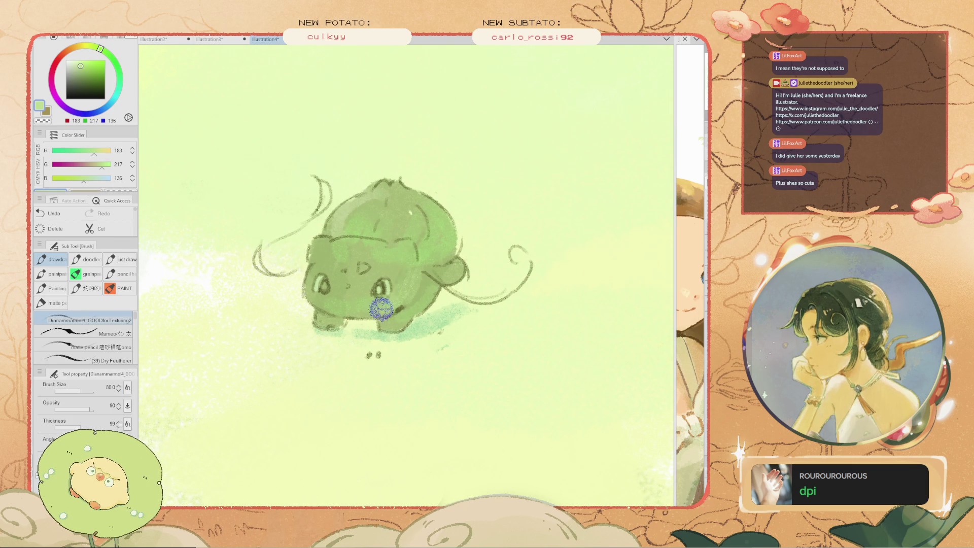
pyautogui.keyDown('alt'); pyautogui.click(399, 268); pyautogui.keyUp('alt')
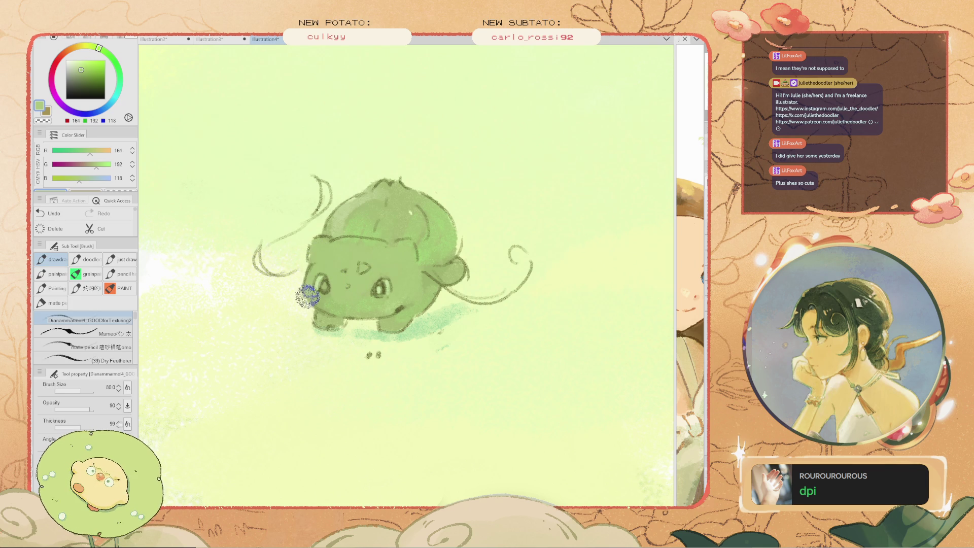
# Touch up the creature's body in its sampled green, undoing the unwanted touch-up strokes
pyautogui.scroll(-2, 385, 292)
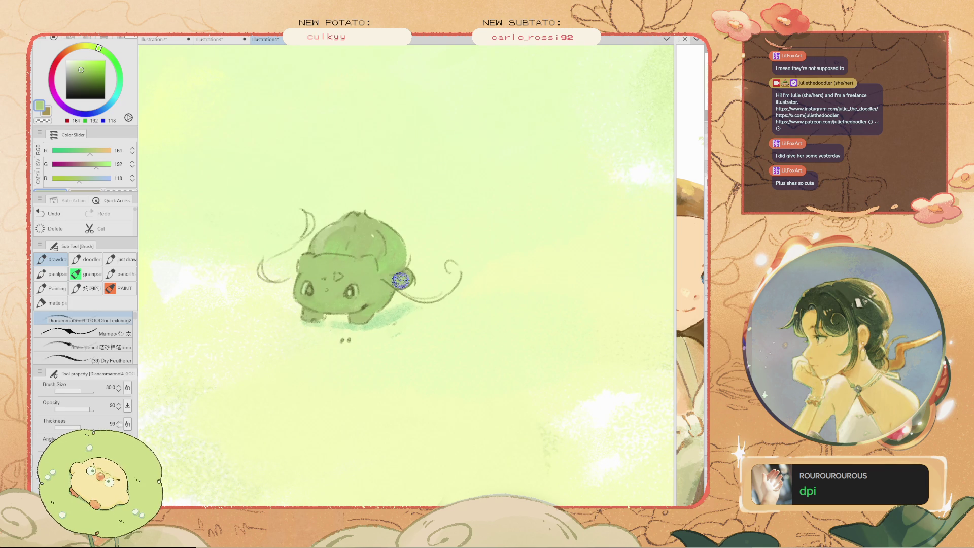
pyautogui.scroll(-2, 401, 280)
pyautogui.scroll(2, 252, 253)
pyautogui.keyDown('alt'); pyautogui.click(431, 259); pyautogui.keyUp('alt')
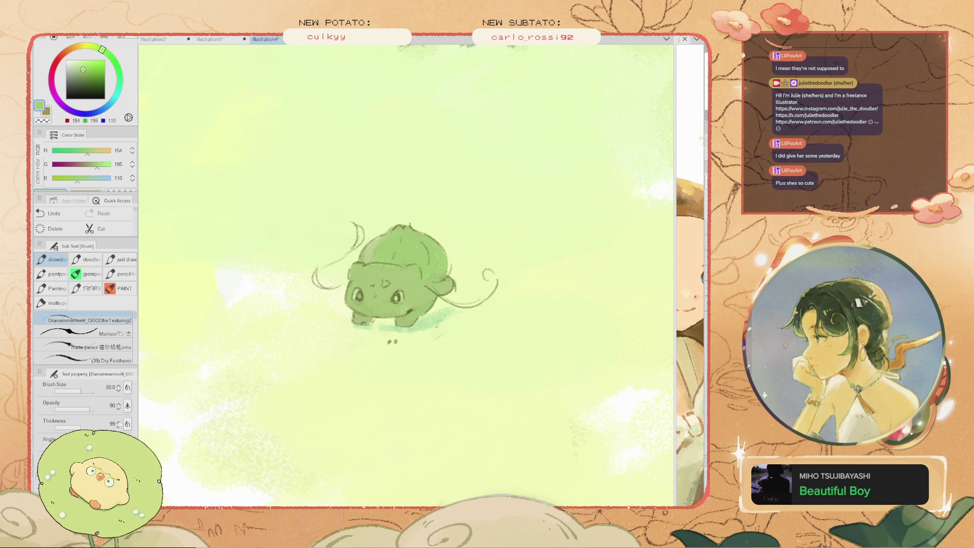
pyautogui.hotkey('ctrl', 'z')
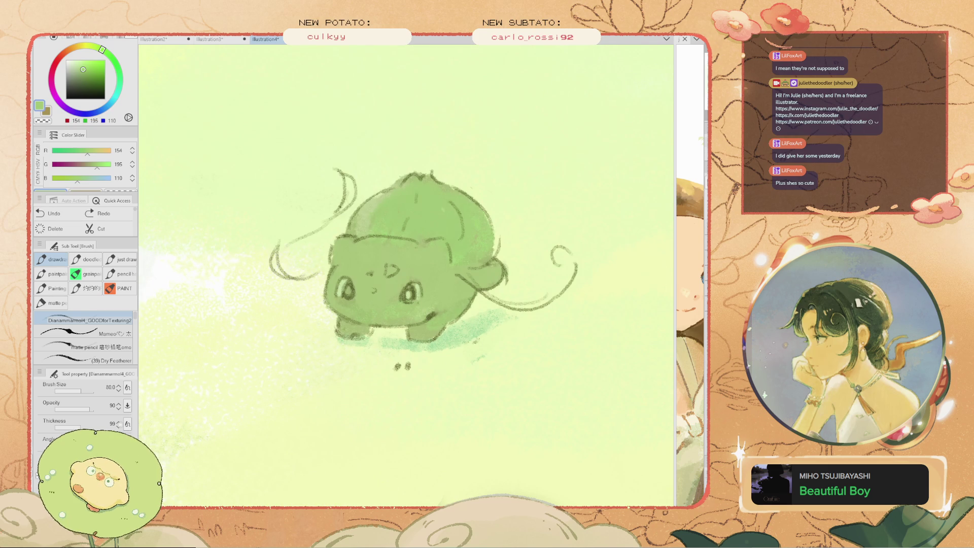
pyautogui.click(459, 270)
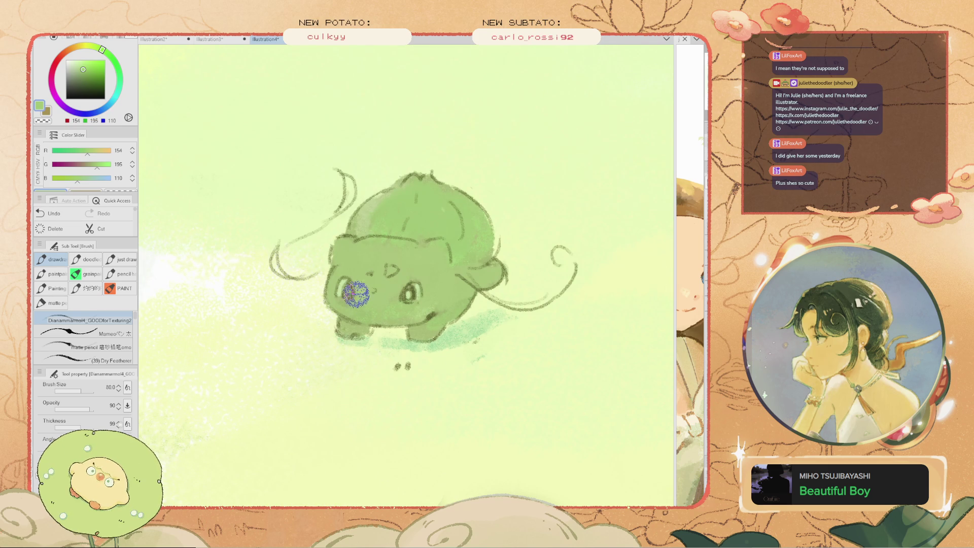
pyautogui.hotkey('ctrl', 'z')
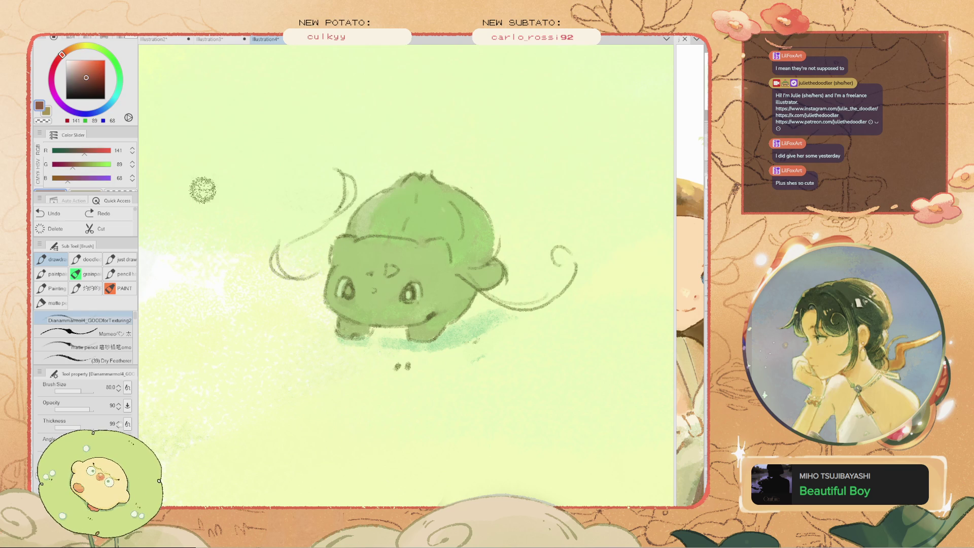
# Tint the creature's right eye brown and fit the whole illustration in the window
pyautogui.moveTo(409, 297); pyautogui.dragTo(405, 290)
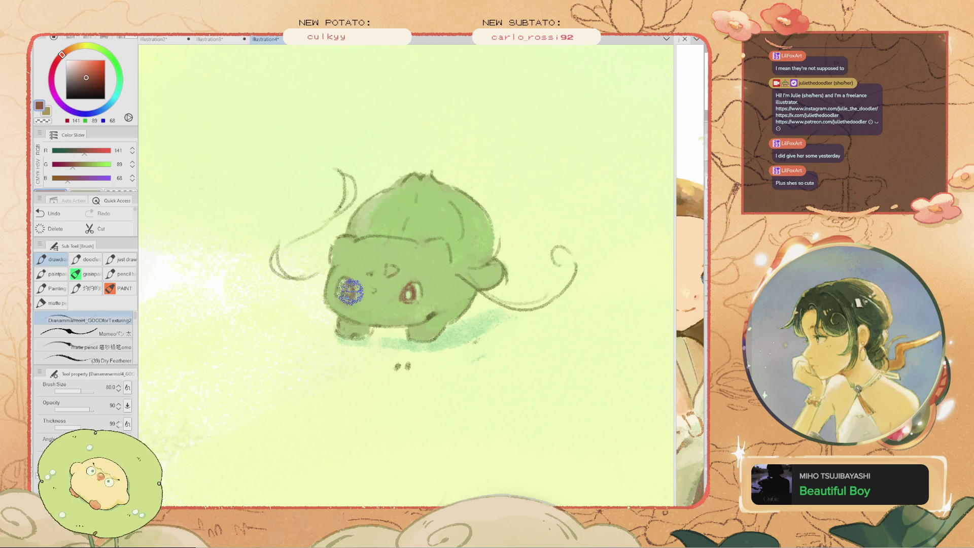
pyautogui.hotkey('ctrl', '0')
pyautogui.scroll(2, 412, 309)
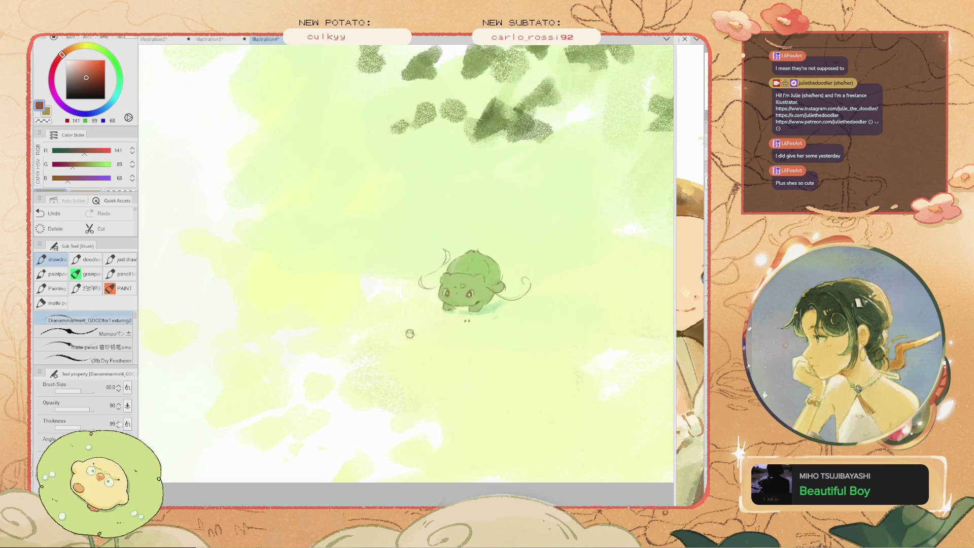
pyautogui.moveTo(473, 315); pyautogui.dragTo(440, 314)
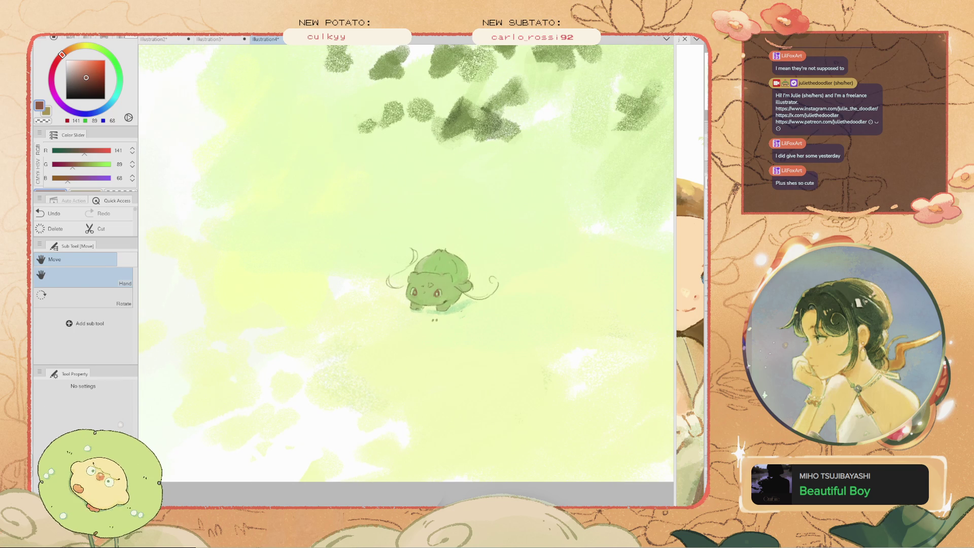
pyautogui.hotkey('ctrl', 'z')
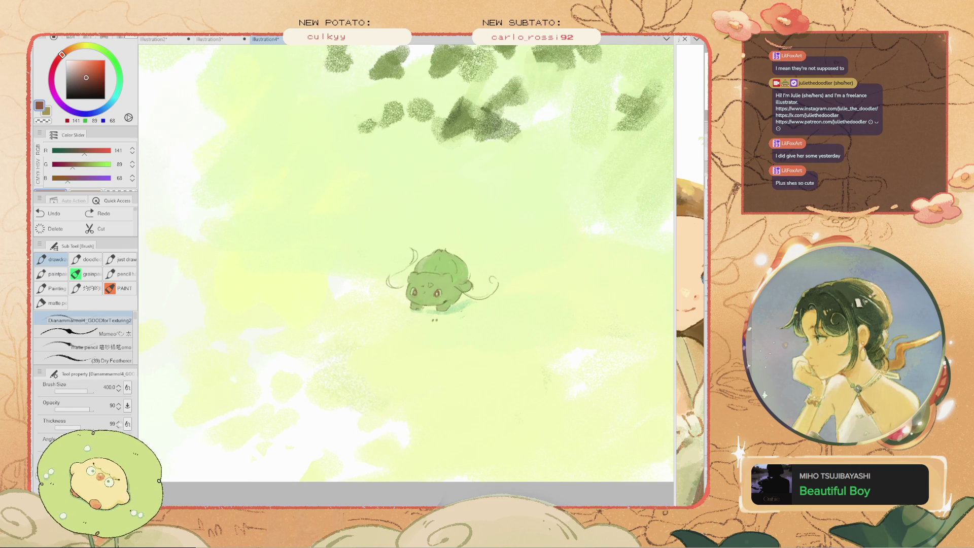
# Brush faint warm yellowish-peach patches across the lower pale field
pyautogui.click(82, 61)
pyautogui.moveTo(361, 423)
pyautogui.mouseDown()
pyautogui.moveTo(370, 396)
pyautogui.moveTo(307, 383)
pyautogui.mouseUp()
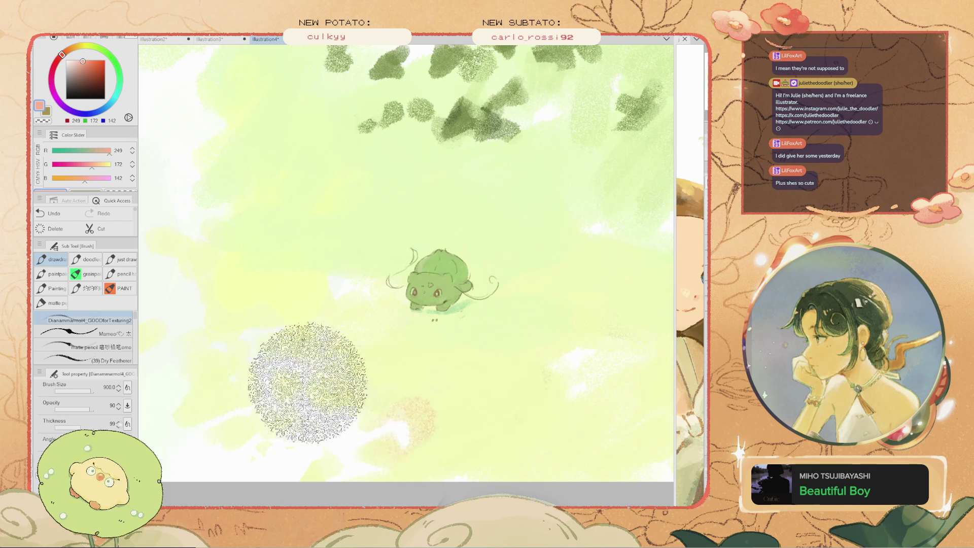
pyautogui.hotkey('ctrl', 'z')
pyautogui.click(70, 49)
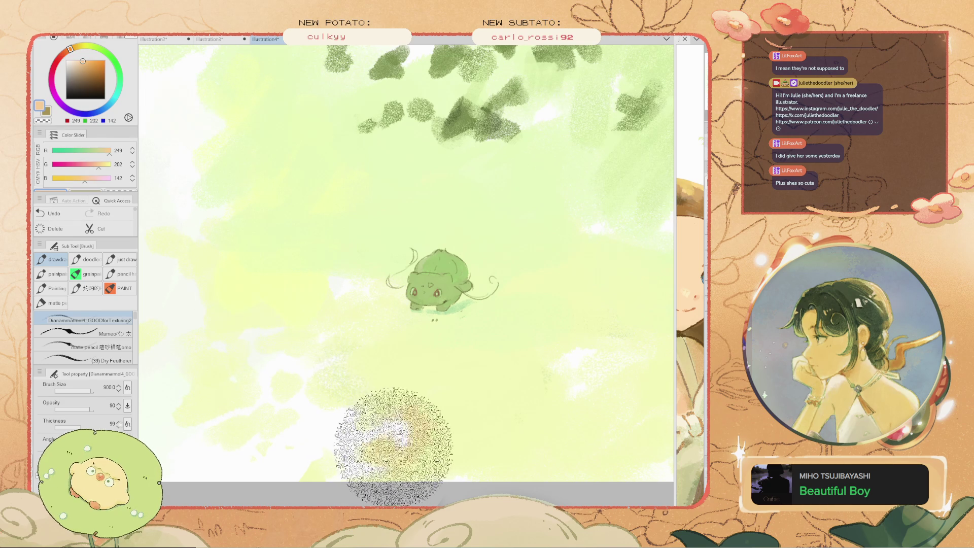
pyautogui.moveTo(413, 447); pyautogui.dragTo(401, 434)
pyautogui.moveTo(400, 436); pyautogui.dragTo(287, 391)
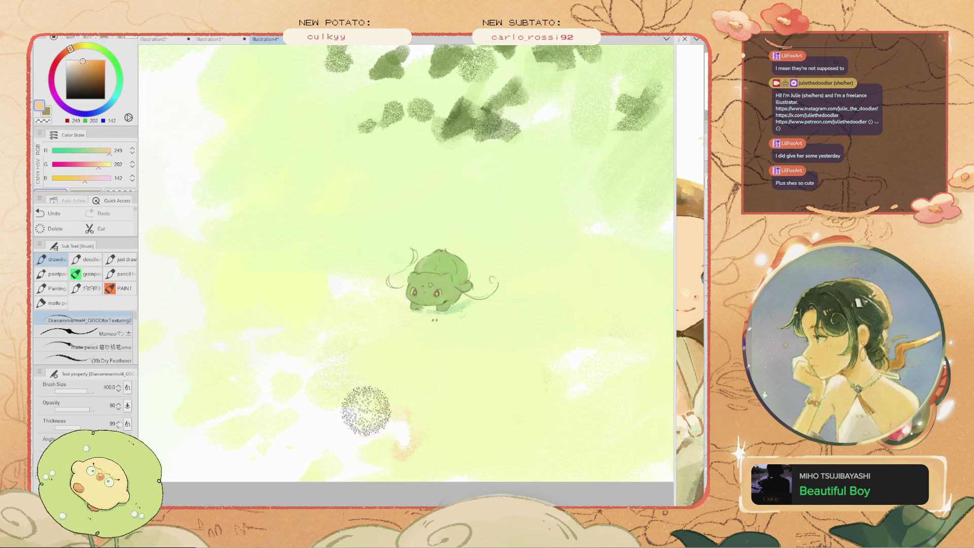
pyautogui.click(74, 47)
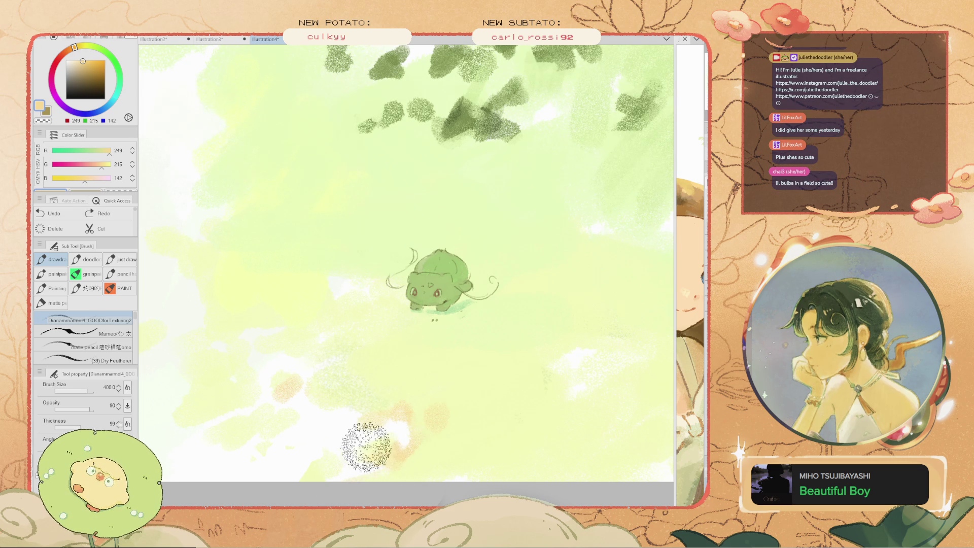
# Make the brush smaller and pan the view across the field
pyautogui.press('[')
pyautogui.scroll(-2, 369, 309)
pyautogui.scroll(2, 495, 352)
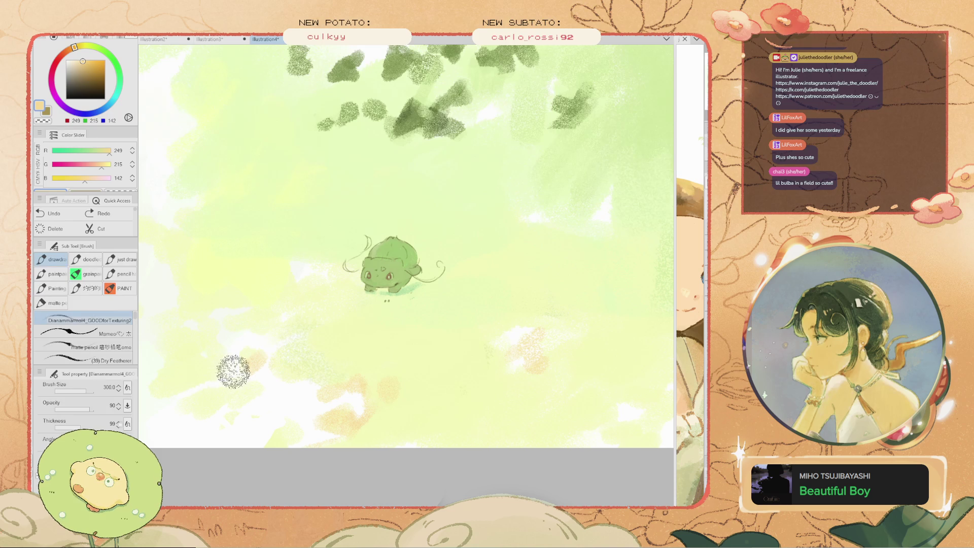
pyautogui.scroll(-2, 192, 380)
pyautogui.scroll(3, 255, 294)
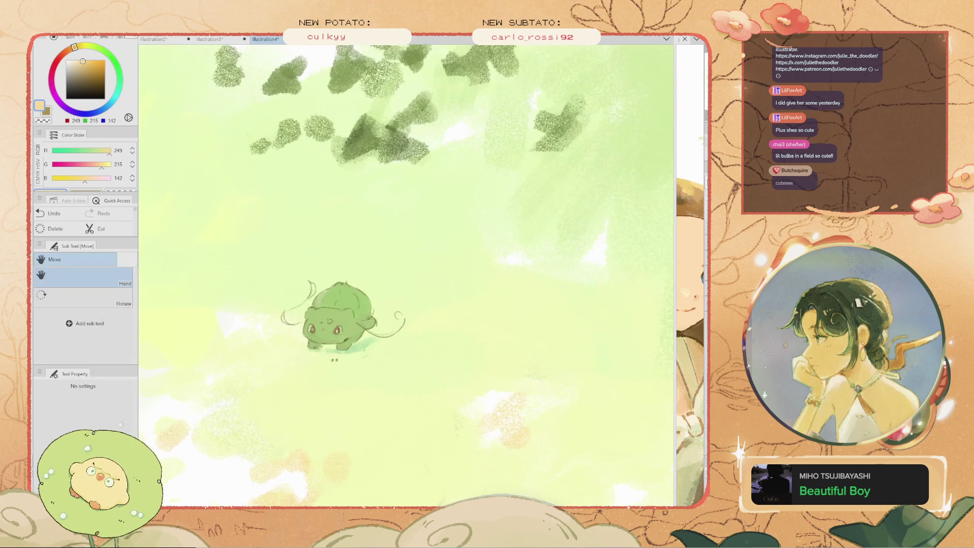
pyautogui.moveTo(255, 294); pyautogui.dragTo(345, 304)
# Fit the painting in the window and try a warm red-orange dab on the eye
pyautogui.hotkey('ctrl', '0')
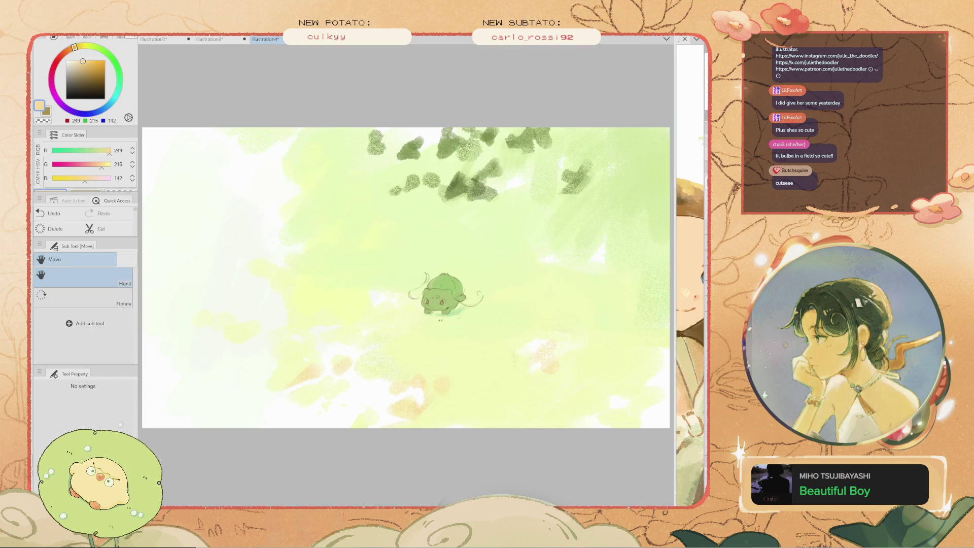
pyautogui.scroll(1, 436, 295)
pyautogui.scroll(1, 436, 296)
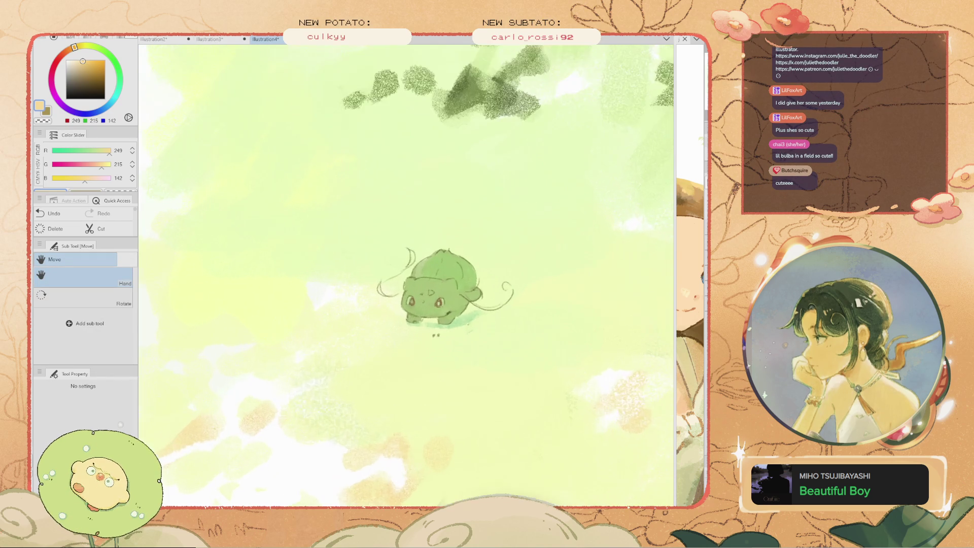
pyautogui.scroll(1, 436, 295)
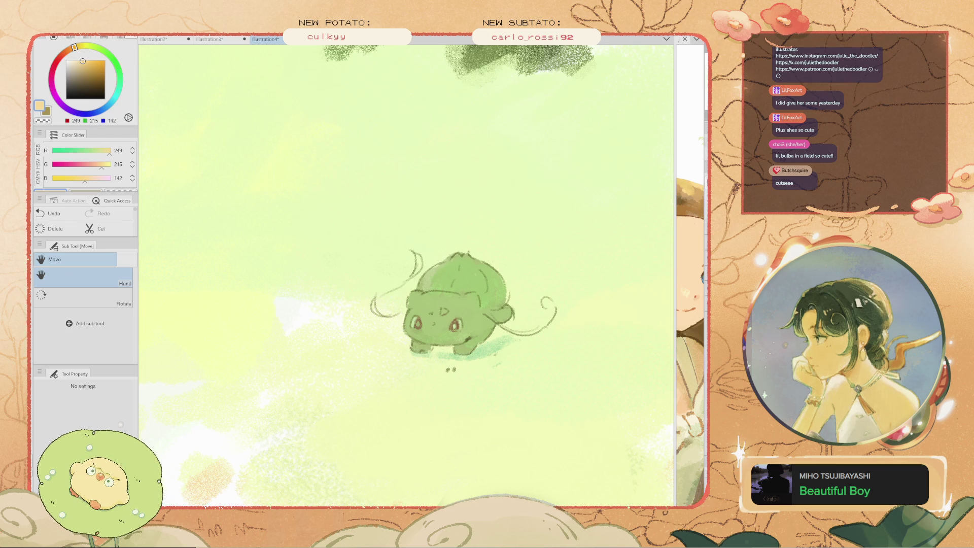
pyautogui.press('b')
pyautogui.scroll(1, 296, 215)
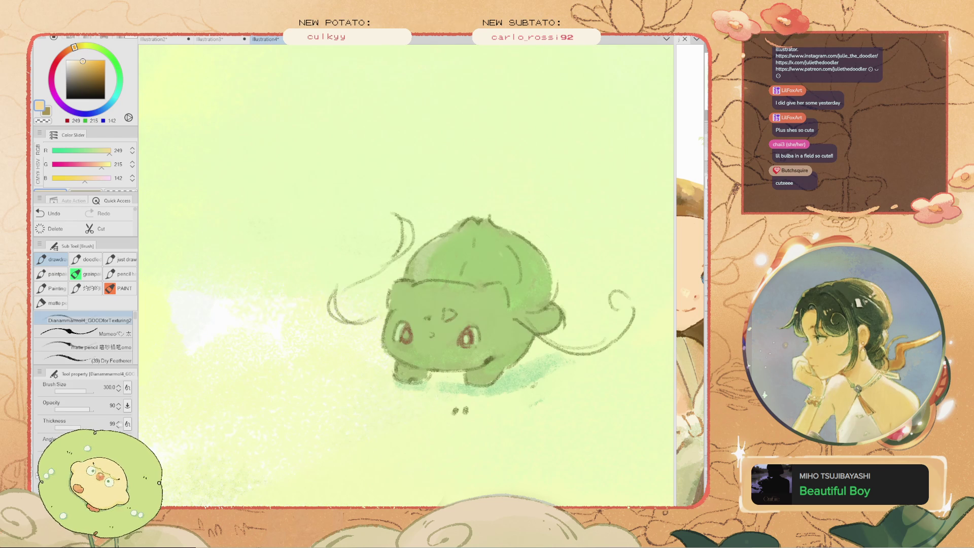
pyautogui.press('x')
pyautogui.moveTo(74, 47); pyautogui.dragTo(63, 53)
pyautogui.click(86, 73)
pyautogui.press('[')
pyautogui.press('[')
pyautogui.press('[')
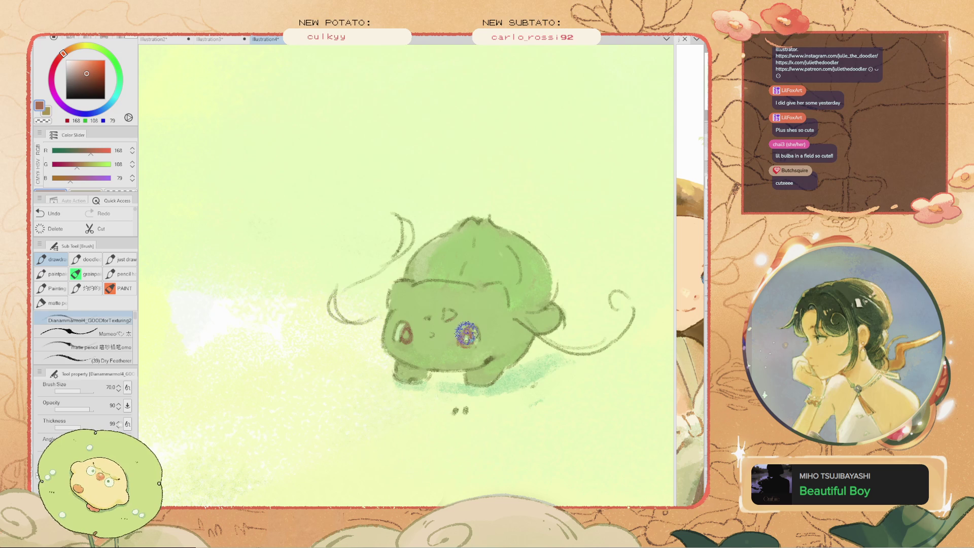
pyautogui.hotkey('ctrl', 'z')
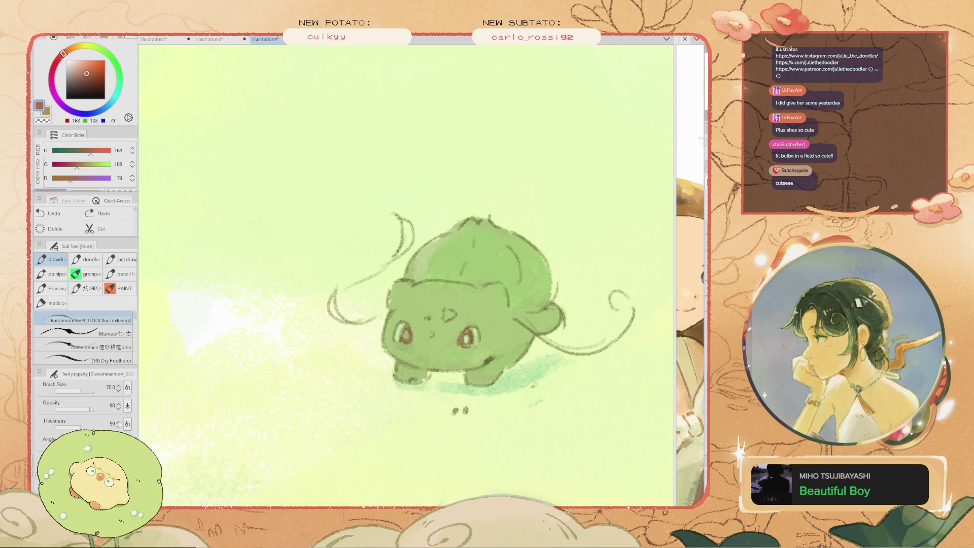
# Sample the eyes' dark brown, switch to a soft pink tint, and recentre on the creature
pyautogui.scroll(3, 442, 358)
pyautogui.keyDown('alt'); pyautogui.click(483, 319); pyautogui.keyUp('alt')
pyautogui.hotkey('ctrl', 'z')
pyautogui.press('x')
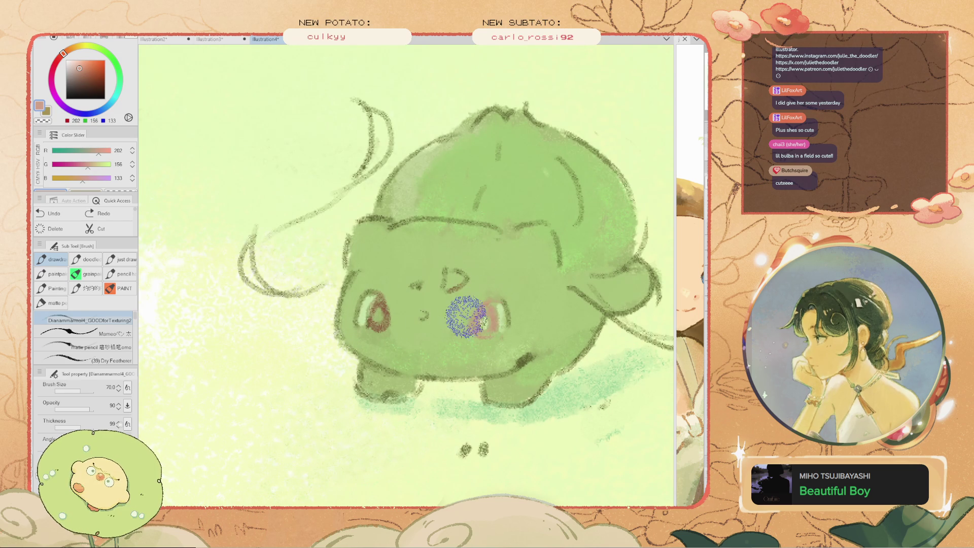
pyautogui.keyDown('alt'); pyautogui.click(373, 310); pyautogui.keyUp('alt')
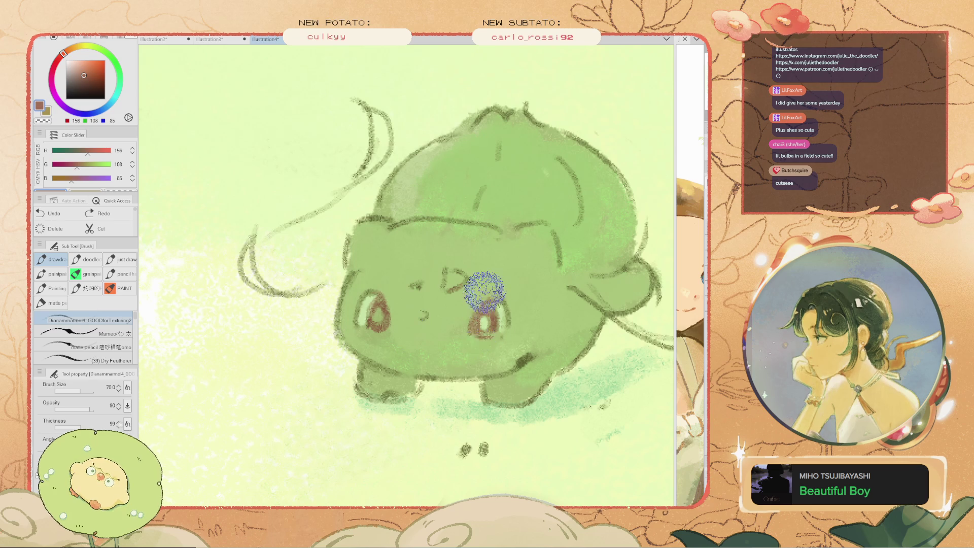
pyautogui.scroll(-3, 374, 325)
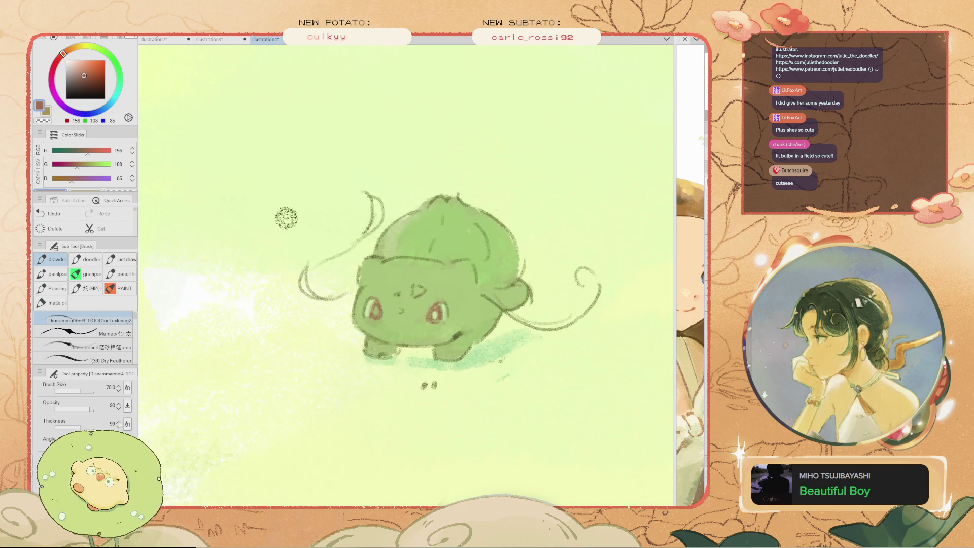
pyautogui.scroll(-2, 286, 218)
pyautogui.scroll(-1, 299, 188)
pyautogui.scroll(-2, 301, 185)
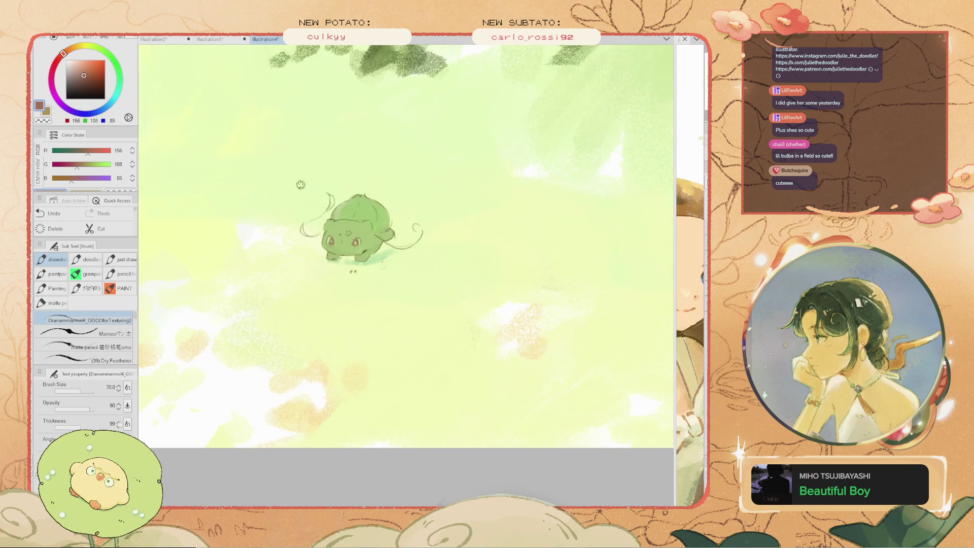
pyautogui.scroll(2, 300, 184)
pyautogui.moveTo(296, 181); pyautogui.dragTo(331, 125)
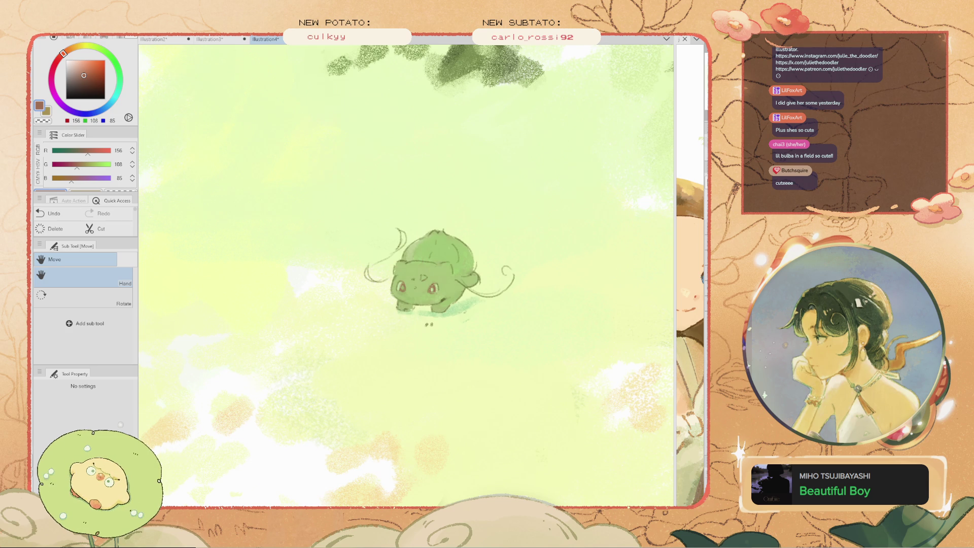
pyautogui.scroll(3, 457, 277)
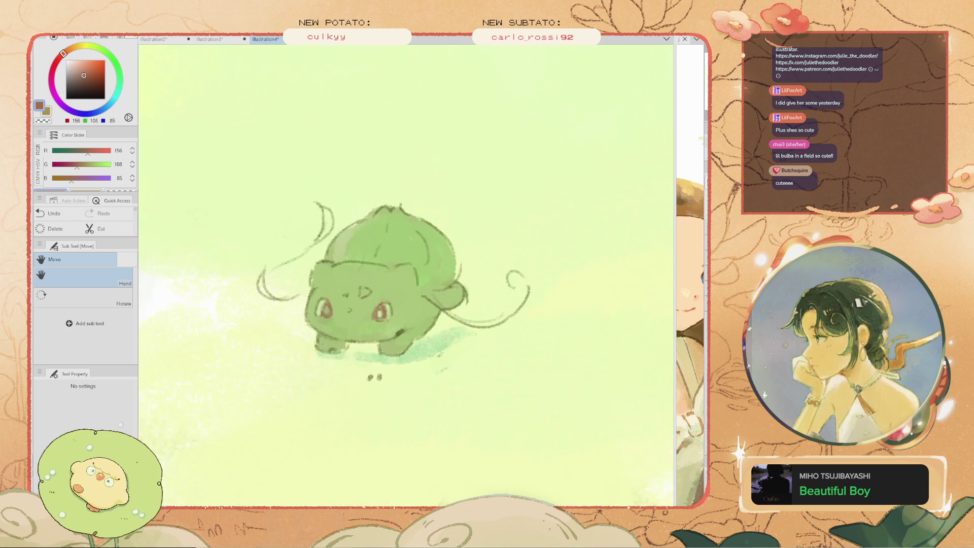
# Try a lighter green highlight on the bulb, then remove it
pyautogui.press('i')
pyautogui.click(385, 213)
pyautogui.press('b')
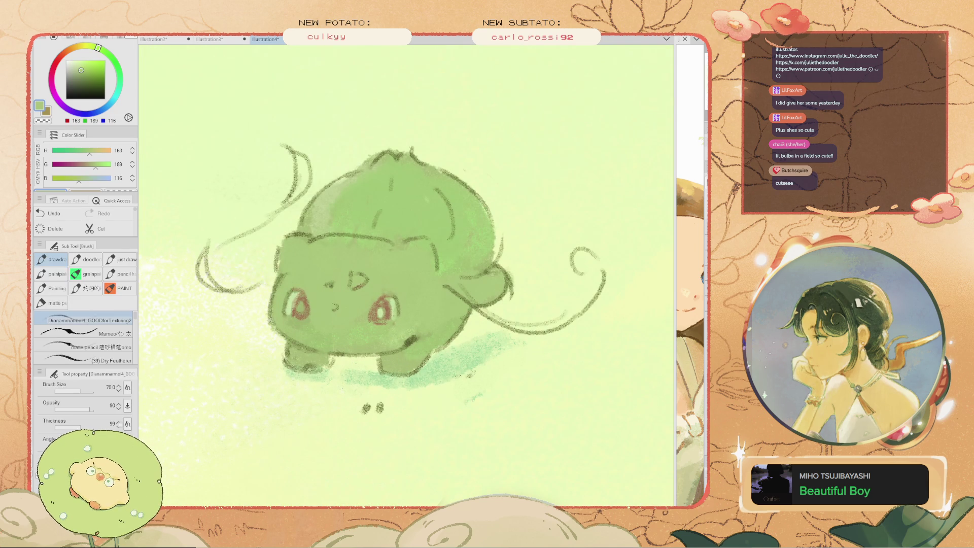
pyautogui.click(79, 66)
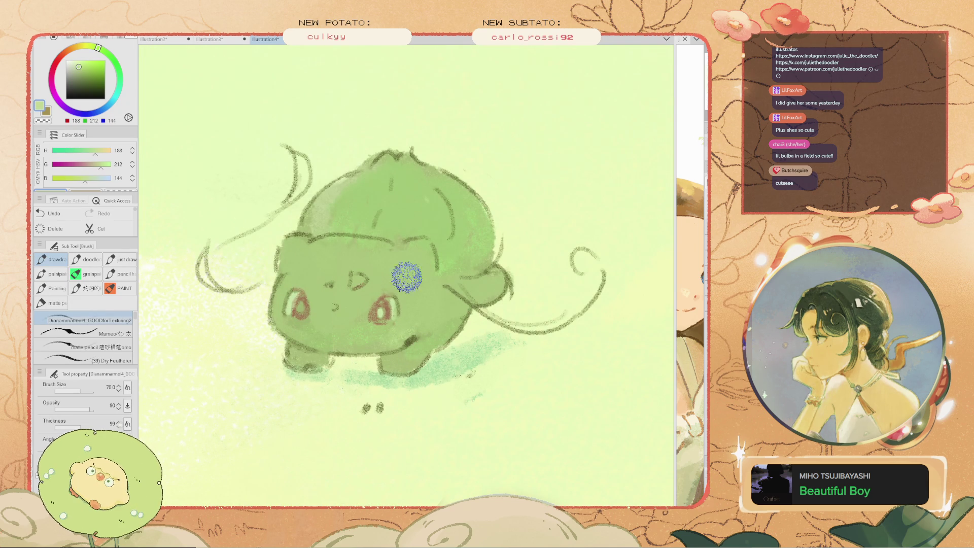
pyautogui.moveTo(406, 215); pyautogui.dragTo(414, 293)
pyautogui.hotkey('ctrl', 'z')
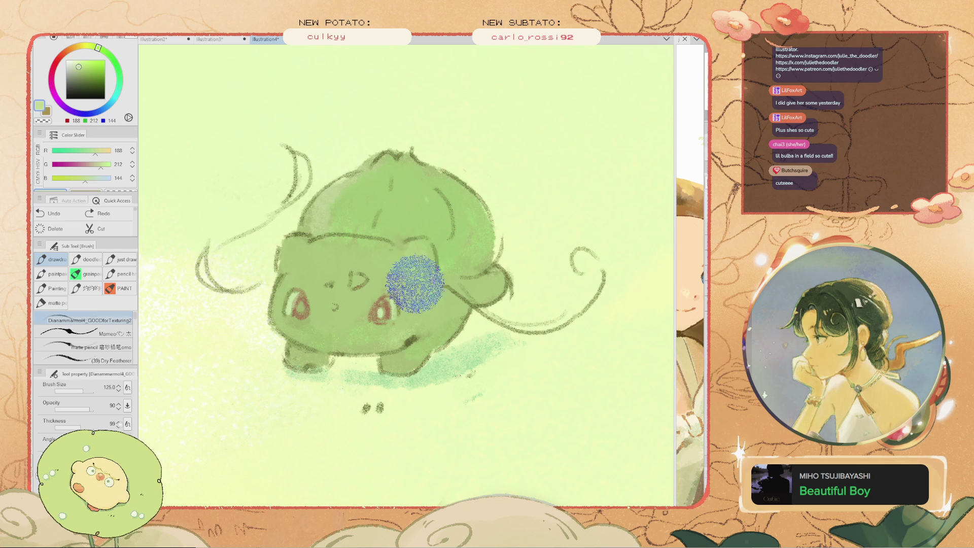
# Sample a pale green, shrink the brush, and paint a stroke above the creature
pyautogui.scroll(-5, 355, 248)
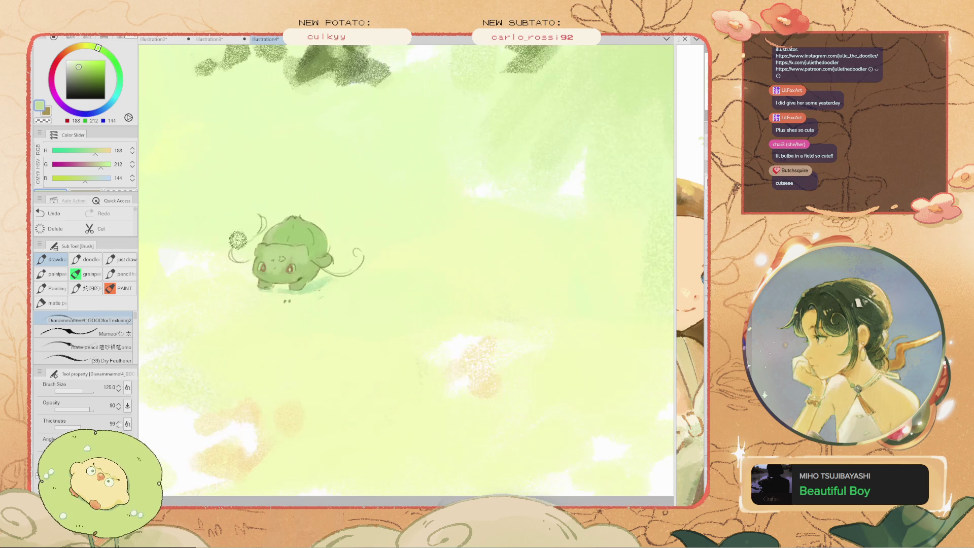
pyautogui.press('h')
pyautogui.press('b')
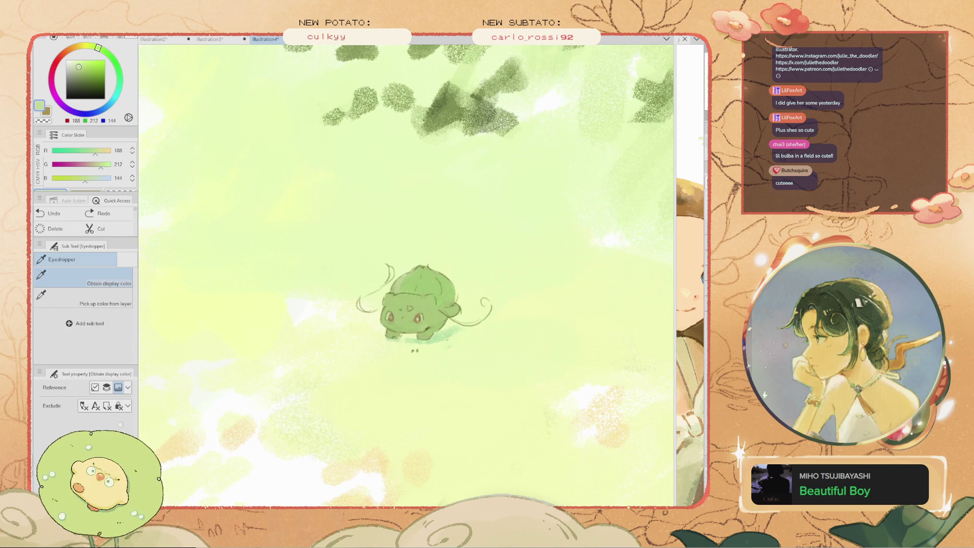
pyautogui.keyDown('alt'); pyautogui.click(461, 335); pyautogui.keyUp('alt')
pyautogui.scroll(2, 457, 334)
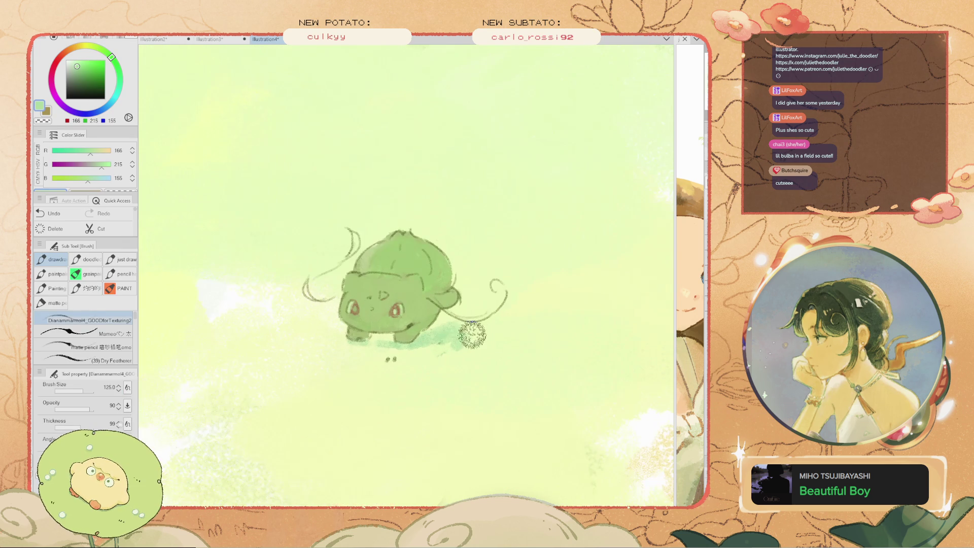
pyautogui.press('[')
pyautogui.press('[')
pyautogui.press('[')
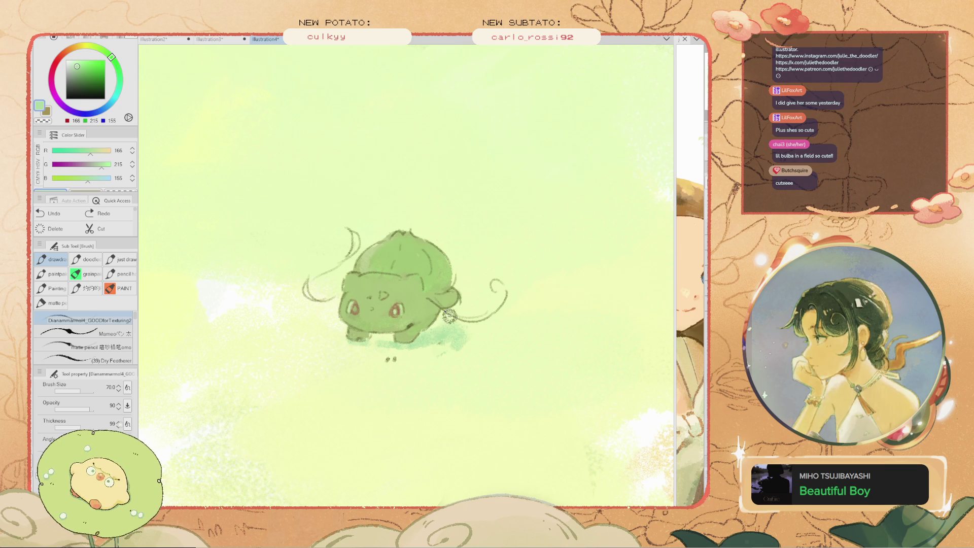
pyautogui.scroll(-1, 378, 340)
pyautogui.scroll(-2, 276, 238)
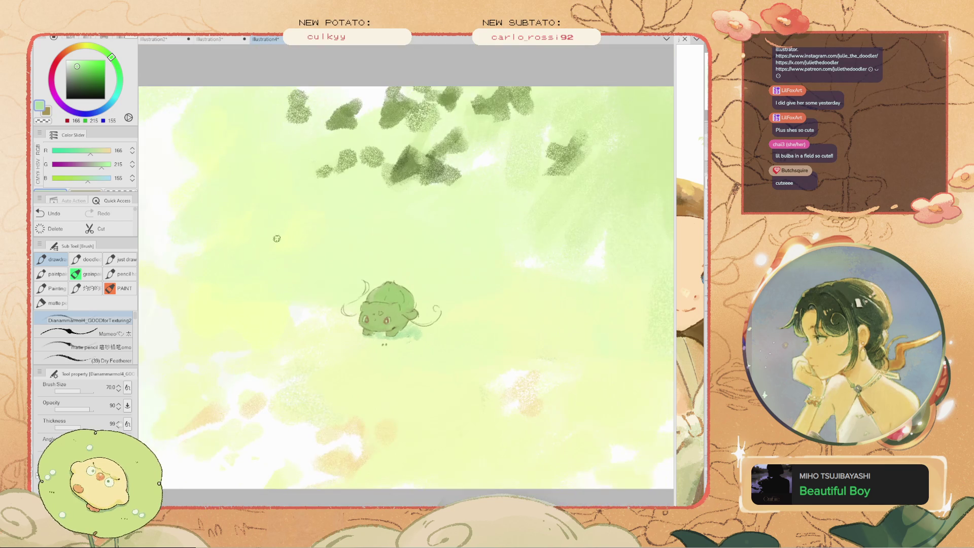
pyautogui.scroll(3, 407, 328)
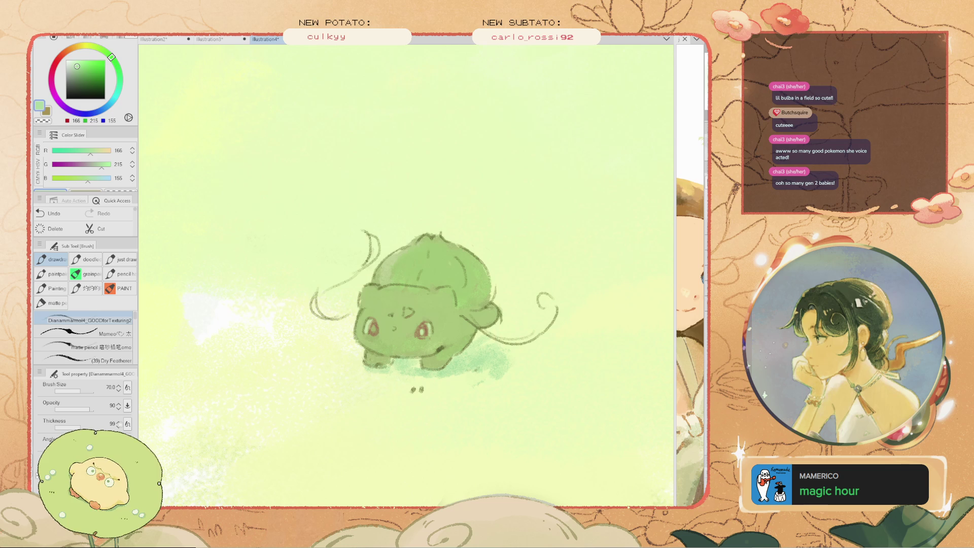
pyautogui.moveTo(368, 226); pyautogui.dragTo(360, 192)
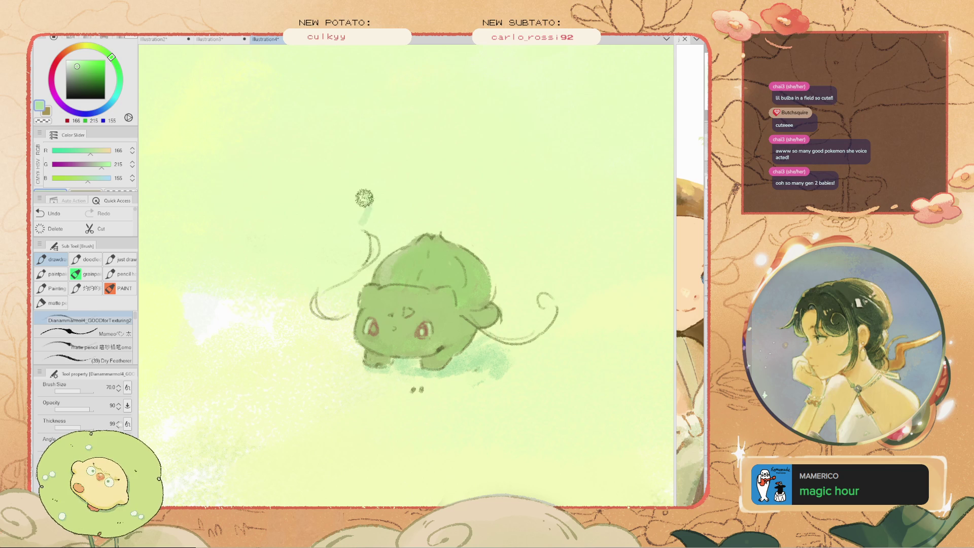
pyautogui.scroll(-3, 391, 248)
pyautogui.hotkey('ctrl', 'z')
pyautogui.scroll(3, 413, 221)
pyautogui.press(']')
pyautogui.moveTo(446, 238); pyautogui.dragTo(406, 205)
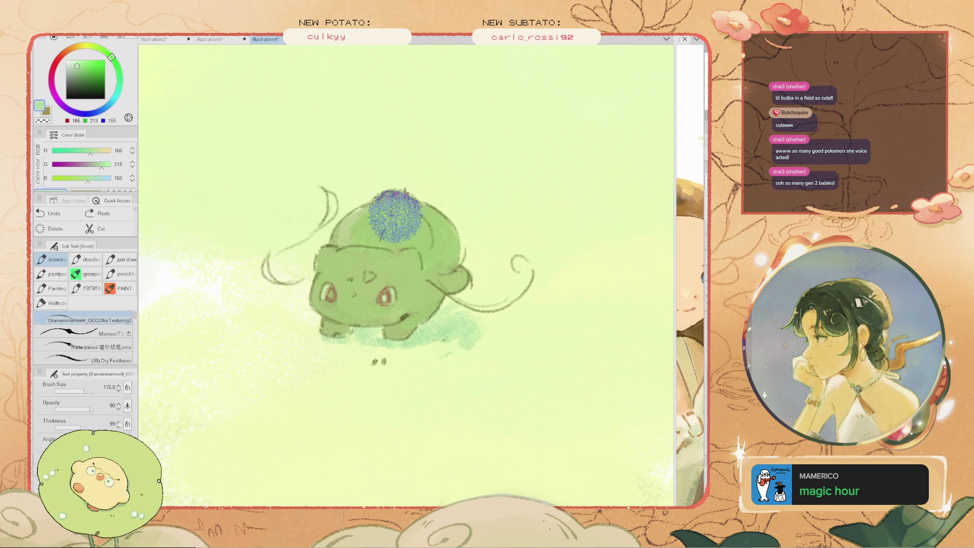
pyautogui.press('[')
pyautogui.press('[')
pyautogui.hotkey('ctrl', 'z')
pyautogui.moveTo(405, 207); pyautogui.dragTo(380, 220)
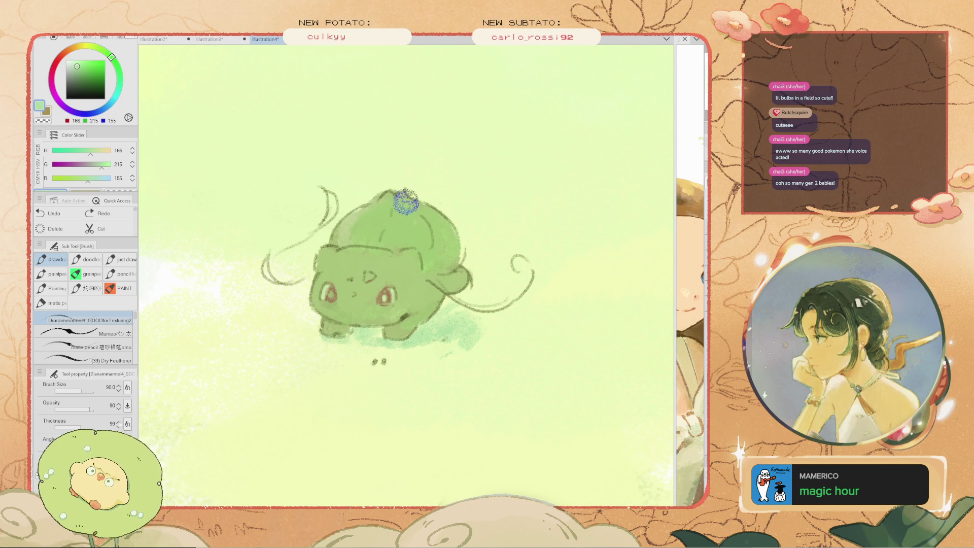
pyautogui.hotkey('ctrl', 'z')
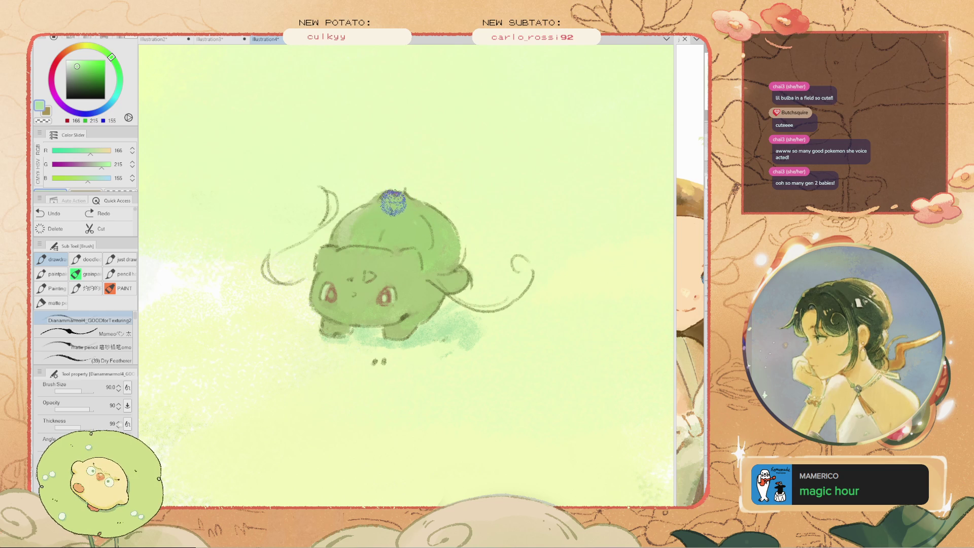
pyautogui.moveTo(380, 218); pyautogui.dragTo(378, 206)
pyautogui.hotkey('ctrl', 'z')
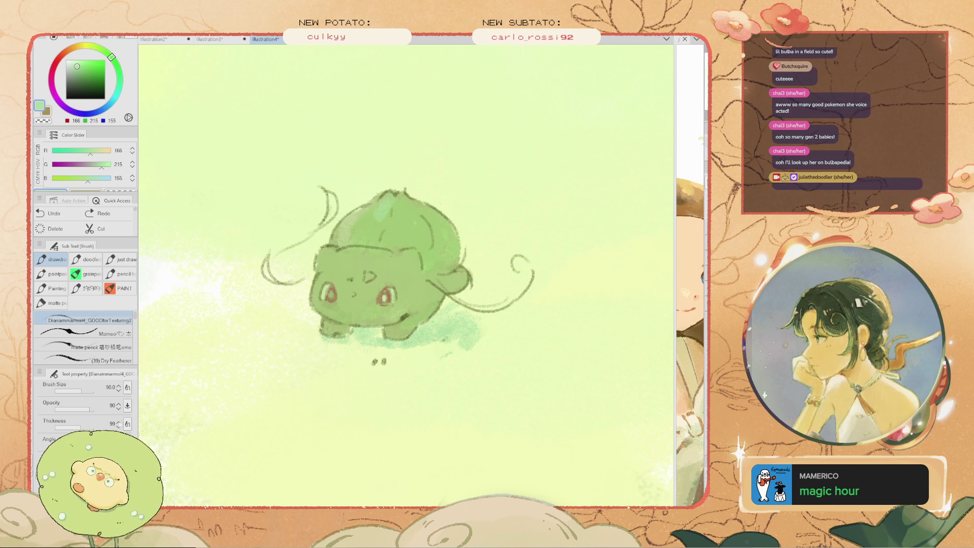
# Enlarge the brush, sample the body's mid green, and remove the stray green loop beside the bulb
pyautogui.scroll(-2, 395, 172)
pyautogui.scroll(1, 404, 205)
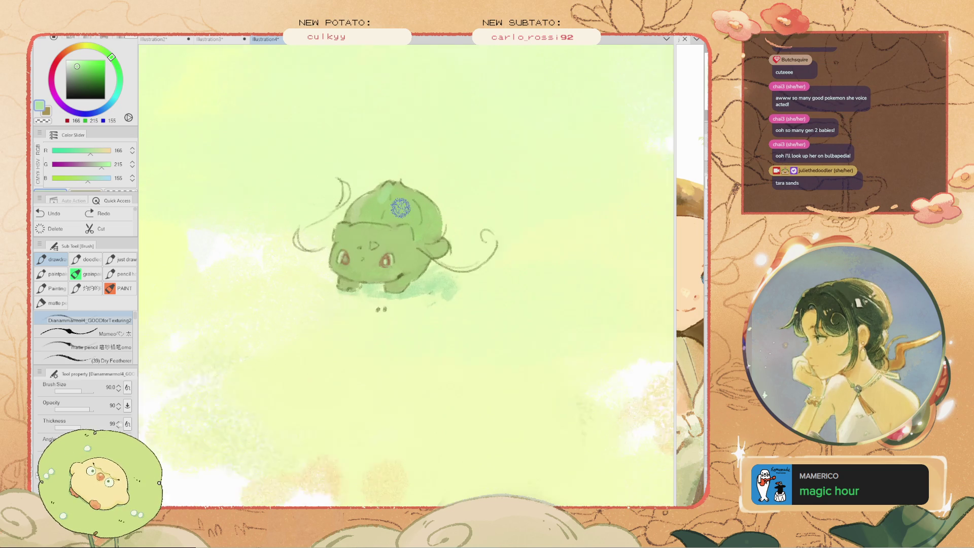
pyautogui.scroll(1, 400, 200)
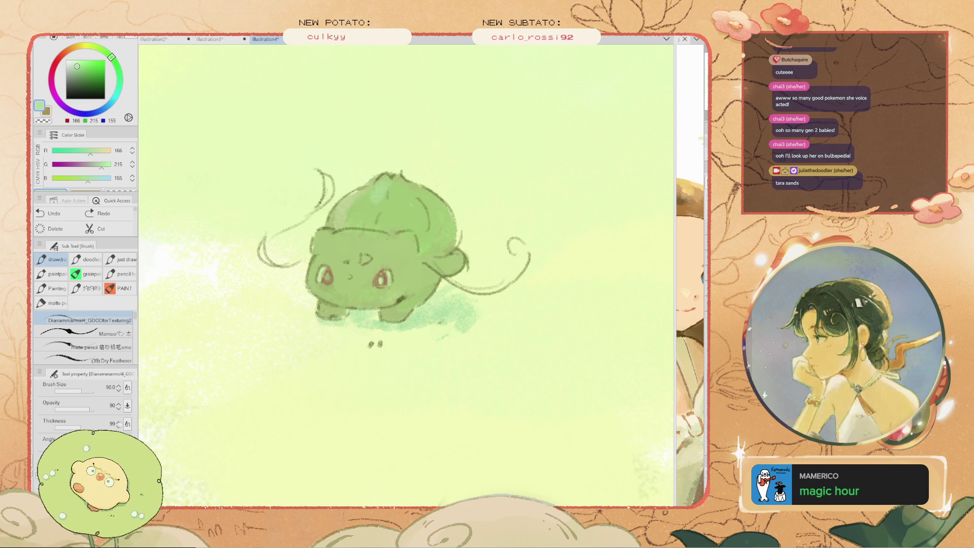
pyautogui.moveTo(394, 189)
pyautogui.mouseDown()
pyautogui.moveTo(418, 211)
pyautogui.moveTo(413, 223)
pyautogui.moveTo(401, 216)
pyautogui.moveTo(446, 208)
pyautogui.mouseUp()
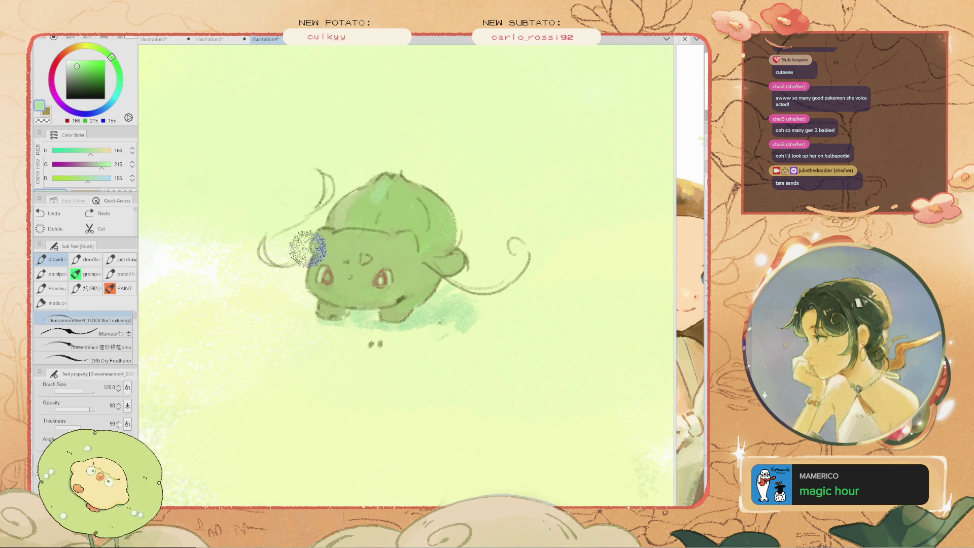
pyautogui.press('i')
pyautogui.moveTo(363, 252); pyautogui.dragTo(388, 325)
pyautogui.click(388, 325)
pyautogui.press('b')
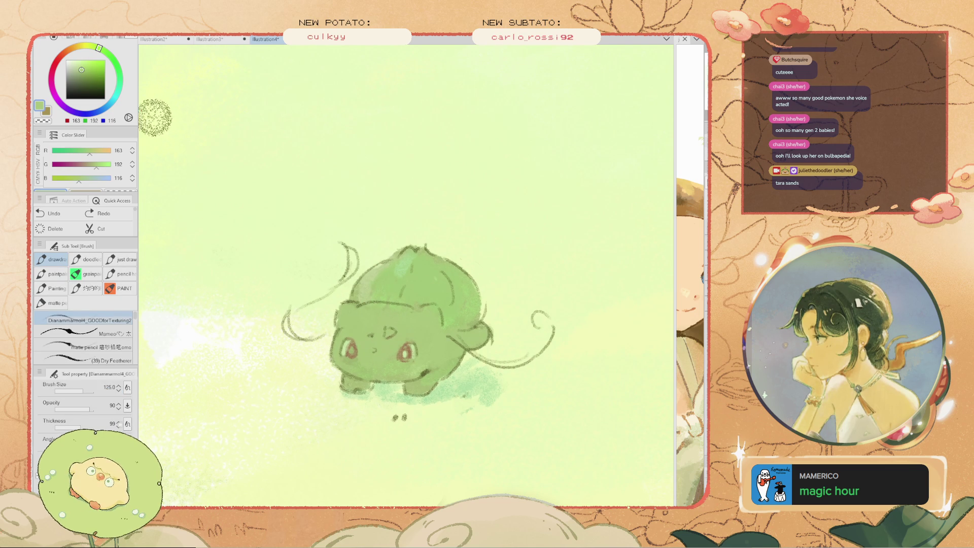
pyautogui.moveTo(218, 224); pyautogui.dragTo(282, 268)
pyautogui.hotkey('ctrl', 'z')
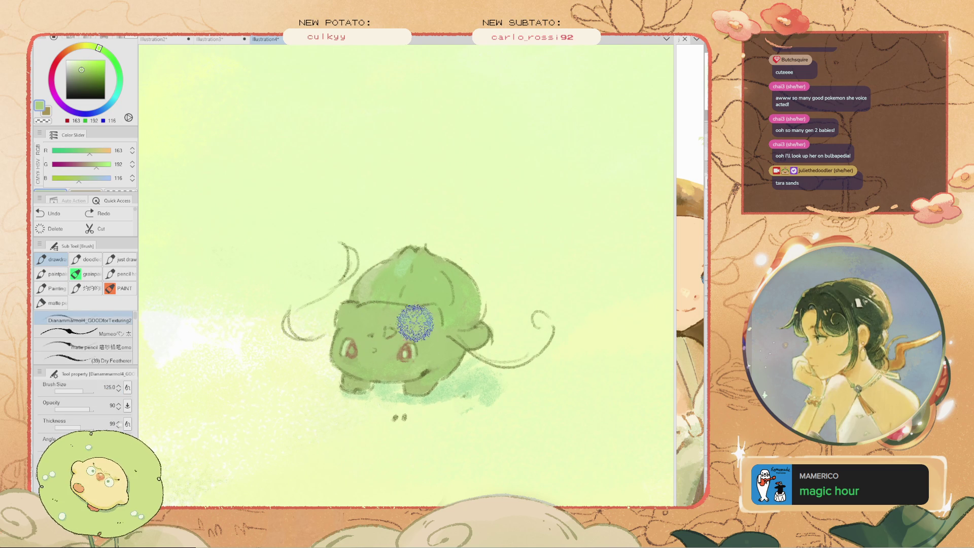
# Shade the creature's cheek, front leg and face with soft green sampled from its body
pyautogui.press('i')
pyautogui.click(420, 319)
pyautogui.press('b')
pyautogui.moveTo(428, 333); pyautogui.dragTo(419, 348)
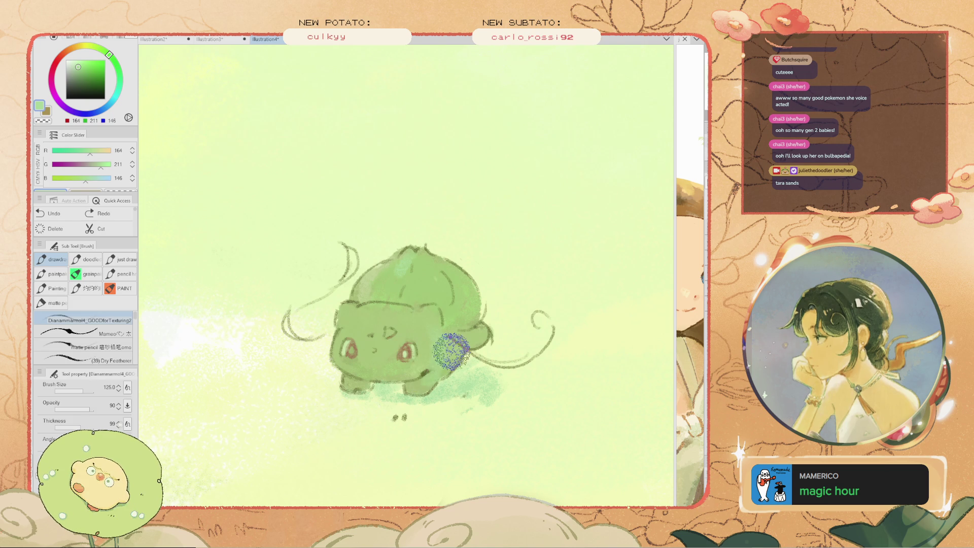
pyautogui.moveTo(428, 367)
pyautogui.mouseDown()
pyautogui.moveTo(443, 363)
pyautogui.moveTo(425, 359)
pyautogui.mouseUp()
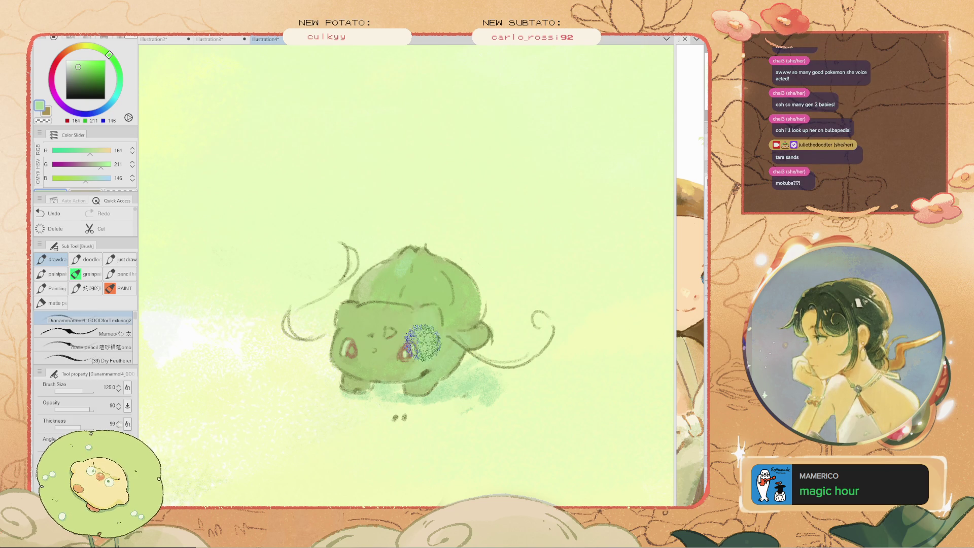
pyautogui.hotkey('ctrl', 'z')
pyautogui.moveTo(406, 323); pyautogui.dragTo(385, 341)
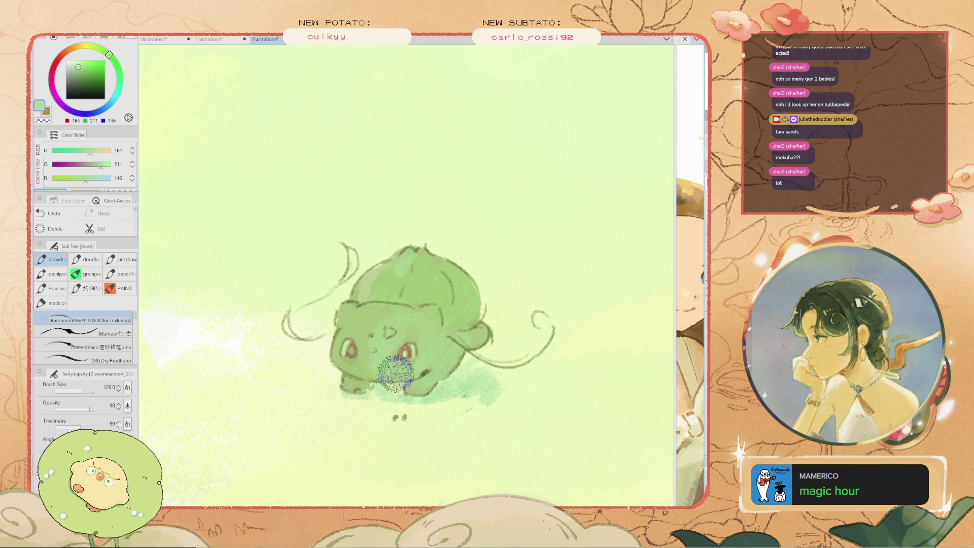
# Reduce the brush to 80 and toggle the green paint off and on to check the line art
pyautogui.scroll(-5, 386, 341)
pyautogui.scroll(5, 363, 315)
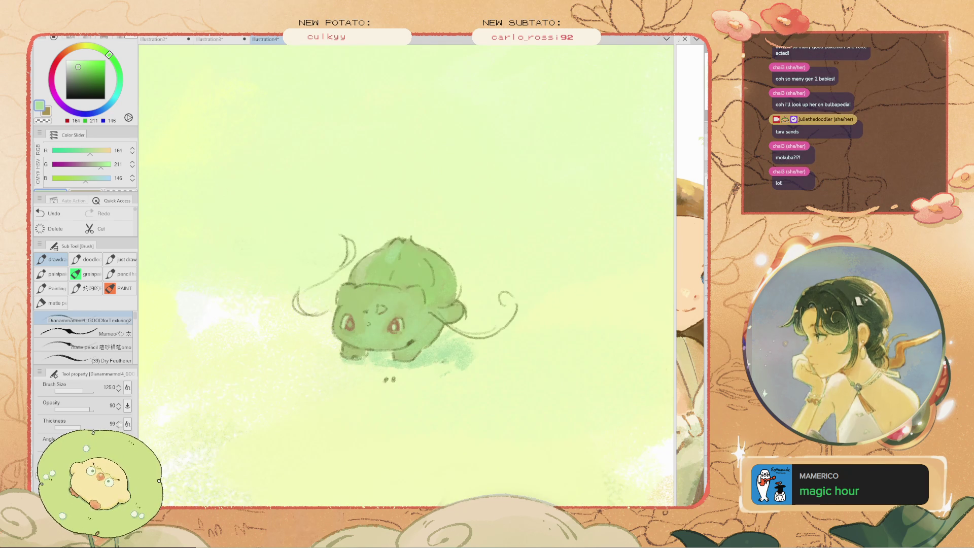
pyautogui.keyDown('alt'); pyautogui.click(167, 128); pyautogui.keyUp('alt')
pyautogui.hotkey('ctrl', 'z')
pyautogui.press('[')
pyautogui.press('[')
pyautogui.hotkey('ctrl', 'z')
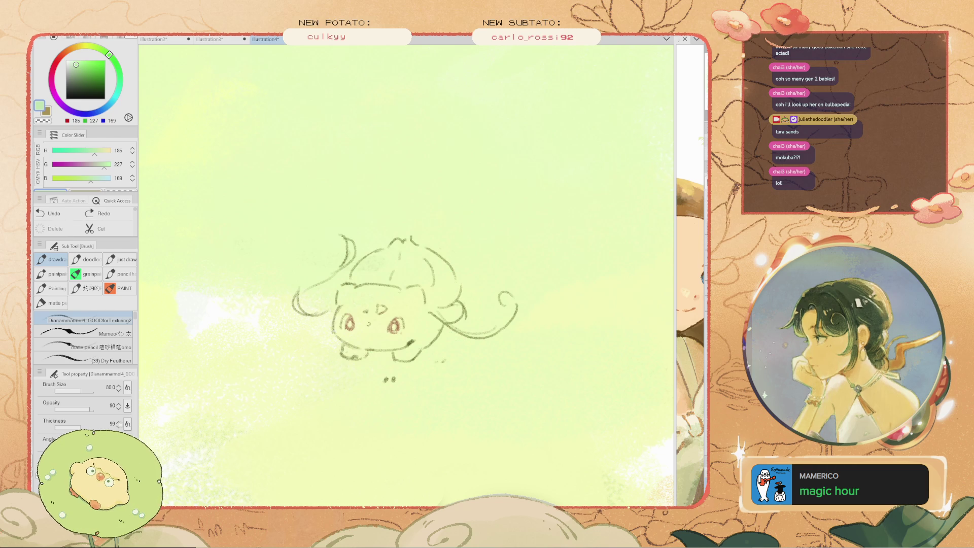
pyautogui.hotkey('ctrl', 'y')
pyautogui.hotkey('ctrl', 'y')
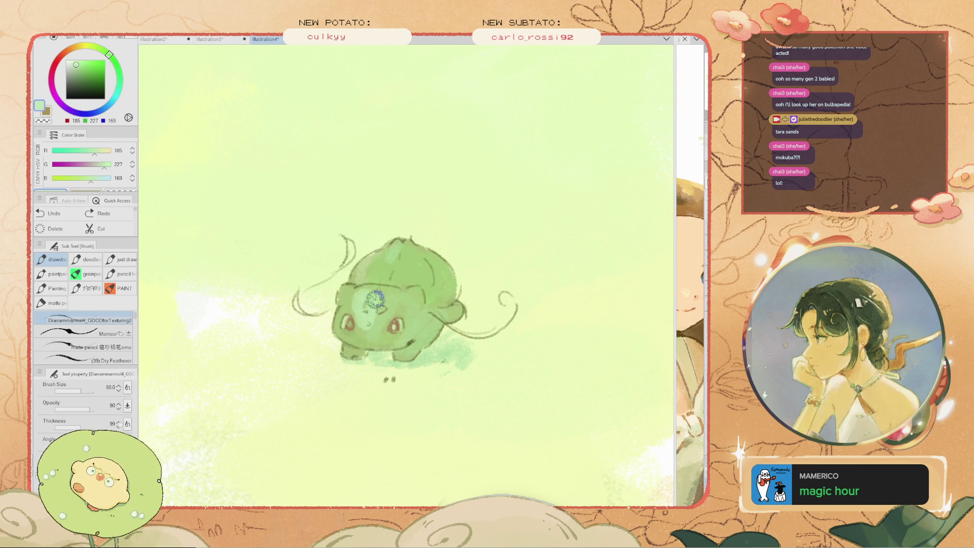
# Touch up the face near the left eye, then resample the body green
pyautogui.moveTo(394, 288); pyautogui.dragTo(351, 303)
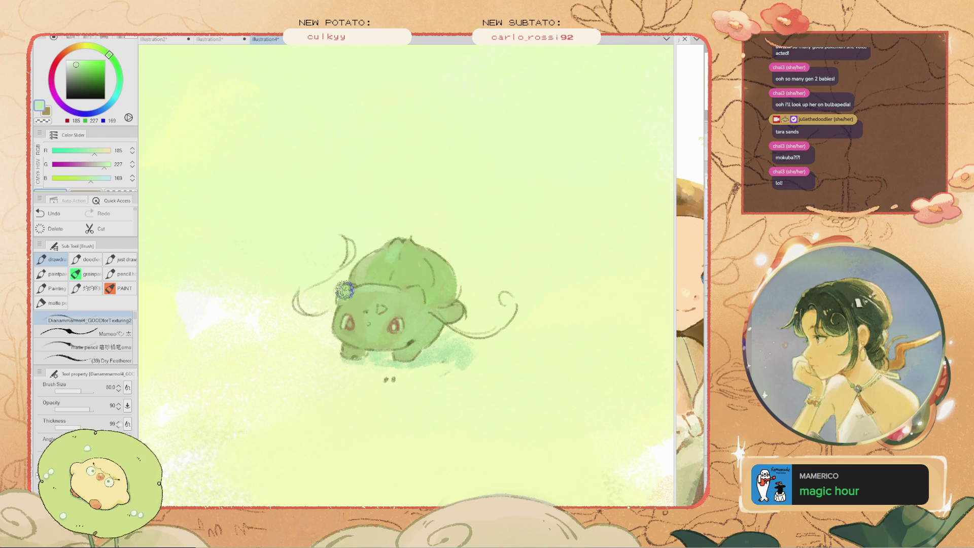
pyautogui.scroll(2, 351, 303)
pyautogui.scroll(2, 351, 303)
pyautogui.press('i')
pyautogui.click(431, 340)
pyautogui.press('b')
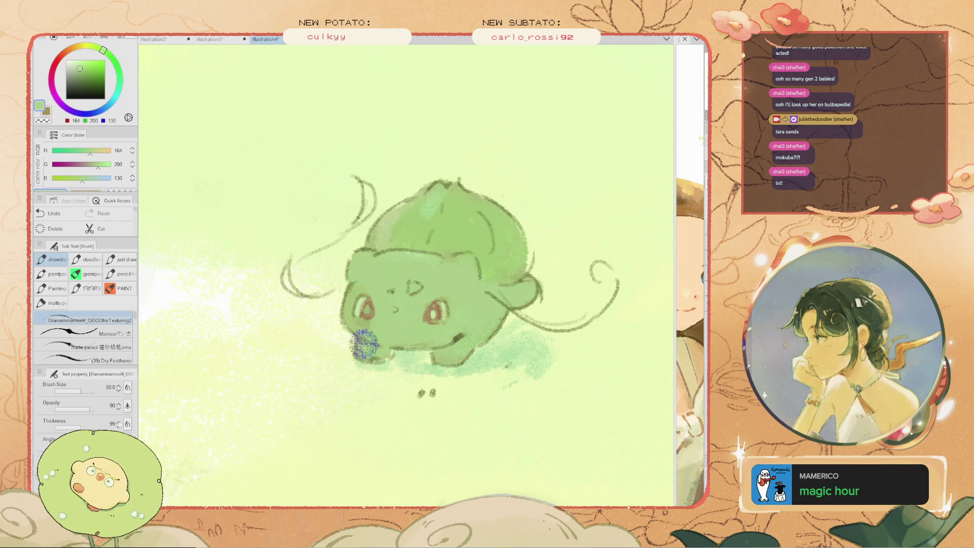
# Shrink the brush to size 45 and sample trial greens from the creature's face
pyautogui.press('[')
pyautogui.press('[')
pyautogui.press('[')
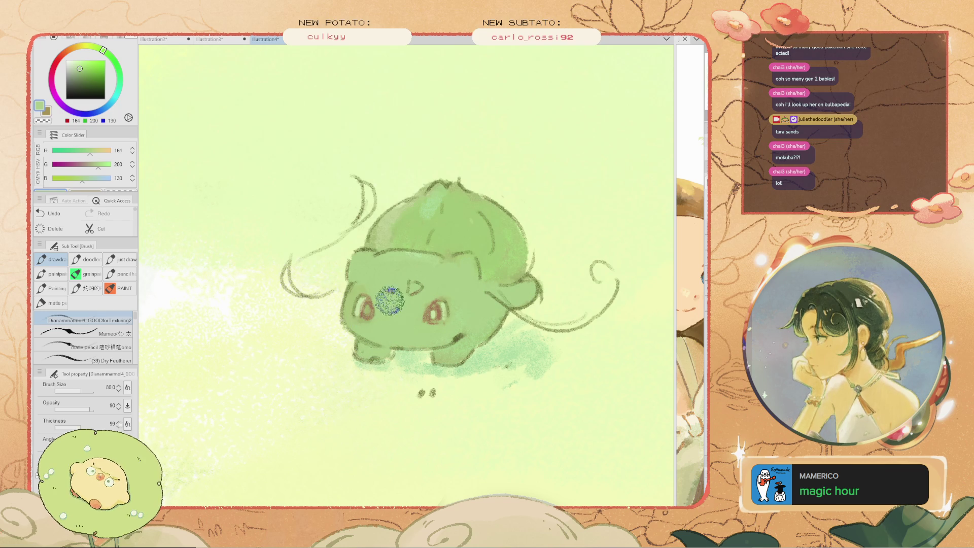
pyautogui.keyDown('alt'); pyautogui.click(439, 314); pyautogui.keyUp('alt')
pyautogui.scroll(2, 440, 315)
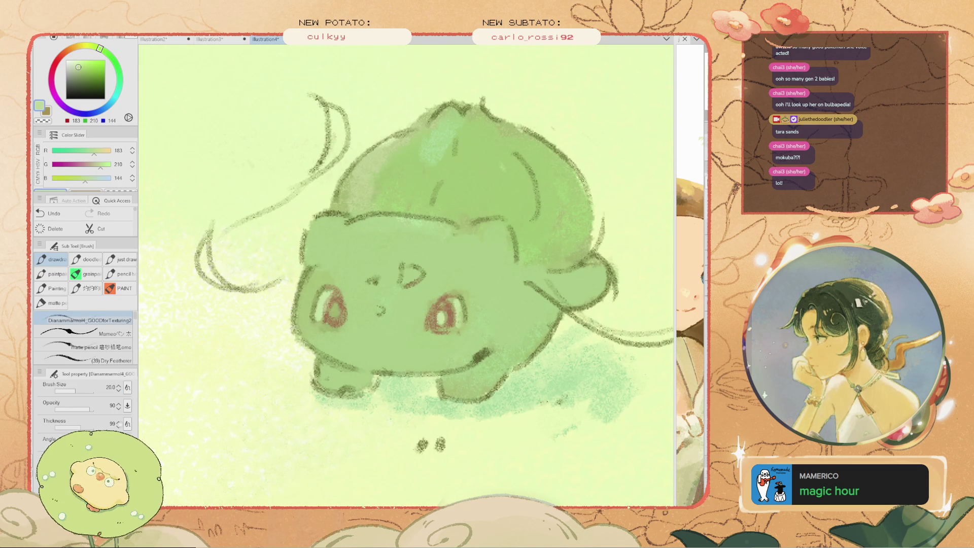
pyautogui.keyDown('alt'); pyautogui.click(311, 333); pyautogui.keyUp('alt')
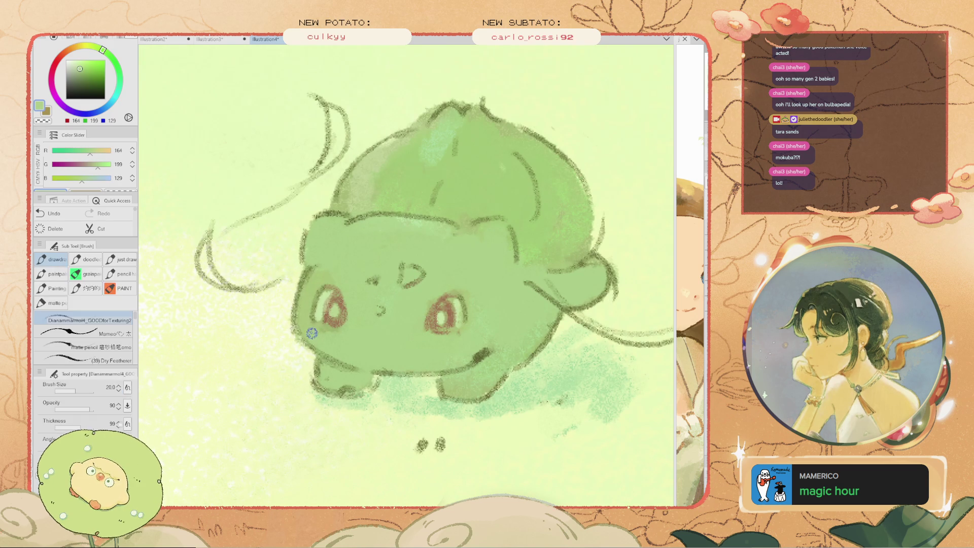
pyautogui.scroll(-3, 298, 311)
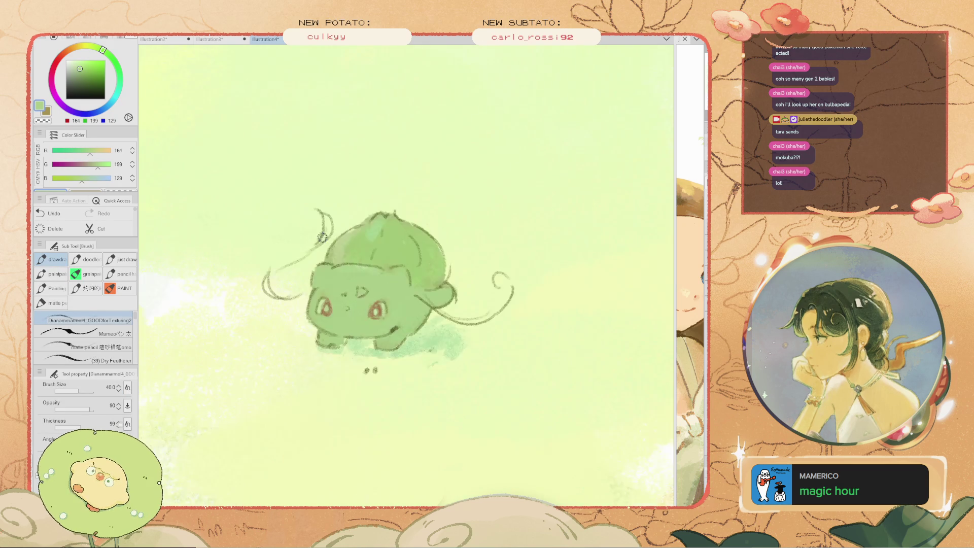
pyautogui.scroll(-3, 283, 218)
pyautogui.scroll(-1, 283, 218)
pyautogui.scroll(1, 282, 218)
pyautogui.scroll(3, 282, 219)
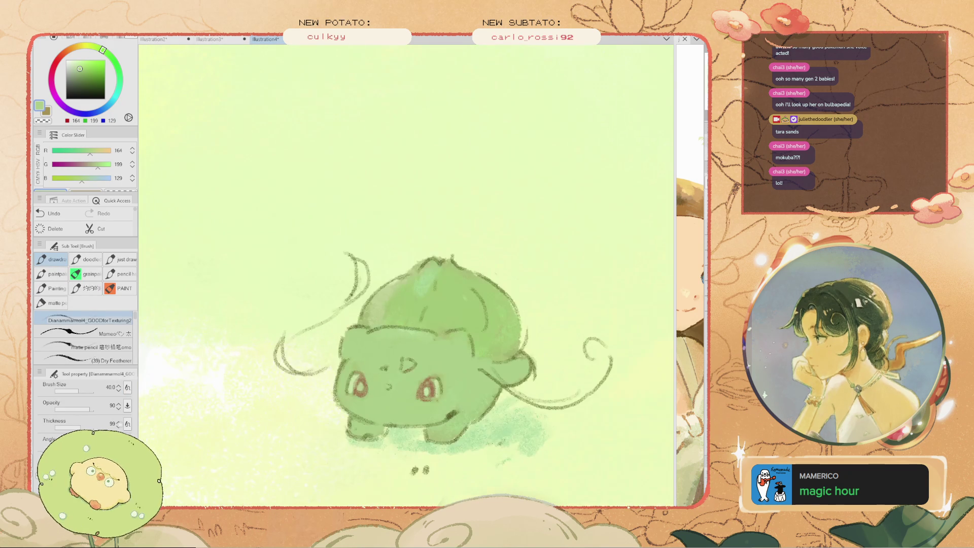
# Eyedrop the creature's mid body green as the drawing colour
pyautogui.keyDown('alt'); pyautogui.click(340, 320); pyautogui.keyUp('alt')
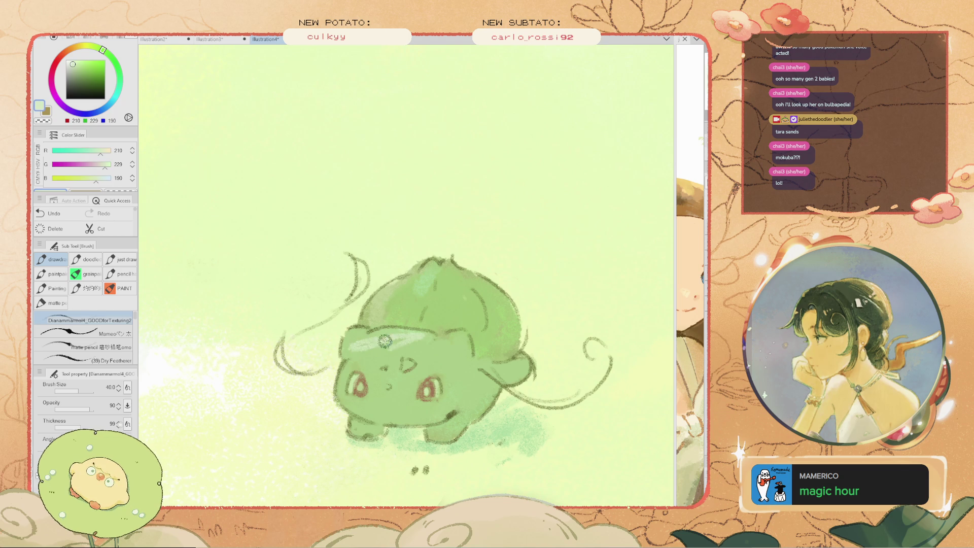
pyautogui.press('i')
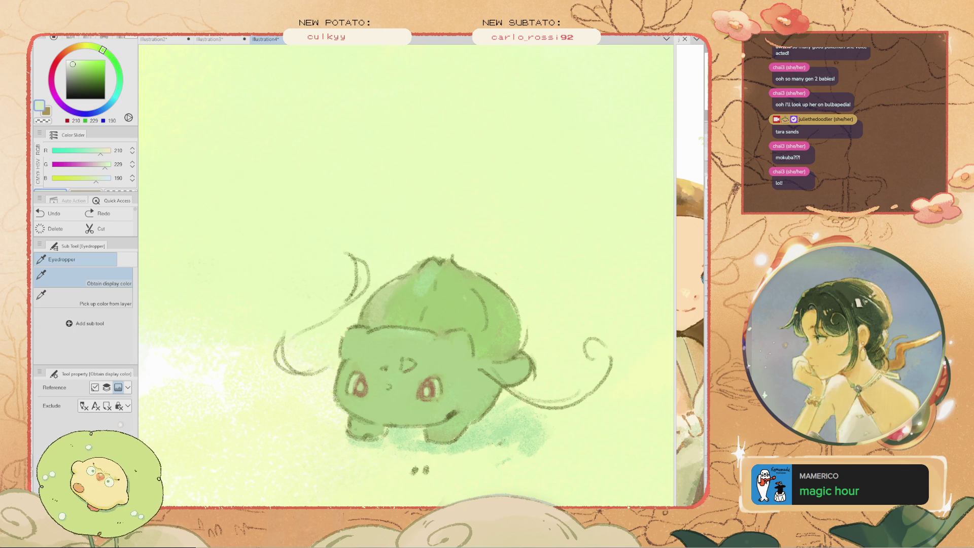
pyautogui.click(364, 322)
pyautogui.press('b')
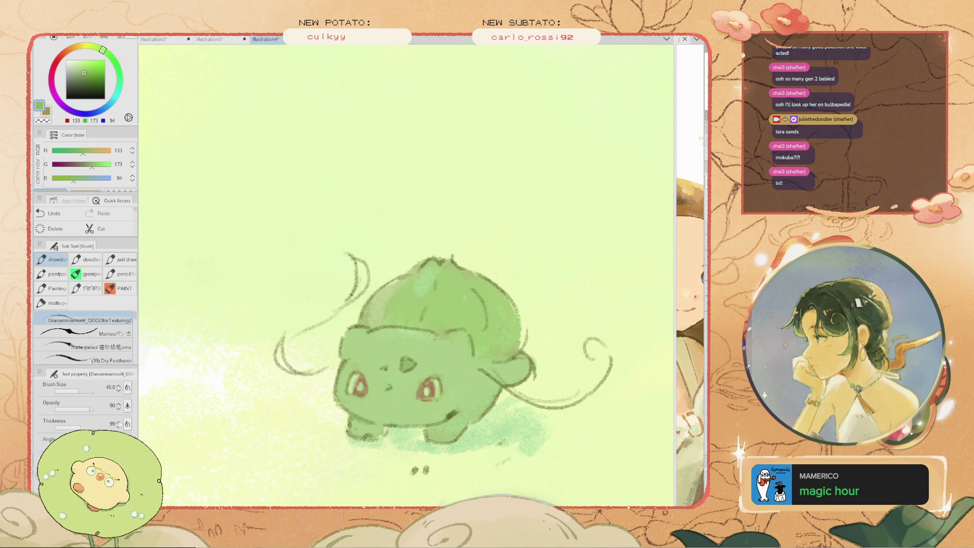
pyautogui.scroll(-4, 481, 366)
pyautogui.scroll(2, 480, 363)
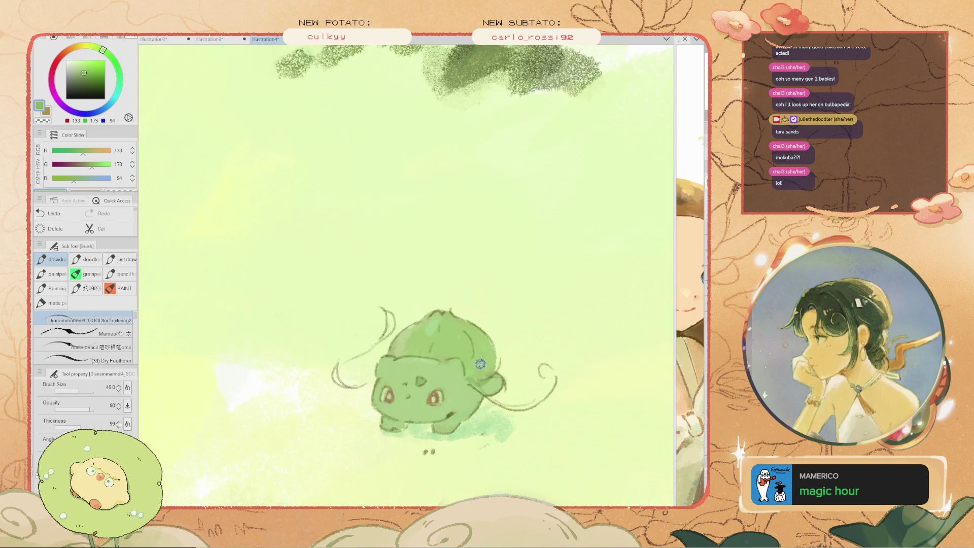
# Pick a darker green and dab shading onto the creature's body
pyautogui.hotkey('ctrl', 'z')
pyautogui.keyDown('alt'); pyautogui.click(484, 372); pyautogui.keyUp('alt')
pyautogui.press(']')
pyautogui.press(']')
pyautogui.press(']')
pyautogui.moveTo(487, 372); pyautogui.dragTo(464, 357)
pyautogui.hotkey('ctrl', 'z')
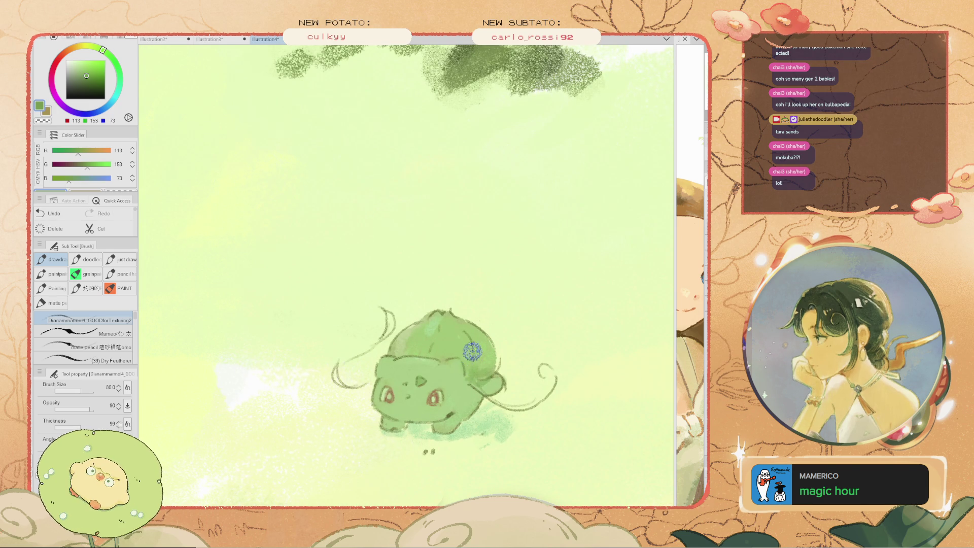
pyautogui.keyDown('alt'); pyautogui.click(470, 359); pyautogui.keyUp('alt')
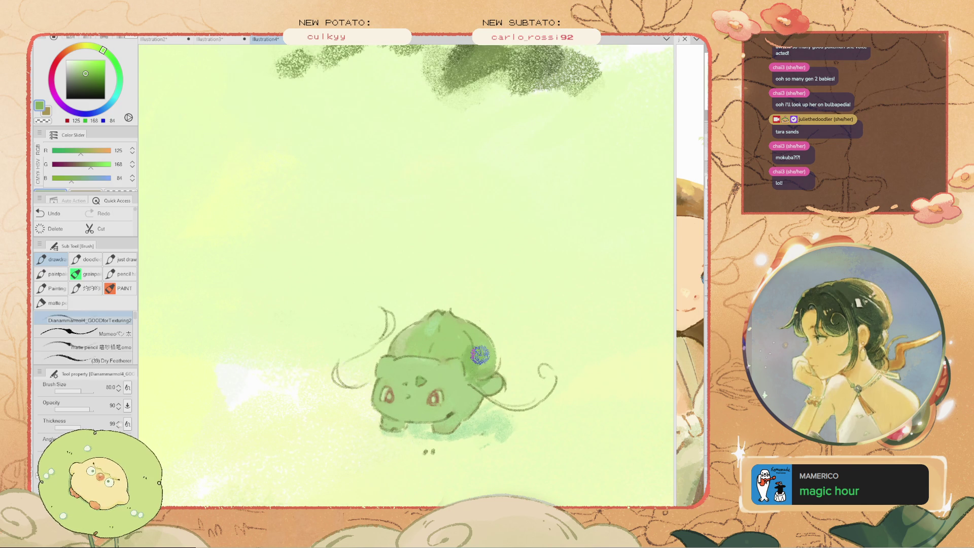
pyautogui.scroll(-2, 462, 342)
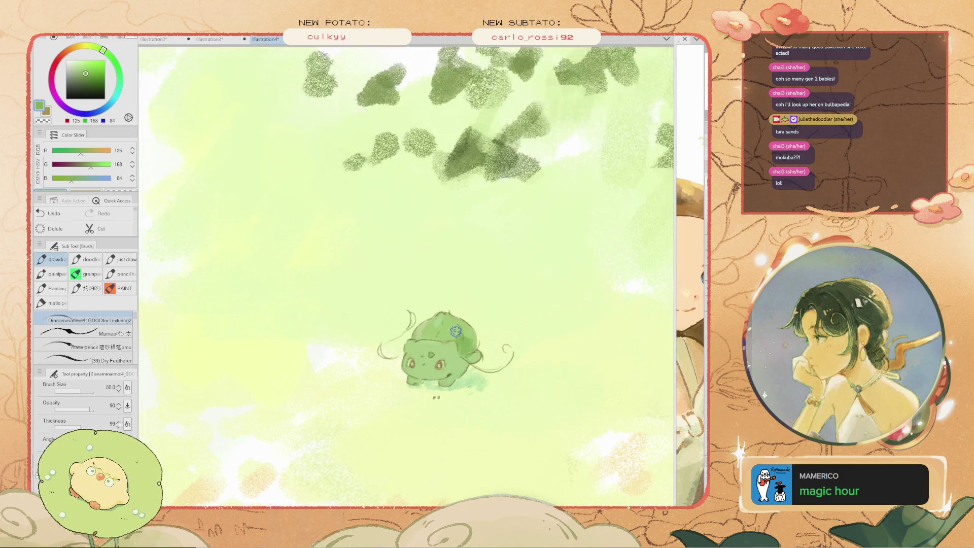
pyautogui.scroll(2, 447, 322)
# Darken the top of the bulb with green strokes, undoing a stray leg stroke
pyautogui.moveTo(447, 322); pyautogui.dragTo(424, 342)
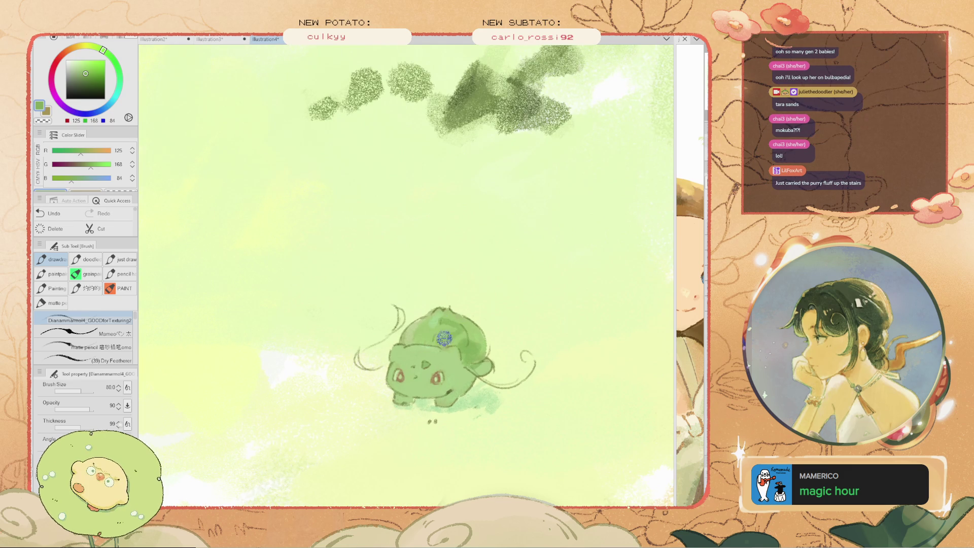
pyautogui.scroll(-2, 421, 342)
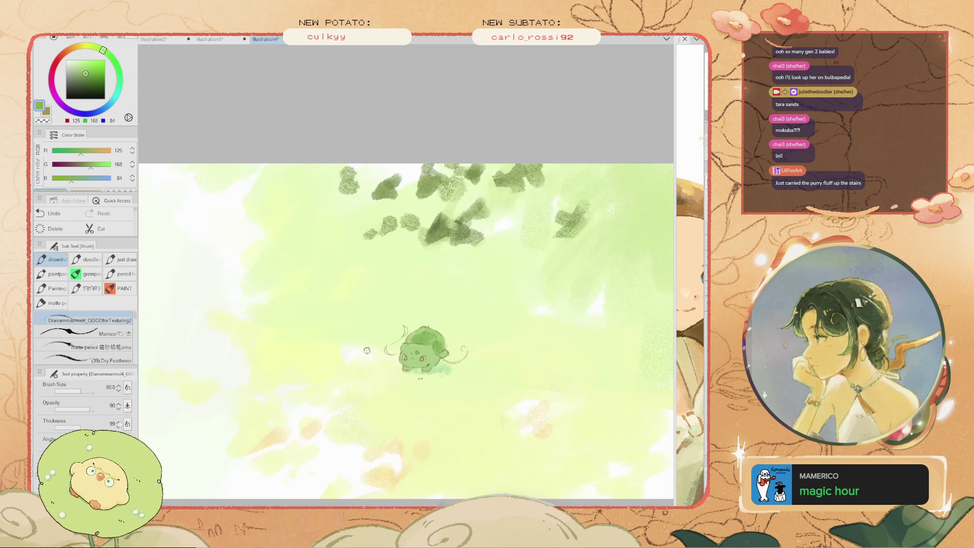
pyautogui.scroll(2, 413, 406)
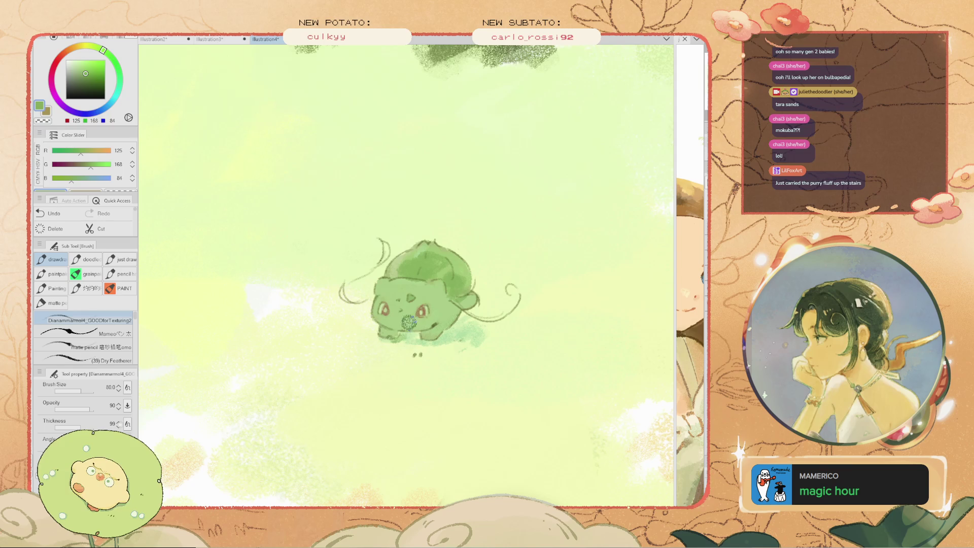
pyautogui.moveTo(437, 329); pyautogui.dragTo(421, 337)
pyautogui.hotkey('ctrl', 'z')
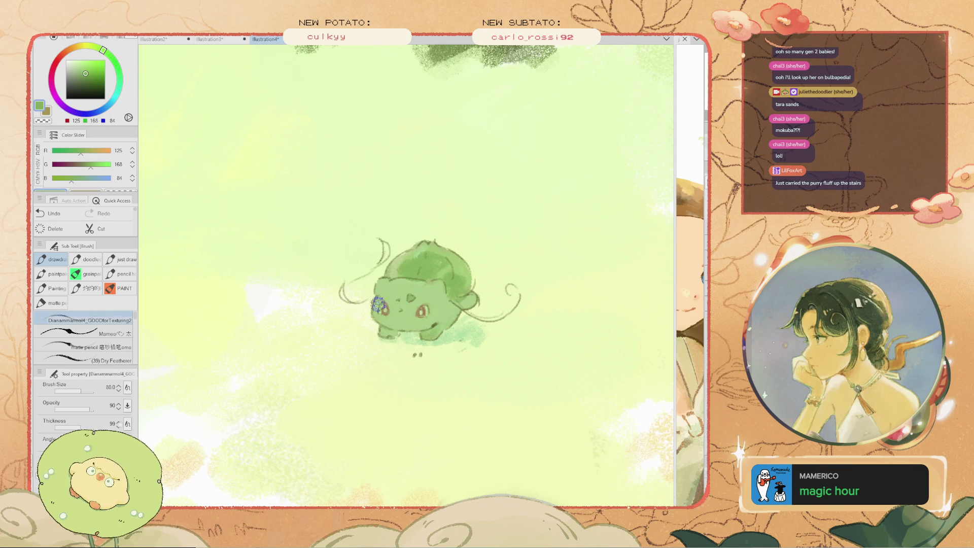
pyautogui.hotkey('ctrl', 'z')
pyautogui.hotkey('ctrl', 'z')
pyautogui.hotkey('ctrl', 'y')
pyautogui.hotkey('ctrl', 'y')
# Set the brush to size 150 and choose a soft pink on the colour wheel
pyautogui.moveTo(393, 269); pyautogui.dragTo(450, 199)
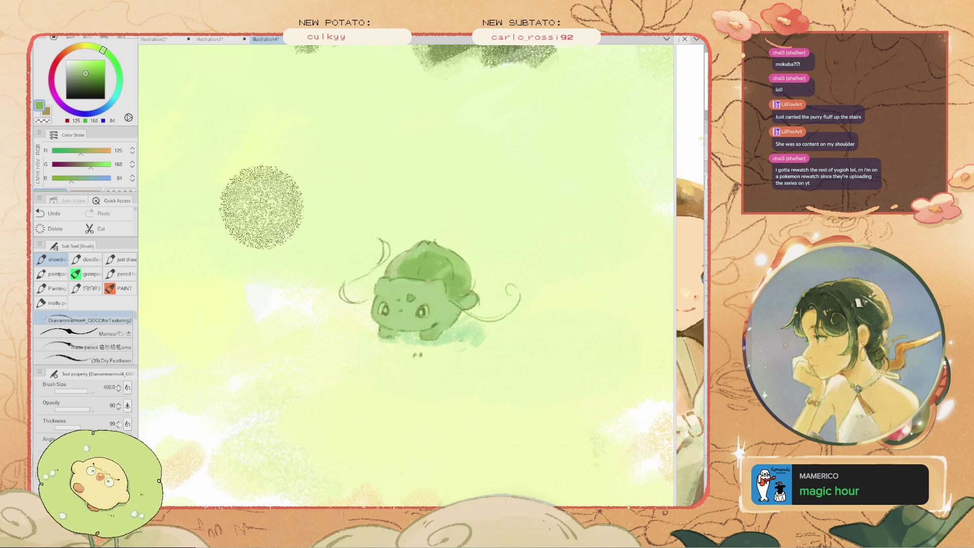
pyautogui.click(85, 65)
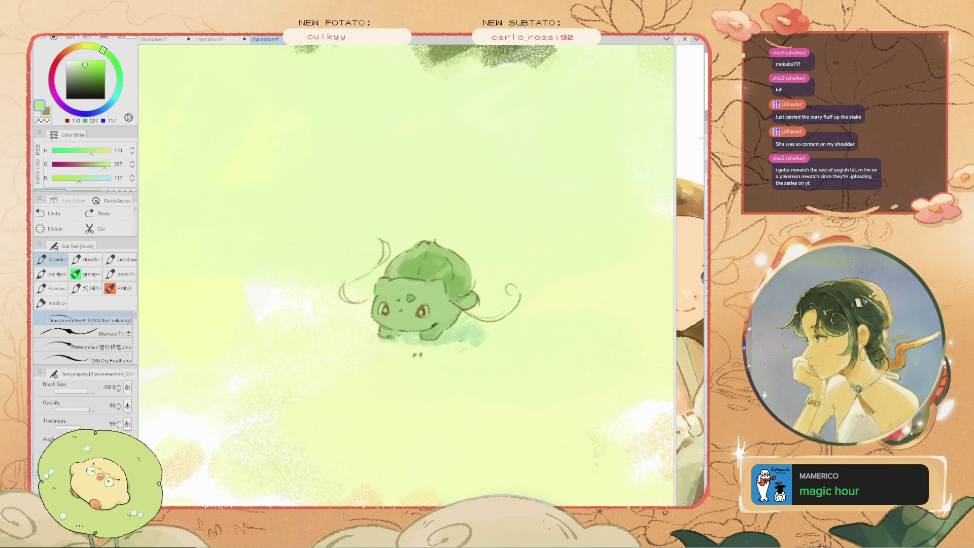
pyautogui.press('[')
pyautogui.press('[')
pyautogui.press('[')
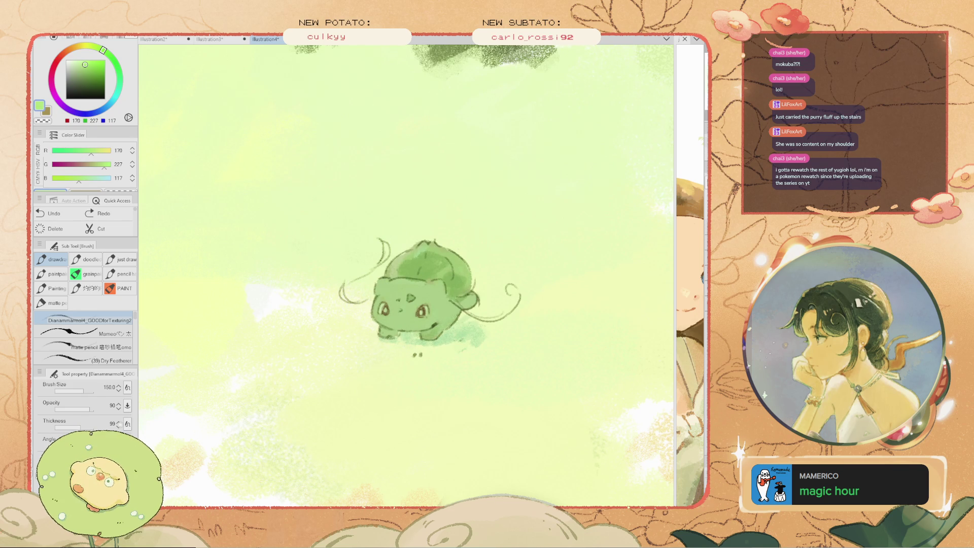
pyautogui.keyDown('alt'); pyautogui.click(356, 222); pyautogui.keyUp('alt')
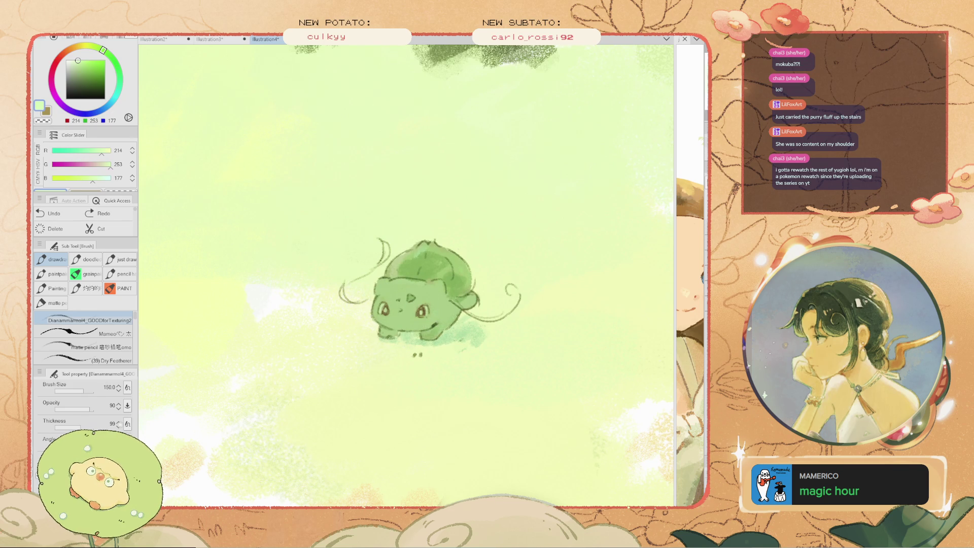
pyautogui.click(52, 91)
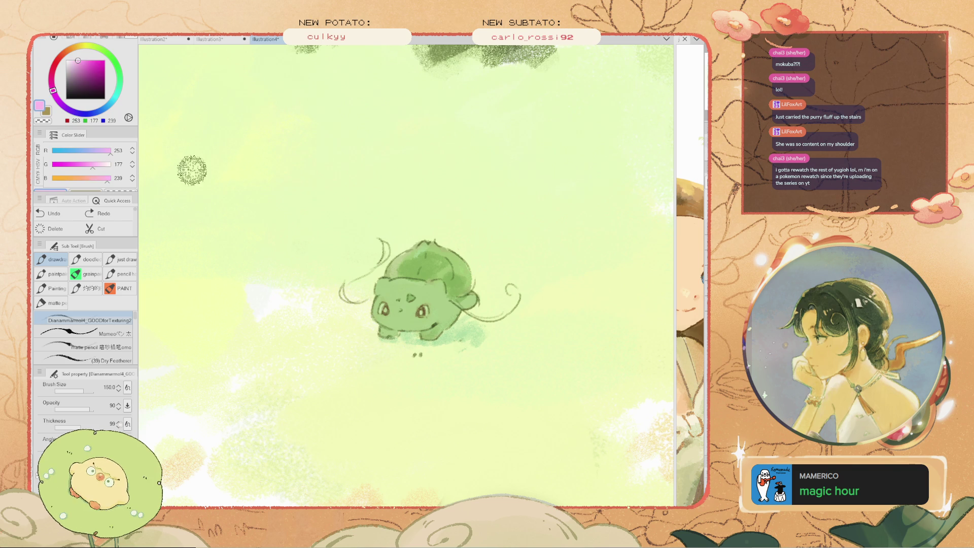
pyautogui.scroll(2, 355, 173)
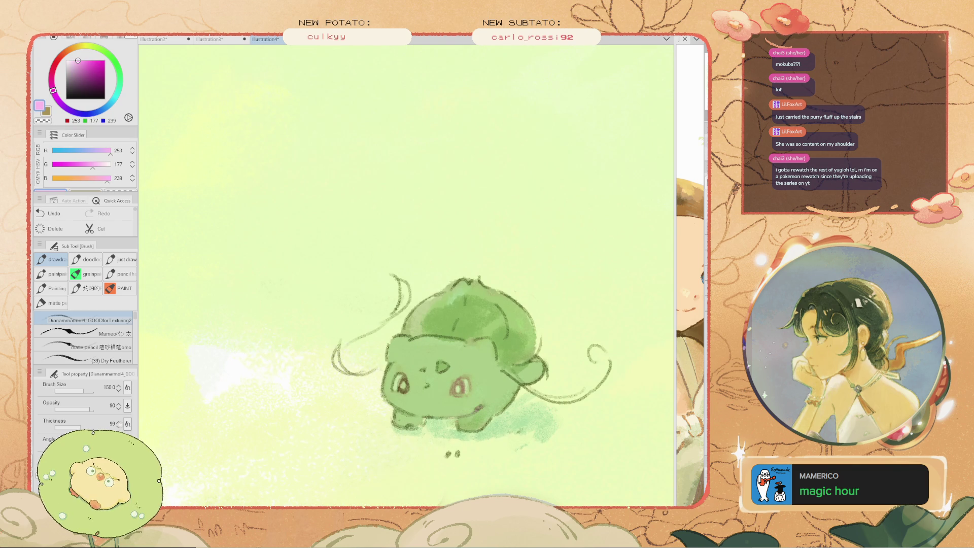
# Pan the creature toward the upper left and save the illustration as comm
pyautogui.press('space')
pyautogui.moveTo(456, 330)
pyautogui.mouseDown()
pyautogui.moveTo(388, 258)
pyautogui.moveTo(407, 236)
pyautogui.mouseUp()
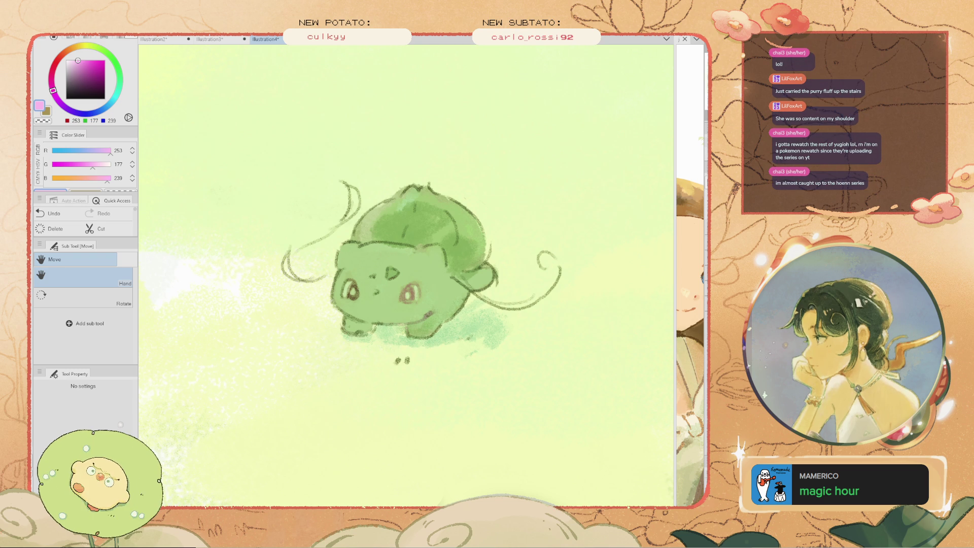
pyautogui.hotkey('ctrl', 's')
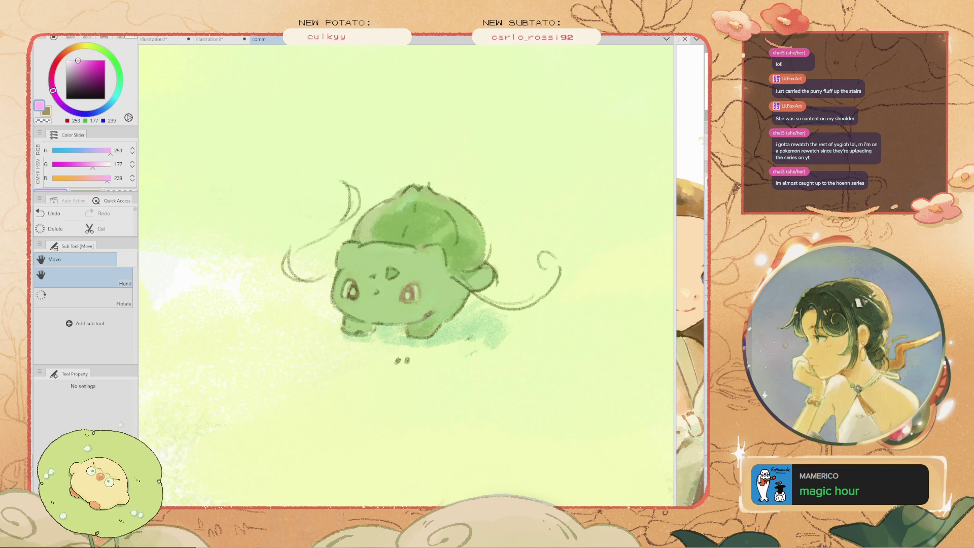
# Brush a pink tint around the right eye, then narrow the brush to size 30
pyautogui.moveTo(401, 274); pyautogui.dragTo(408, 271)
pyautogui.press('b')
pyautogui.click(88, 67)
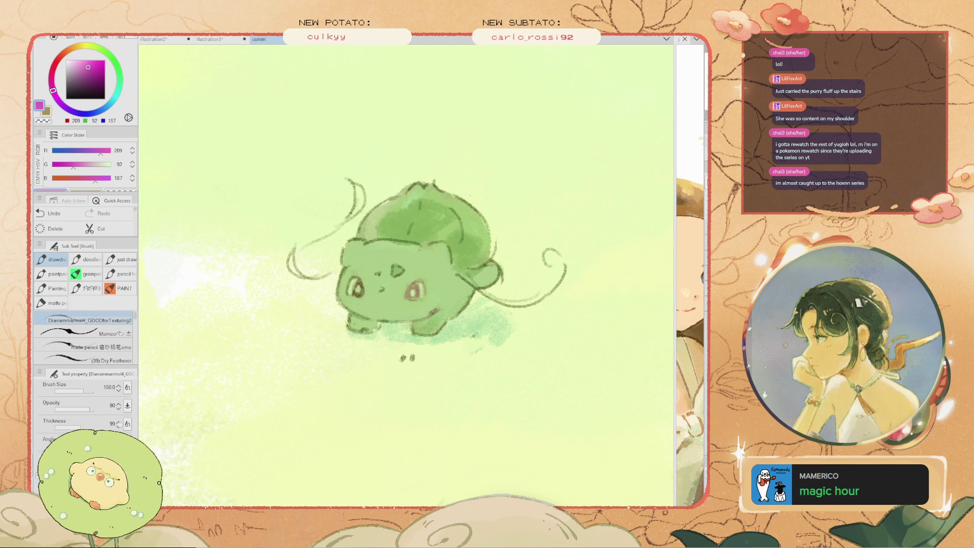
pyautogui.click(85, 65)
pyautogui.moveTo(409, 284); pyautogui.dragTo(417, 296)
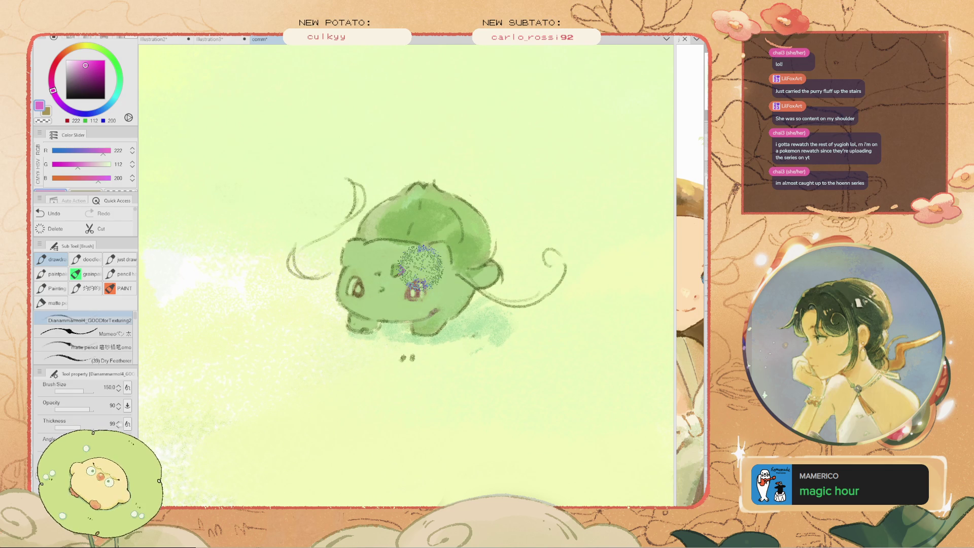
pyautogui.click(86, 64)
pyautogui.press('[')
pyautogui.press('[')
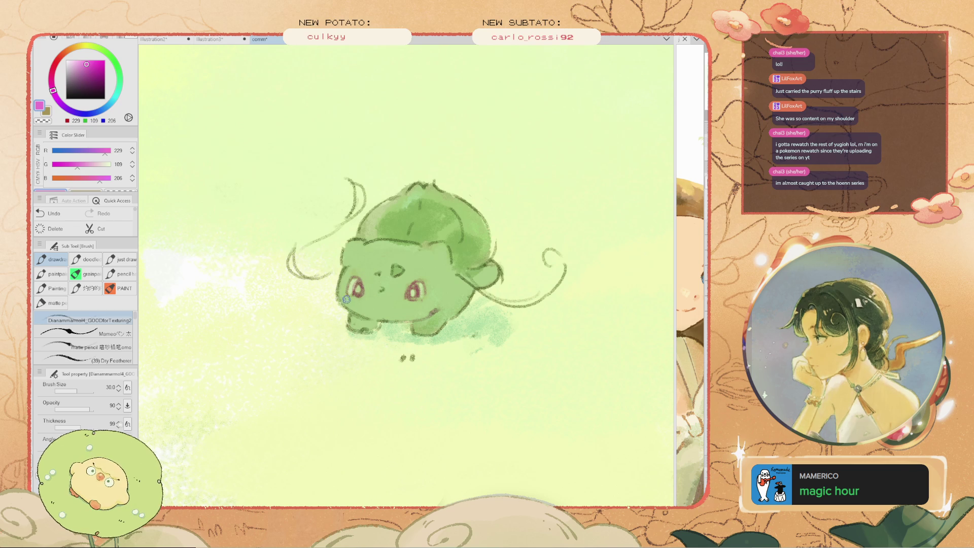
# Eyedrop the creature's mid body green (R136, G176, B98)
pyautogui.scroll(-3, 415, 288)
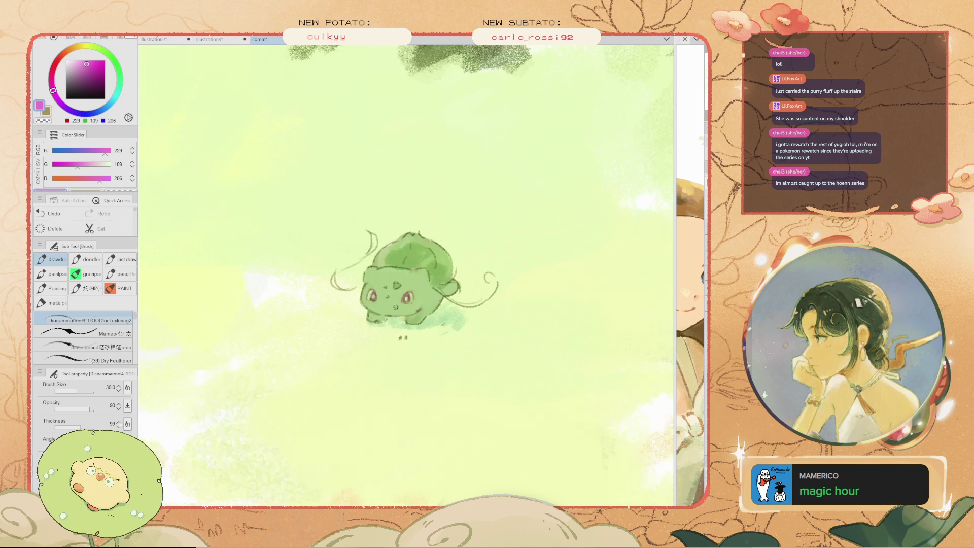
pyautogui.scroll(-1, 343, 291)
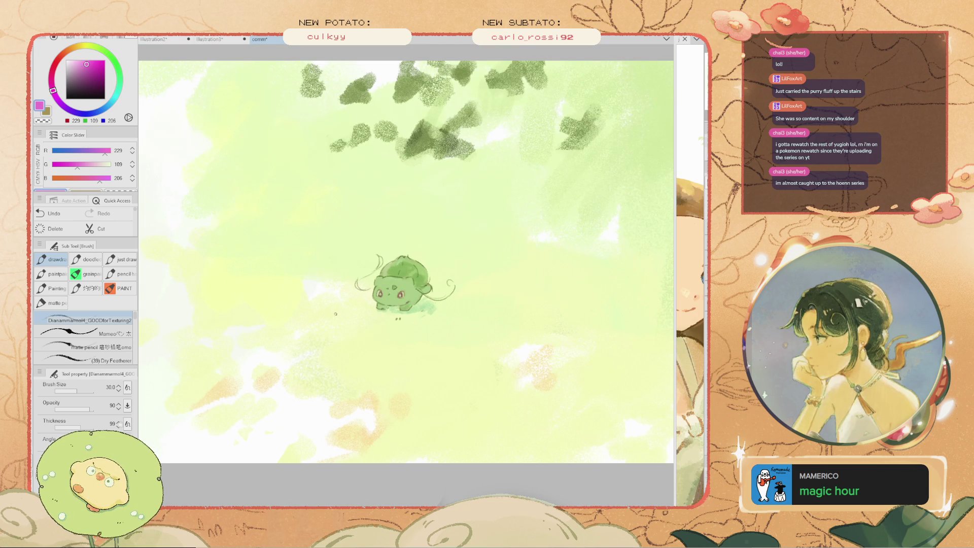
pyautogui.scroll(2, 335, 314)
pyautogui.scroll(1, 335, 314)
pyautogui.scroll(1, 335, 314)
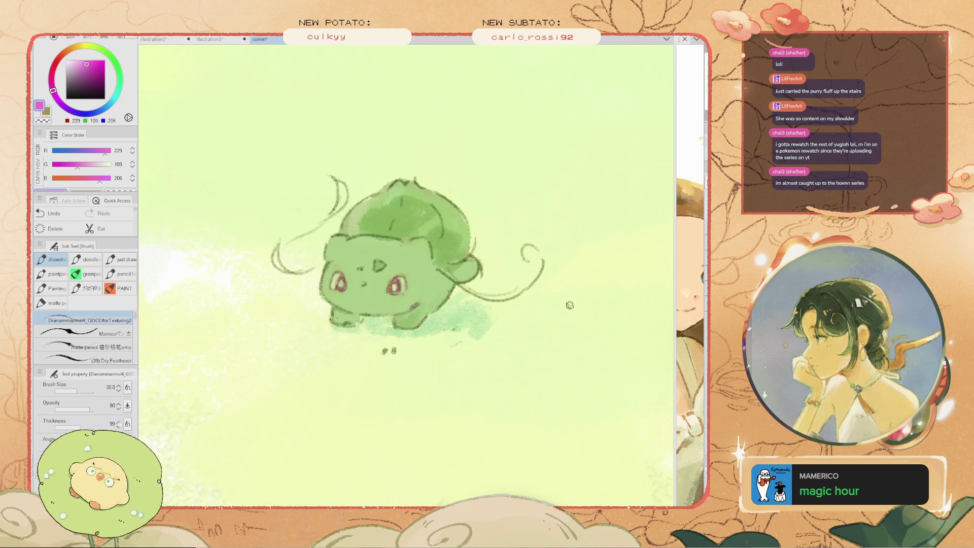
pyautogui.scroll(2, 430, 271)
pyautogui.press('i')
pyautogui.click(429, 270)
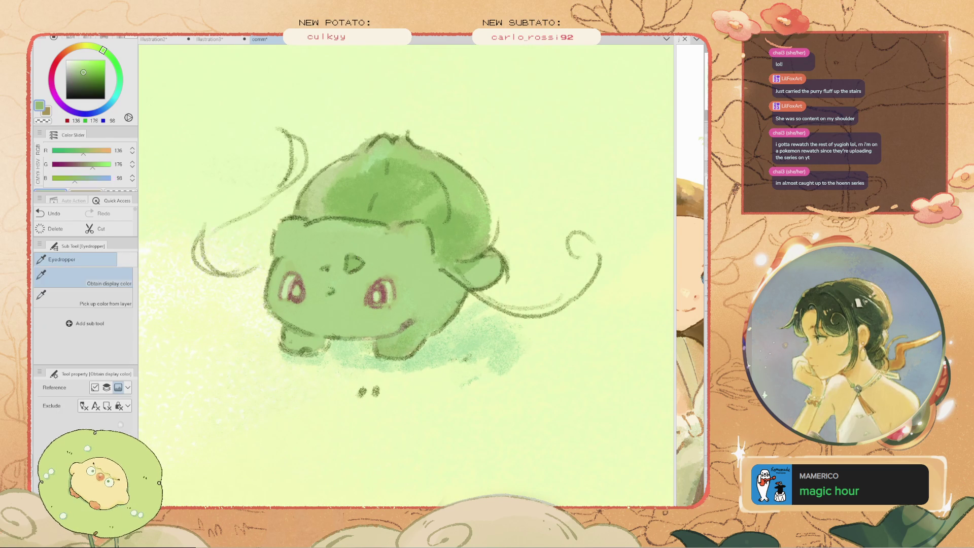
# Sample a dark green and touch up where the left vine meets the head
pyautogui.click(354, 263)
pyautogui.press('b')
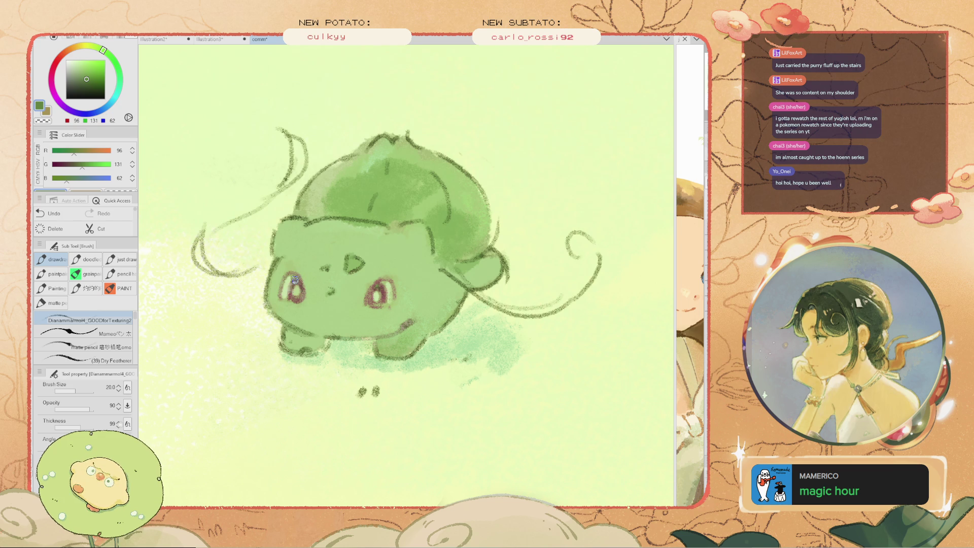
pyautogui.scroll(-2, 295, 279)
pyautogui.hotkey('ctrl', 'z')
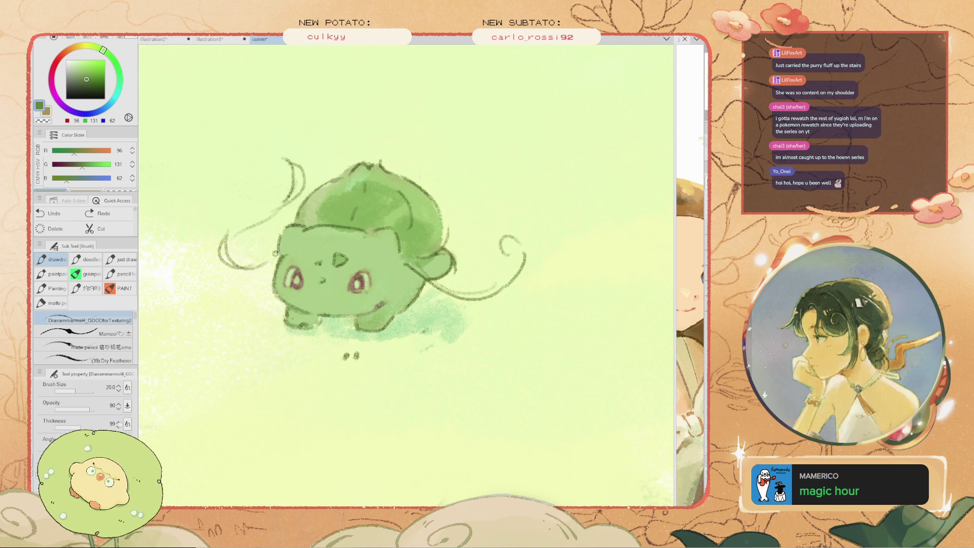
pyautogui.hotkey('ctrl', 'y')
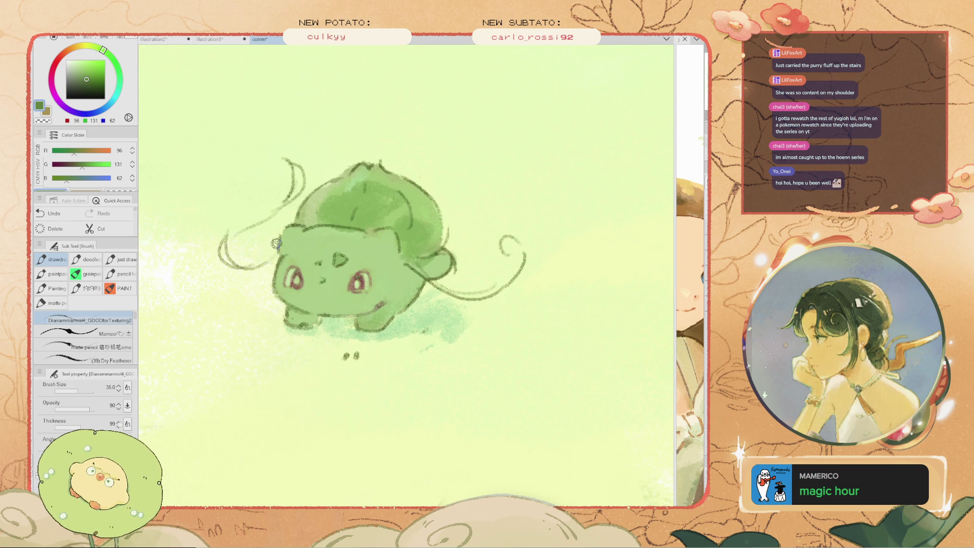
# Eyedrop the pale yellow-green background (R203, G231, B177)
pyautogui.scroll(2, 327, 300)
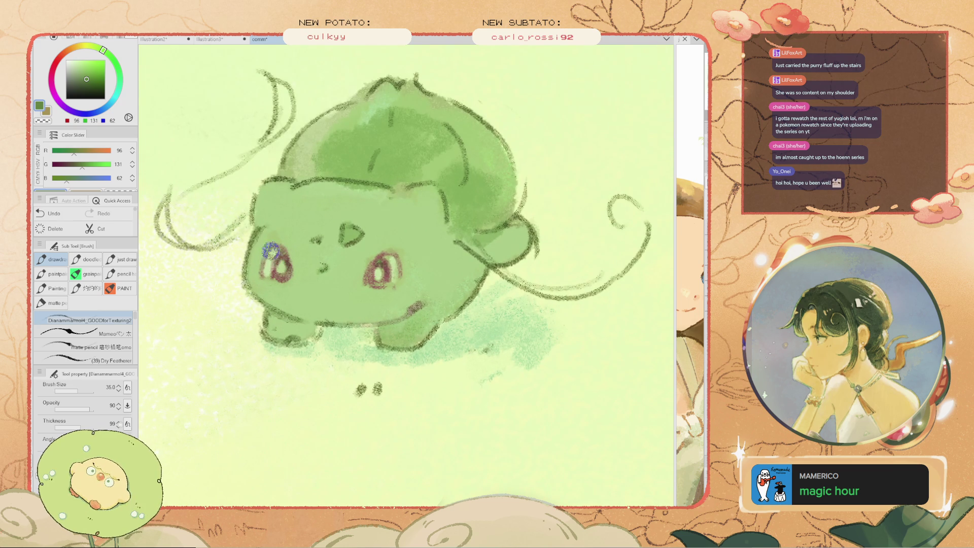
pyautogui.scroll(-5, 359, 214)
pyautogui.scroll(2, 395, 250)
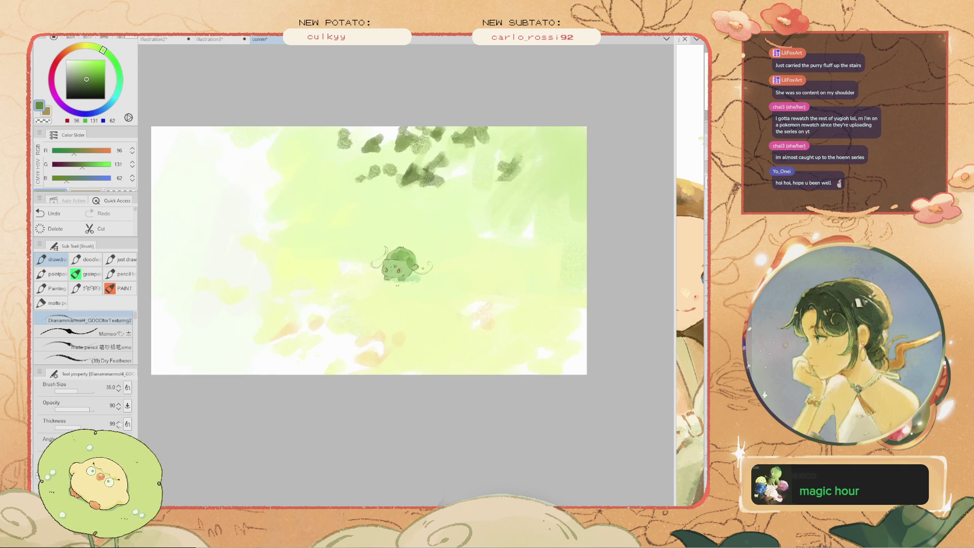
pyautogui.scroll(2, 395, 250)
pyautogui.scroll(2, 395, 251)
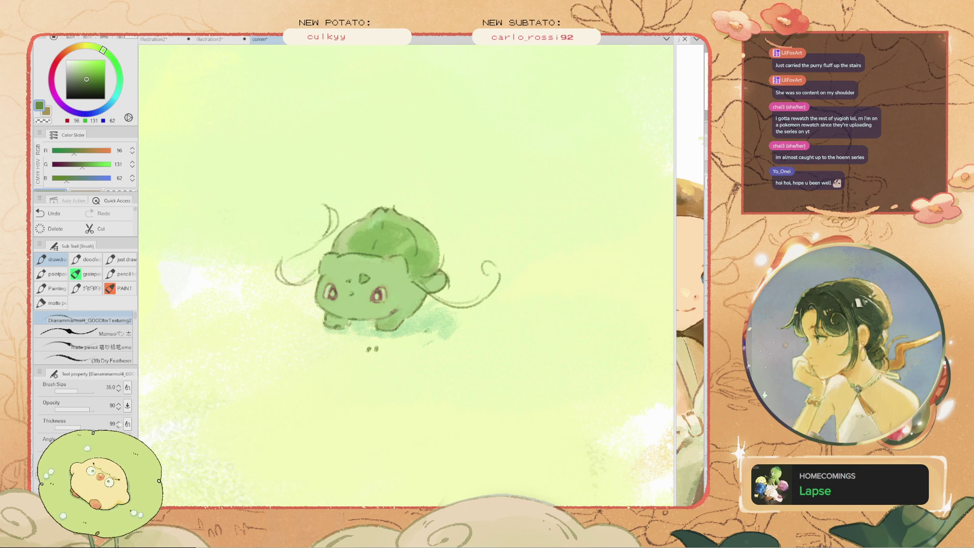
pyautogui.keyDown('alt'); pyautogui.click(365, 254); pyautogui.keyUp('alt')
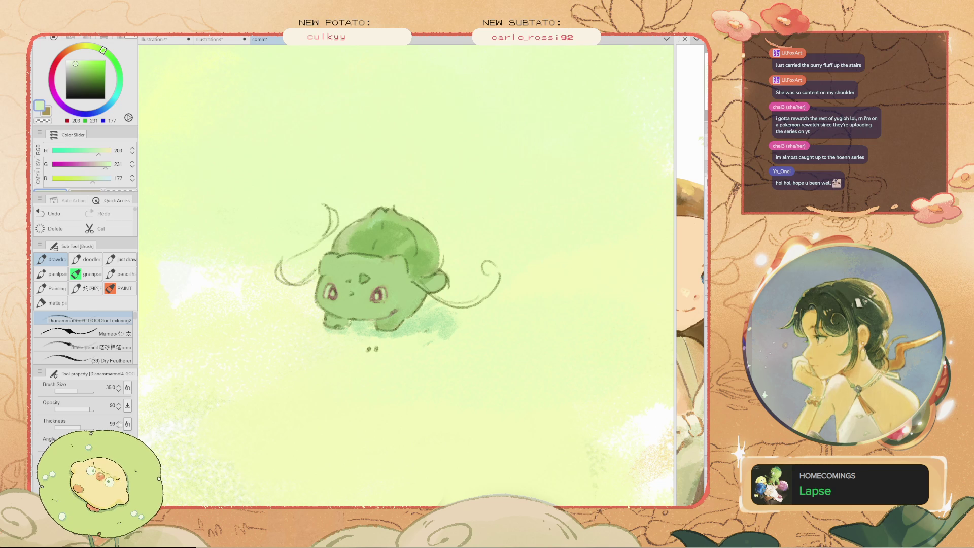
pyautogui.scroll(2, 365, 254)
pyautogui.scroll(-2, 365, 254)
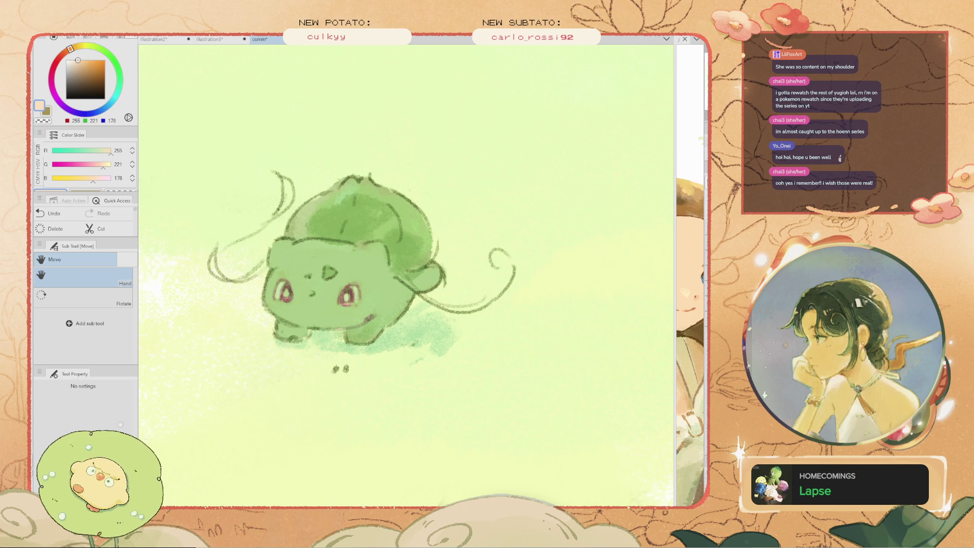
pyautogui.press('b')
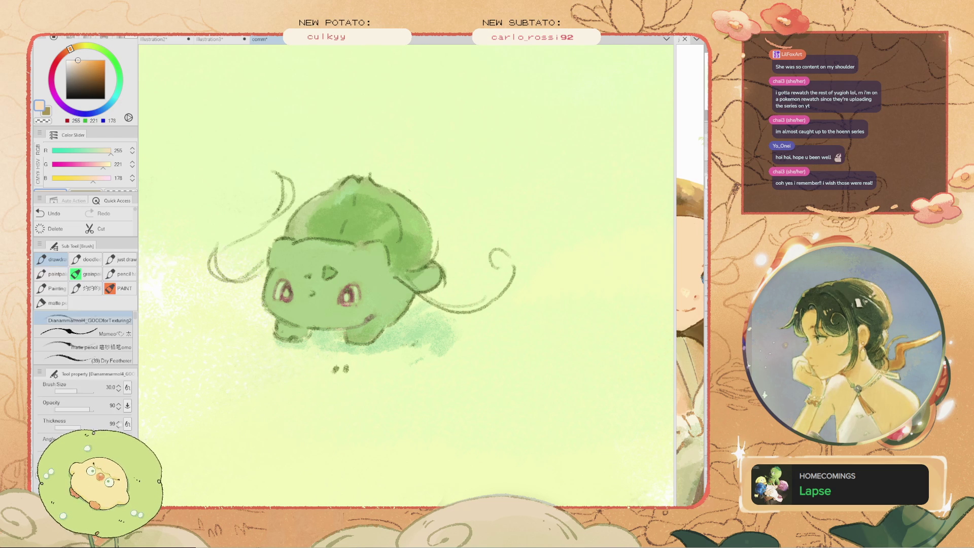
pyautogui.press('i')
pyautogui.click(373, 330)
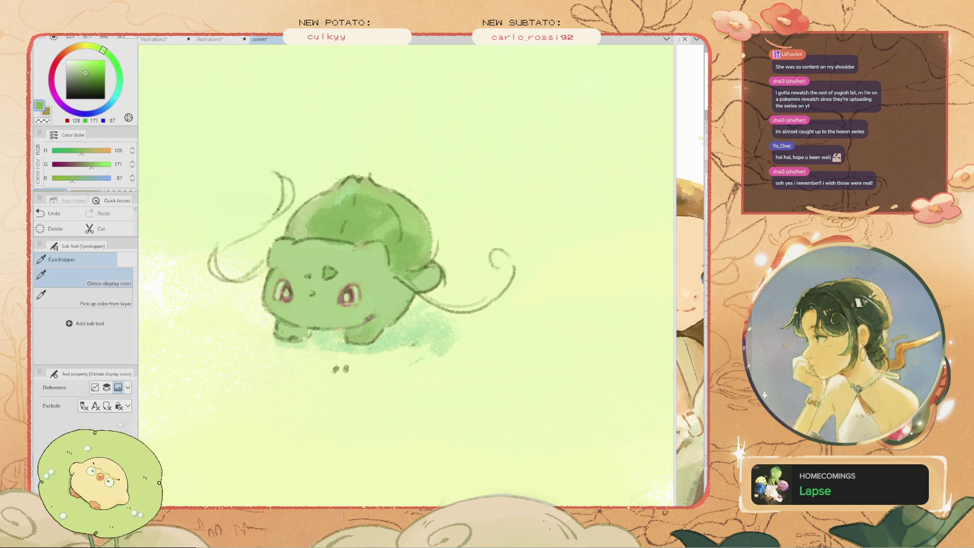
pyautogui.press('b')
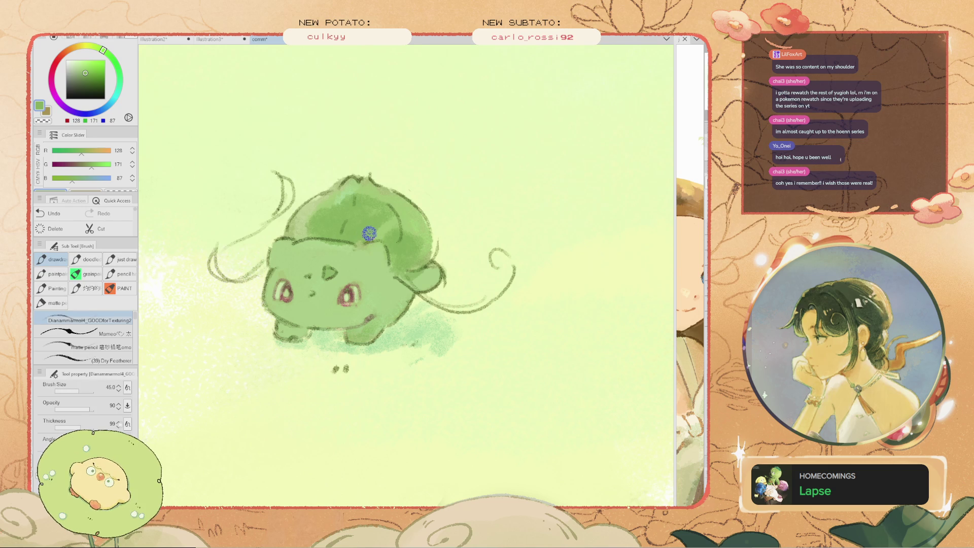
pyautogui.keyDown('alt'); pyautogui.click(340, 264); pyautogui.keyUp('alt')
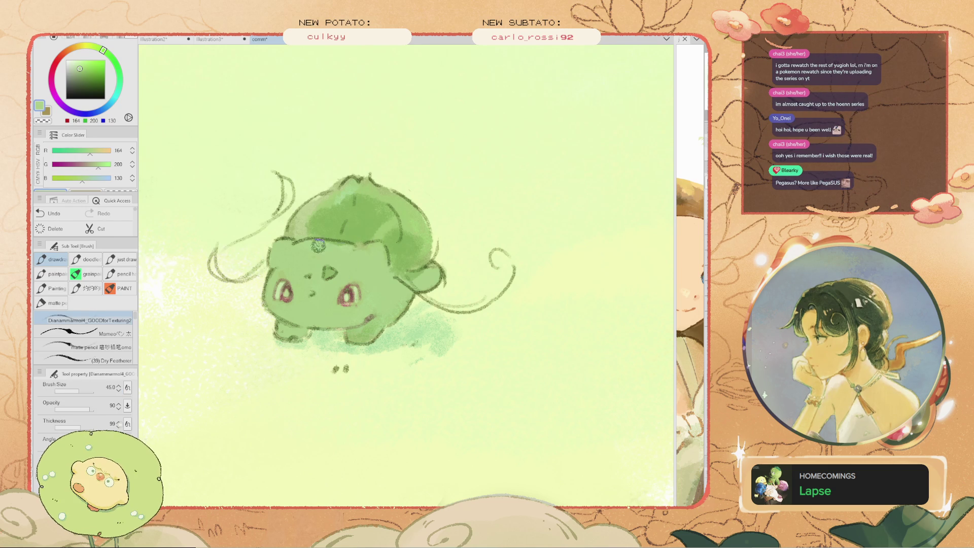
pyautogui.scroll(-3, 320, 244)
pyautogui.scroll(-2, 265, 237)
pyautogui.scroll(2, 264, 237)
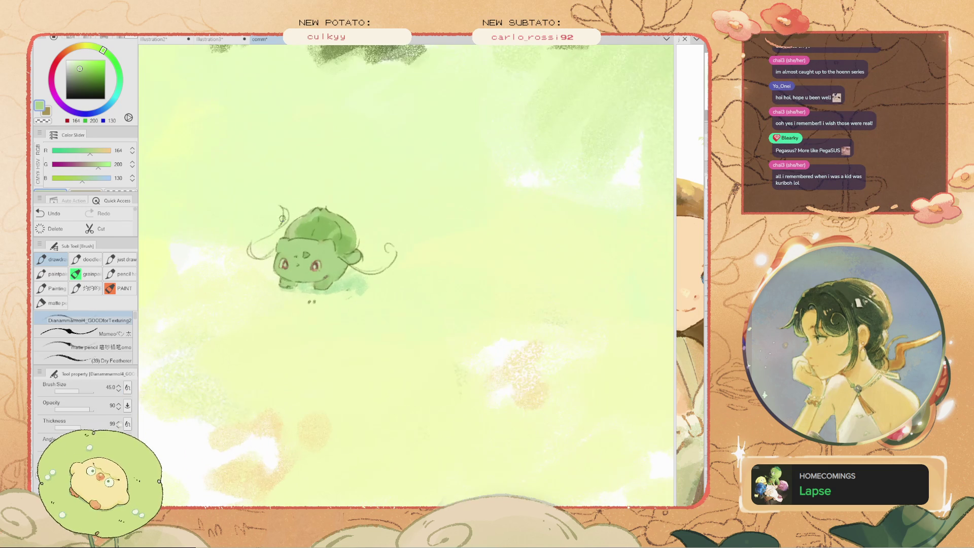
pyautogui.moveTo(264, 237); pyautogui.dragTo(317, 242)
pyautogui.scroll(1, 413, 250)
pyautogui.scroll(1, 413, 250)
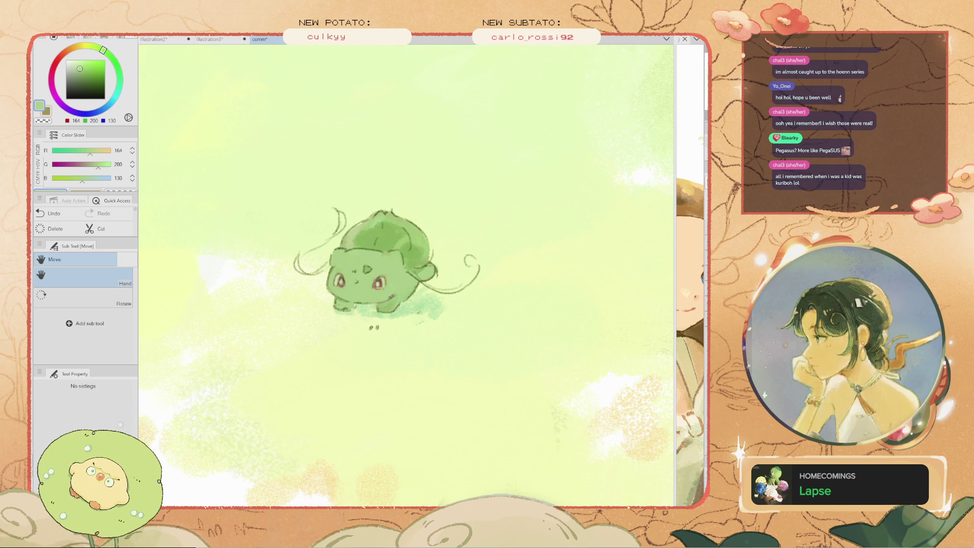
pyautogui.press('b')
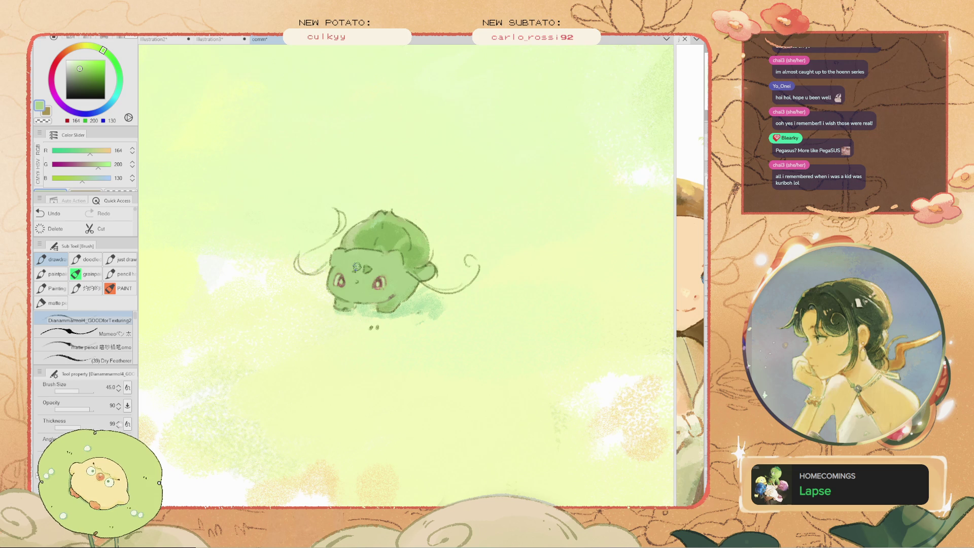
pyautogui.scroll(2, 389, 251)
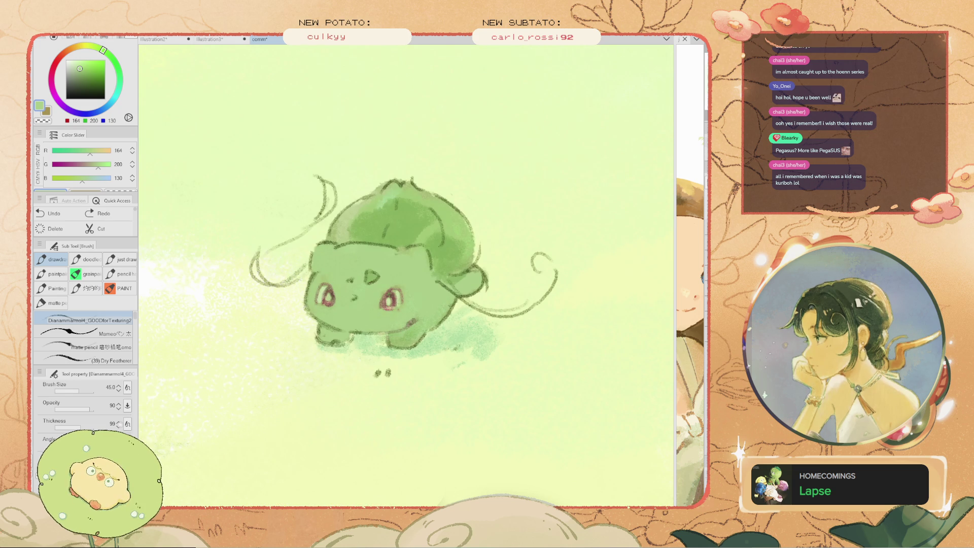
pyautogui.click(96, 150)
pyautogui.moveTo(428, 252); pyautogui.dragTo(387, 246)
pyautogui.press(']')
pyautogui.keyDown('alt'); pyautogui.click(244, 140); pyautogui.keyUp('alt')
pyautogui.hotkey('ctrl', 'z')
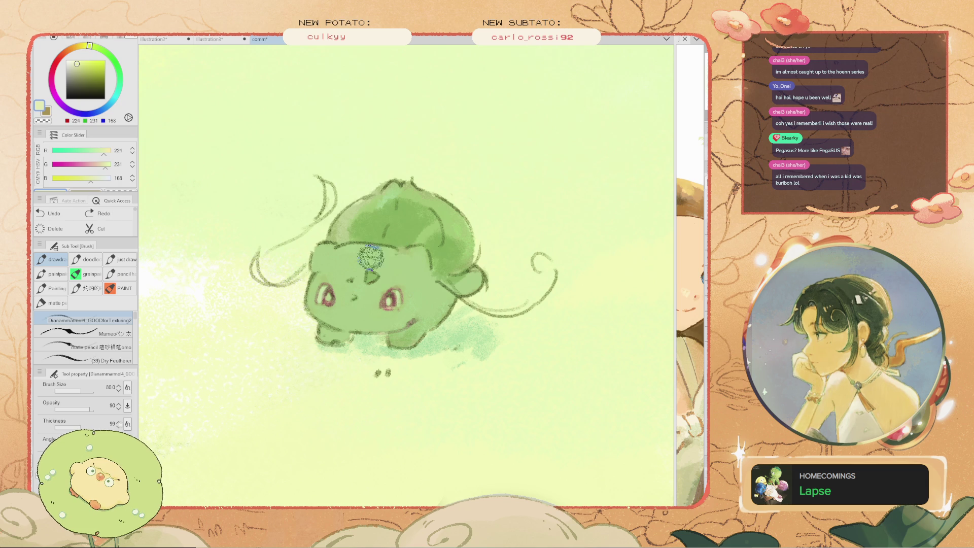
pyautogui.scroll(3, 384, 310)
# Add a pale highlight on the right eye at brush size 45
pyautogui.press('[')
pyautogui.press('[')
pyautogui.press('[')
pyautogui.moveTo(403, 281); pyautogui.dragTo(409, 293)
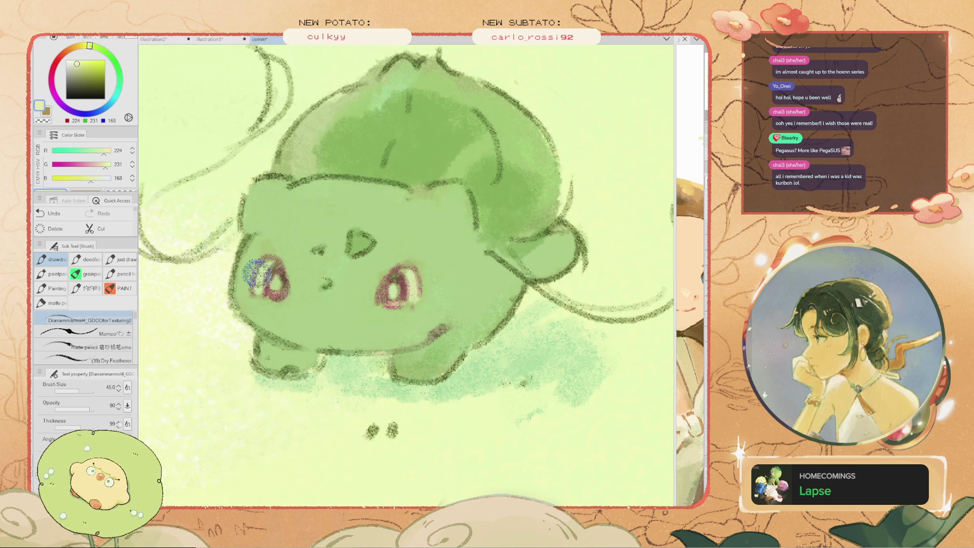
pyautogui.scroll(-3, 269, 277)
pyautogui.scroll(1, 292, 294)
pyautogui.keyDown('alt'); pyautogui.click(319, 306); pyautogui.keyUp('alt')
# Enlarge the brush to size 100 and sample paler greens from the canvas
pyautogui.press(']')
pyautogui.press(']')
pyautogui.press(']')
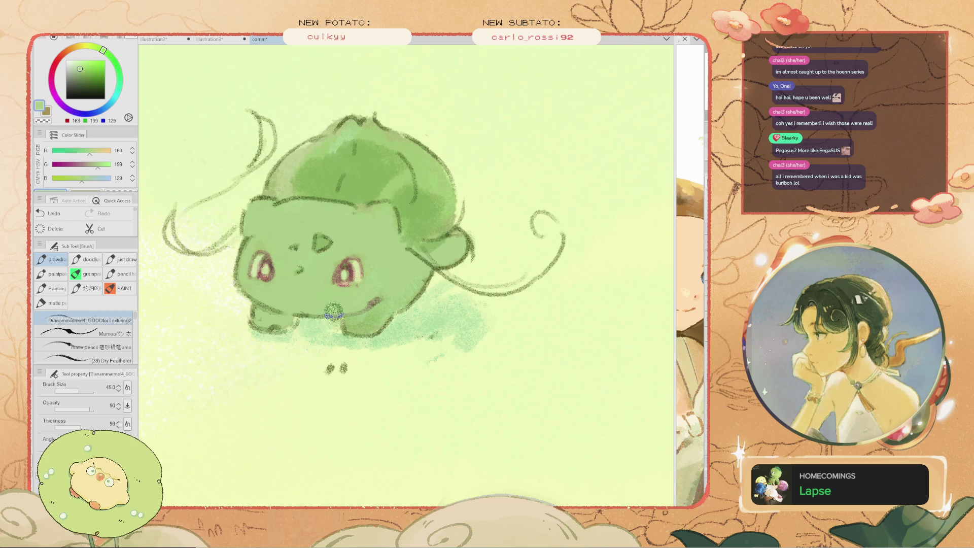
pyautogui.keyDown('alt'); pyautogui.click(391, 353); pyautogui.keyUp('alt')
pyautogui.press(']')
pyautogui.press(']')
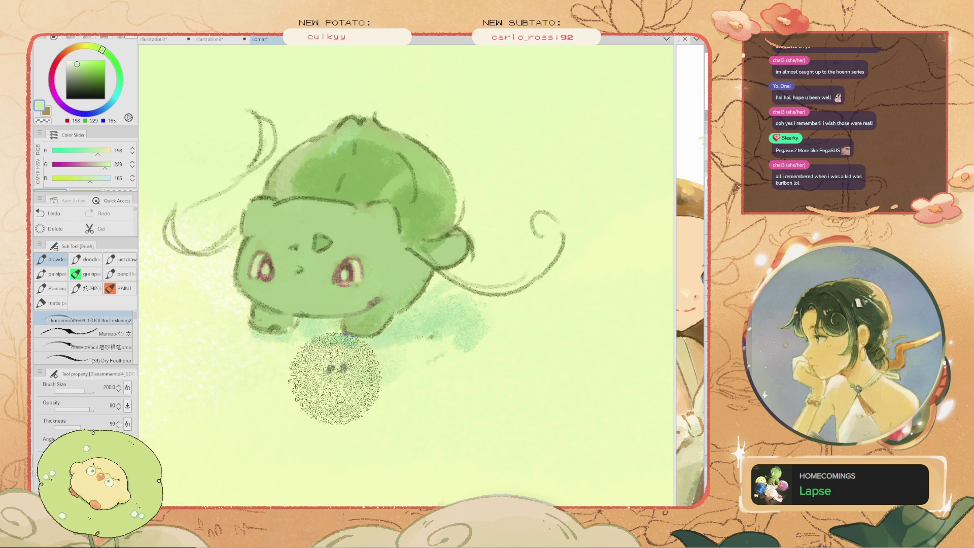
pyautogui.scroll(-3, 331, 370)
pyautogui.scroll(1, 327, 365)
pyautogui.press('[')
pyautogui.press('[')
pyautogui.press('[')
pyautogui.press('i')
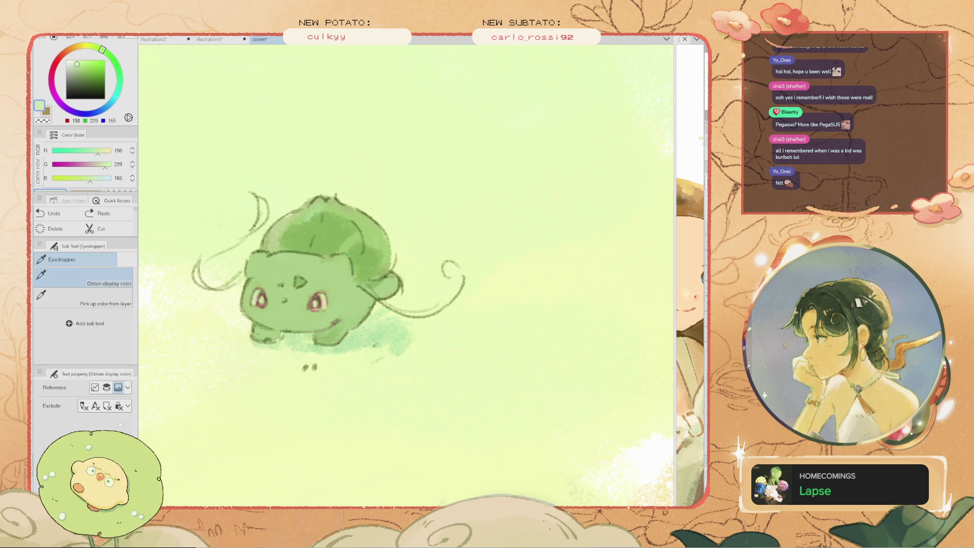
pyautogui.press('b')
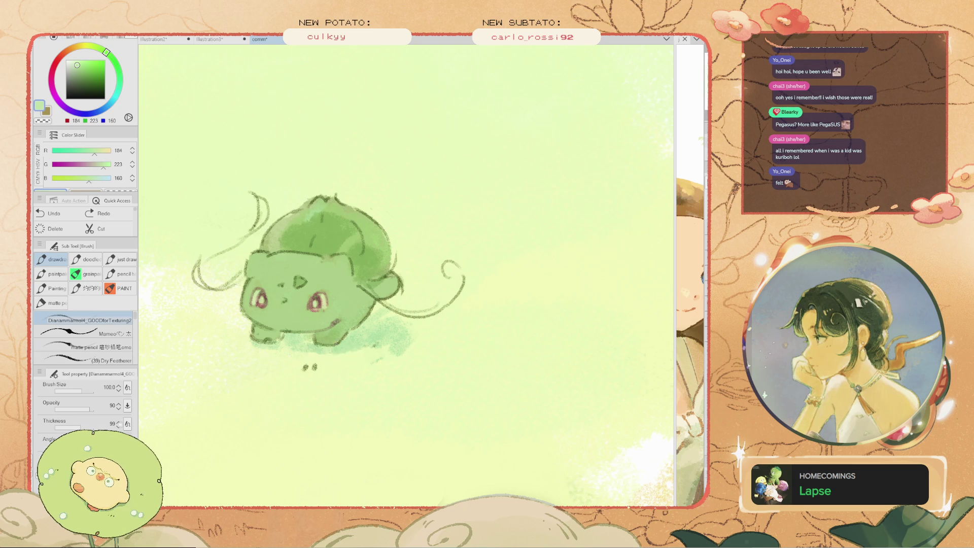
pyautogui.click(335, 356)
pyautogui.press('i')
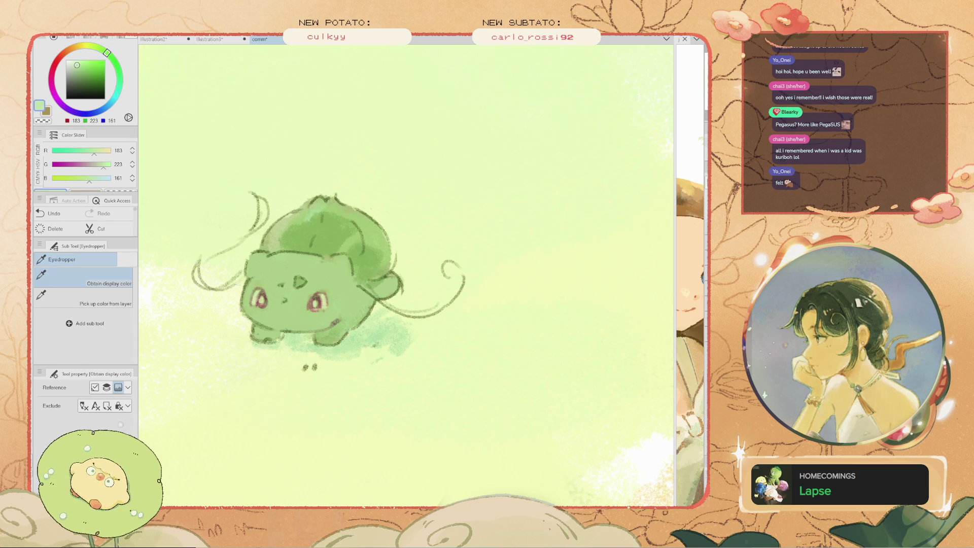
pyautogui.press('b')
pyautogui.hotkey('ctrl', 'z')
# Paint a soft green wash under the creature's tail
pyautogui.moveTo(421, 294); pyautogui.dragTo(392, 326)
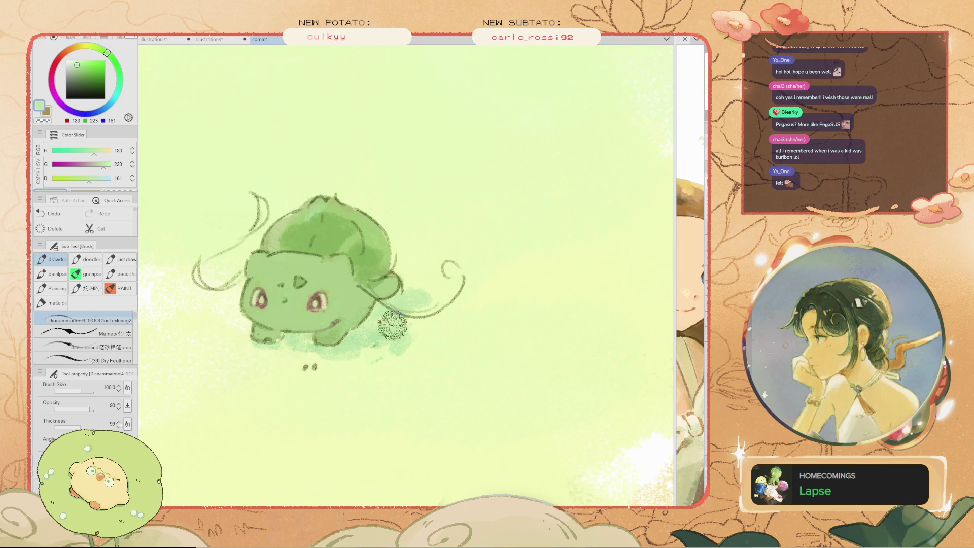
pyautogui.scroll(-3, 278, 315)
pyautogui.scroll(3, 348, 270)
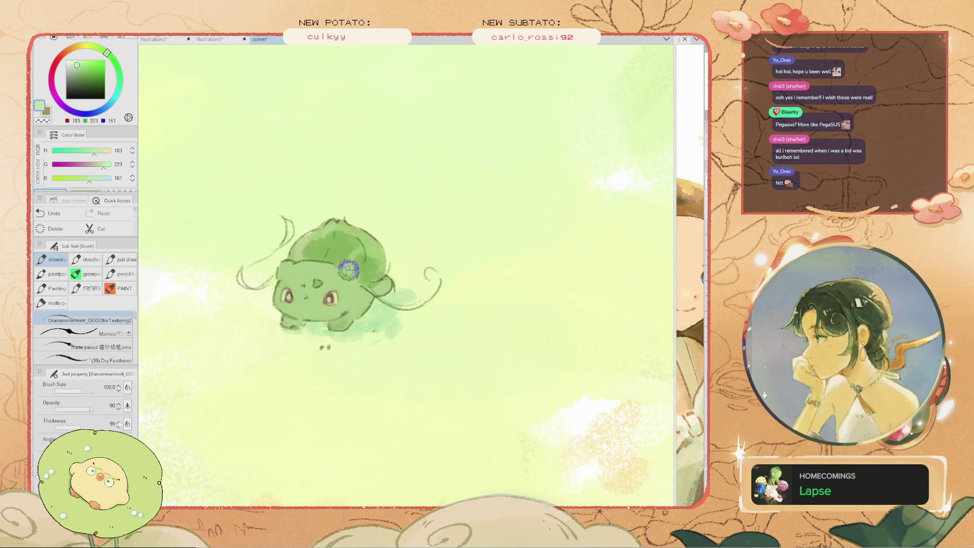
pyautogui.scroll(2, 348, 270)
# Shade the bulb with a darker sampled green at brush size 60
pyautogui.moveTo(350, 229); pyautogui.dragTo(386, 253)
pyautogui.hotkey('ctrl', 'z')
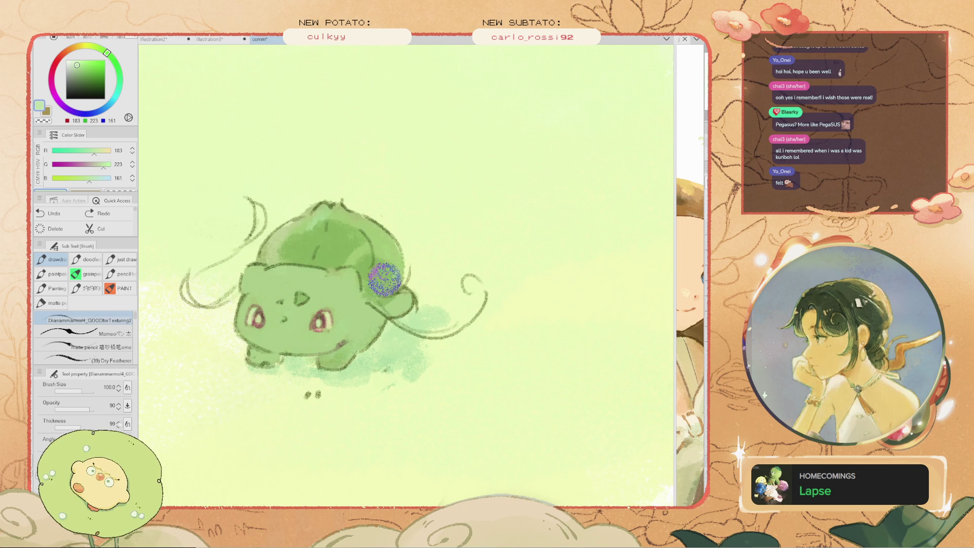
pyautogui.press('[')
pyautogui.press('[')
pyautogui.press('[')
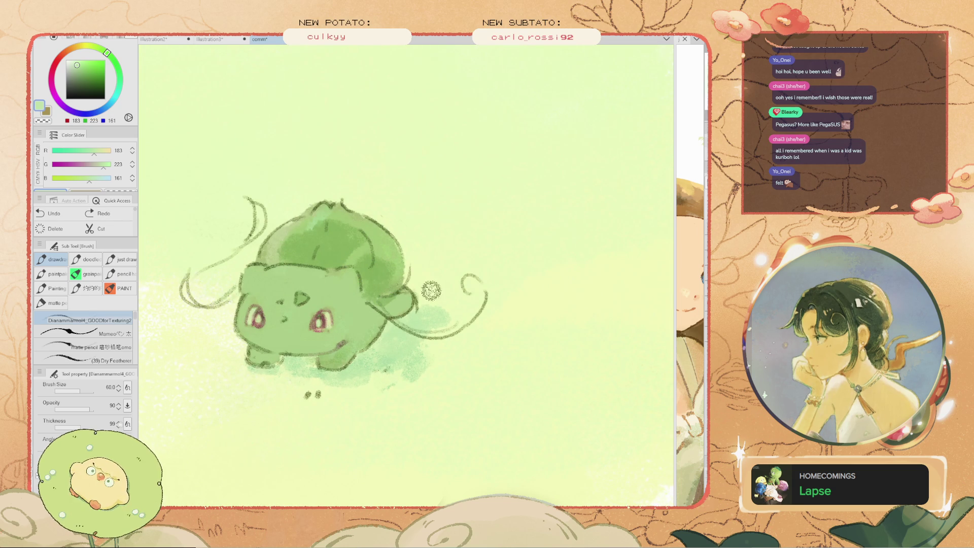
pyautogui.moveTo(396, 235); pyautogui.dragTo(394, 284)
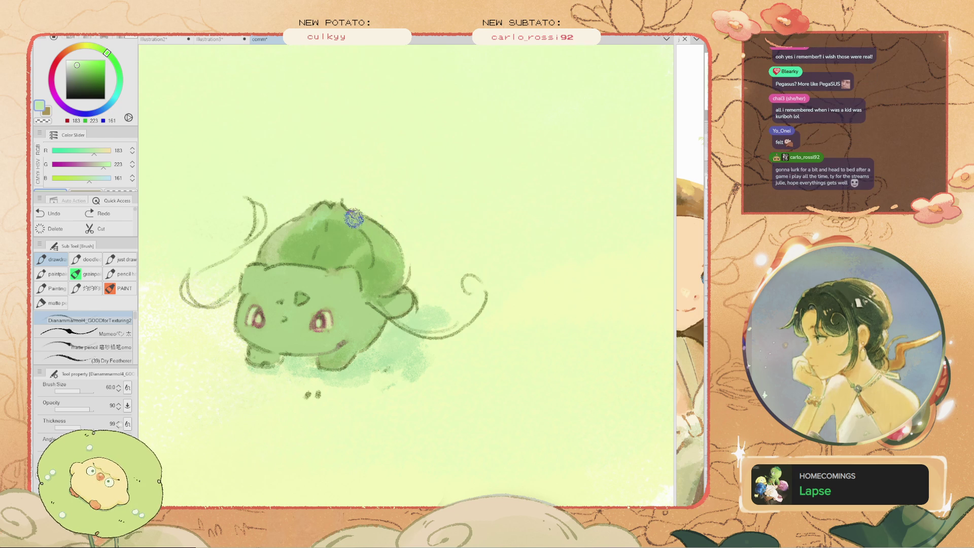
pyautogui.hotkey('ctrl', 'z')
pyautogui.press('alt')
pyautogui.keyDown('alt'); pyautogui.click(356, 265); pyautogui.keyUp('alt')
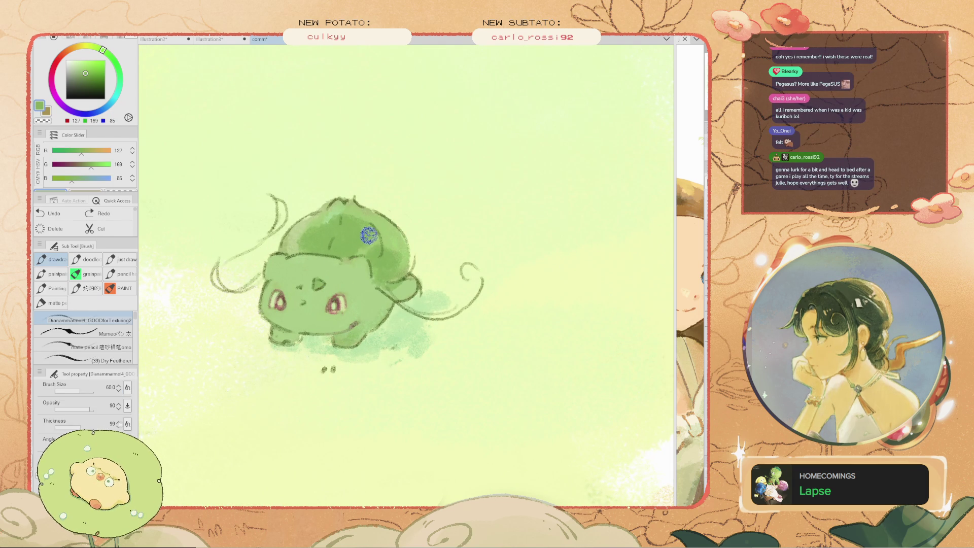
pyautogui.moveTo(368, 245)
pyautogui.mouseDown()
pyautogui.moveTo(335, 274)
pyautogui.moveTo(386, 284)
pyautogui.mouseUp()
pyautogui.keyDown('alt'); pyautogui.click(345, 262); pyautogui.keyUp('alt')
pyautogui.keyDown('alt'); pyautogui.click(385, 284); pyautogui.keyUp('alt')
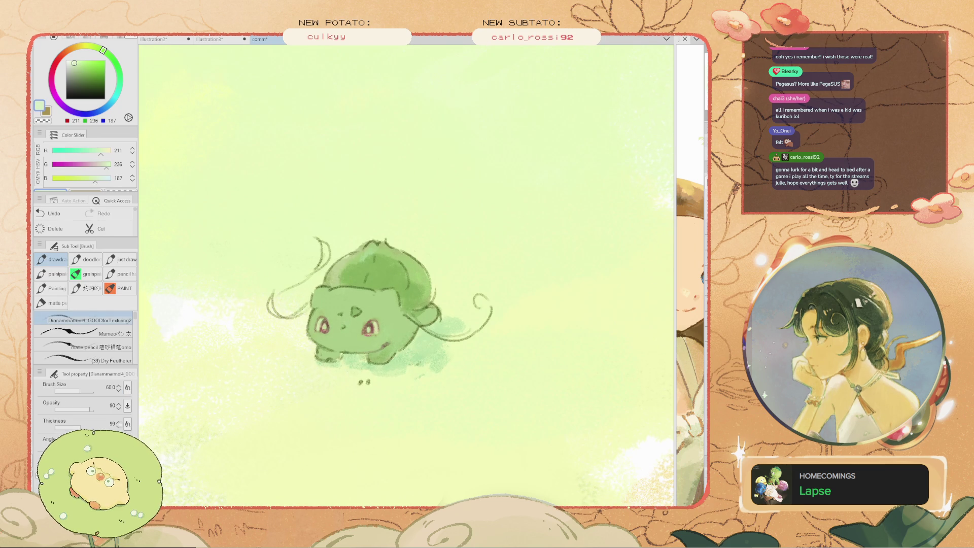
# Zoom out, pan up-left, and resample greens from the ground and body
pyautogui.hotkey('ctrl', '-')
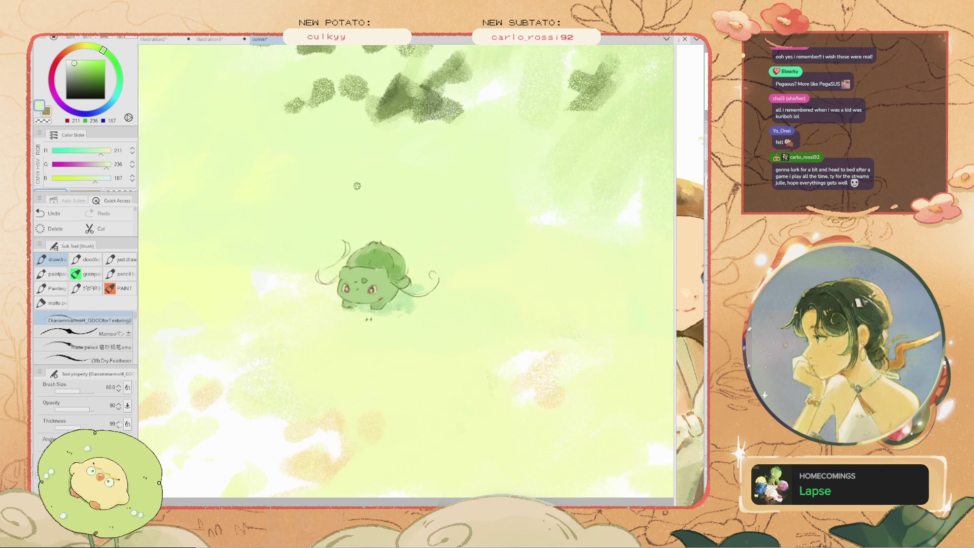
pyautogui.press('space')
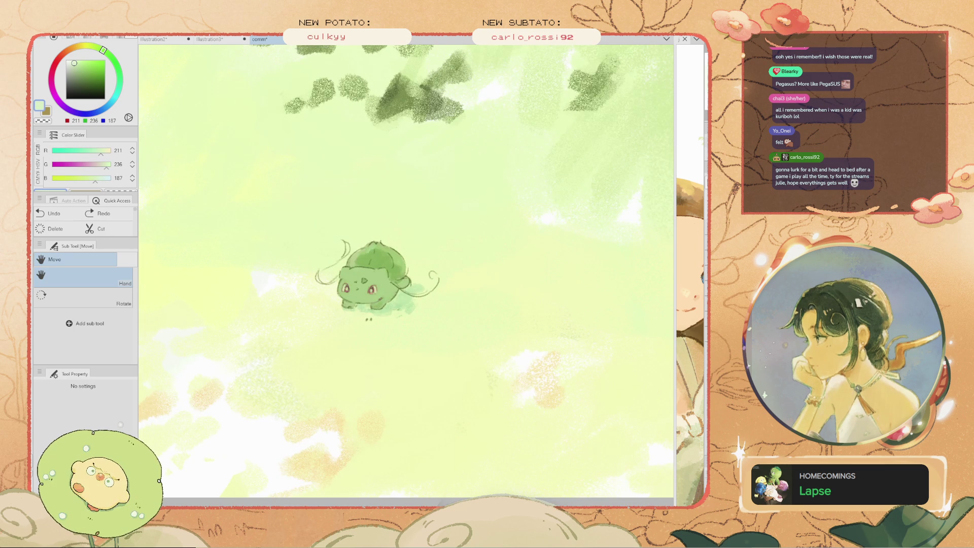
pyautogui.moveTo(373, 274); pyautogui.dragTo(353, 257)
pyautogui.scroll(1, 349, 185)
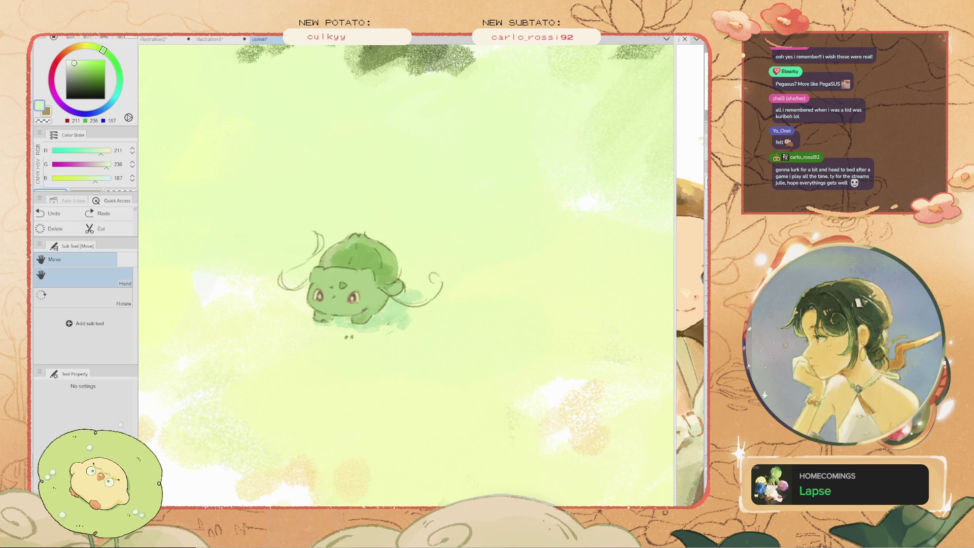
pyautogui.scroll(1, 318, 254)
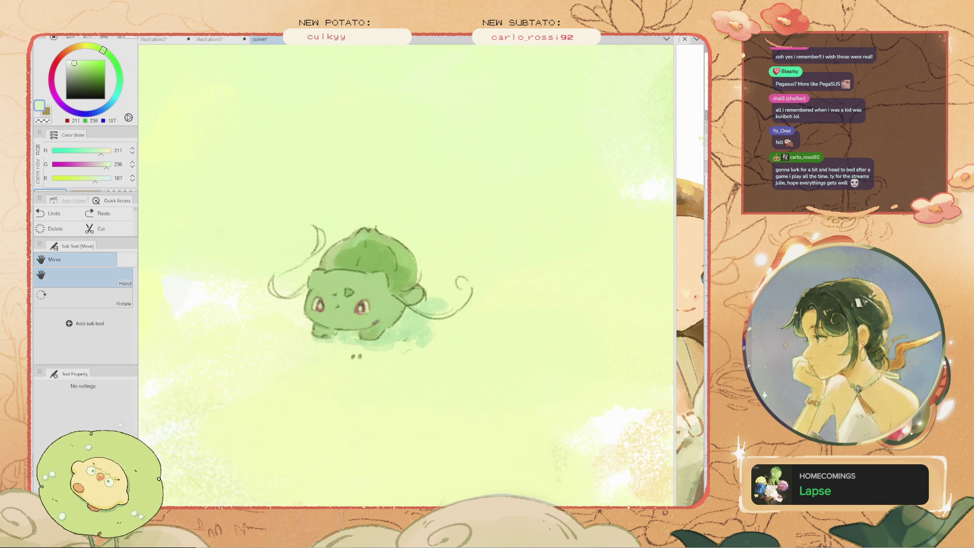
pyautogui.press('b')
pyautogui.keyDown('alt'); pyautogui.click(330, 341); pyautogui.keyUp('alt')
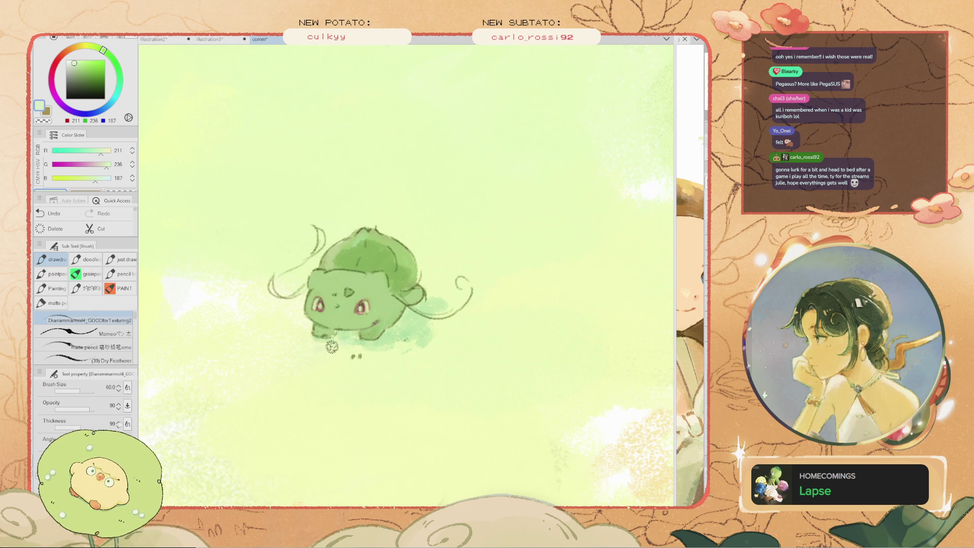
pyautogui.press('i')
pyautogui.click(373, 318)
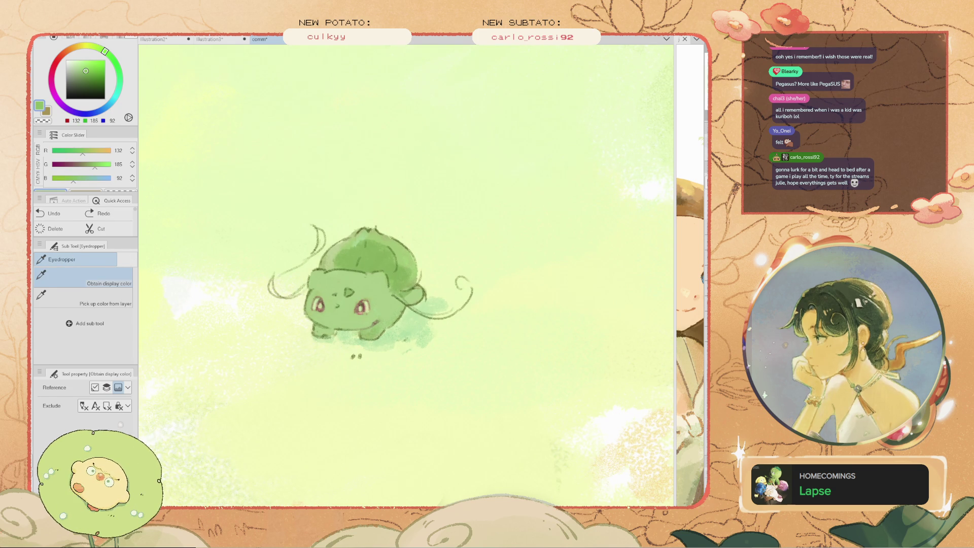
pyautogui.press('b')
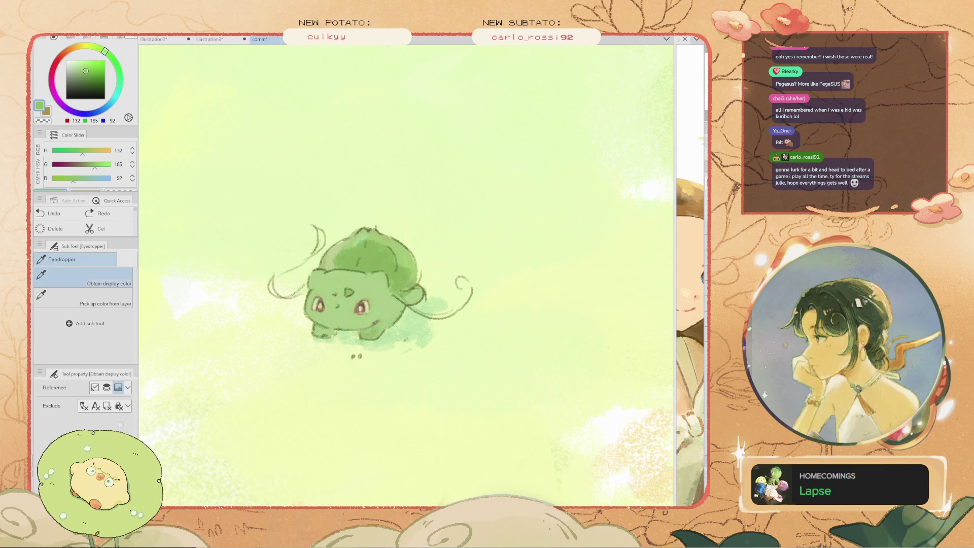
pyautogui.keyDown('alt'); pyautogui.click(373, 348); pyautogui.keyUp('alt')
pyautogui.hotkey('ctrl', 'z')
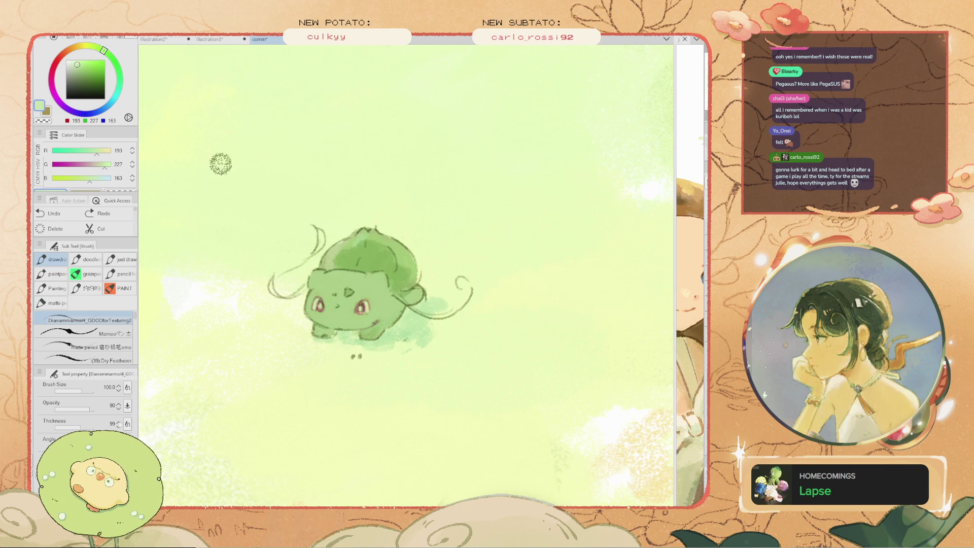
# Paint soft green shadow strokes near the feet and back leg at size 60
pyautogui.click(80, 69)
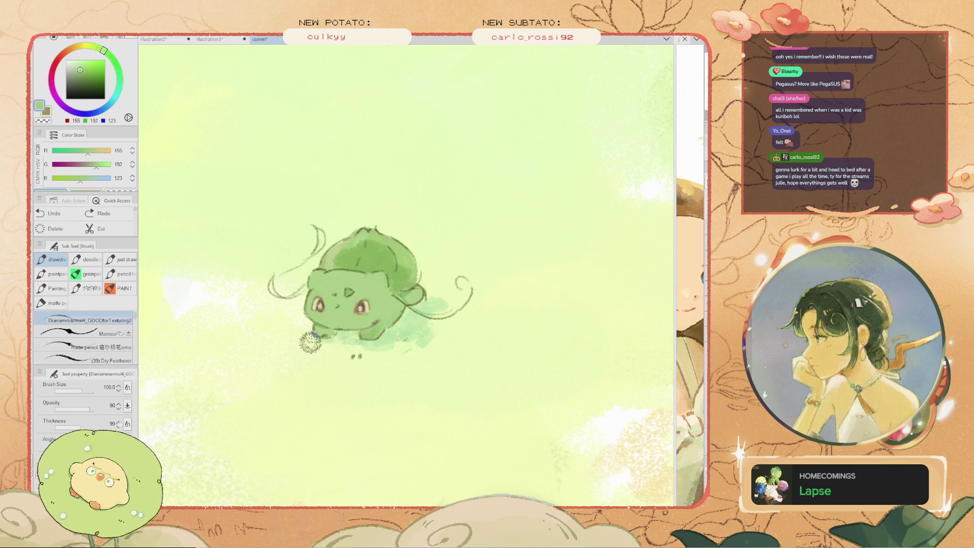
pyautogui.moveTo(378, 375)
pyautogui.mouseDown()
pyautogui.moveTo(364, 371)
pyautogui.moveTo(378, 361)
pyautogui.mouseUp()
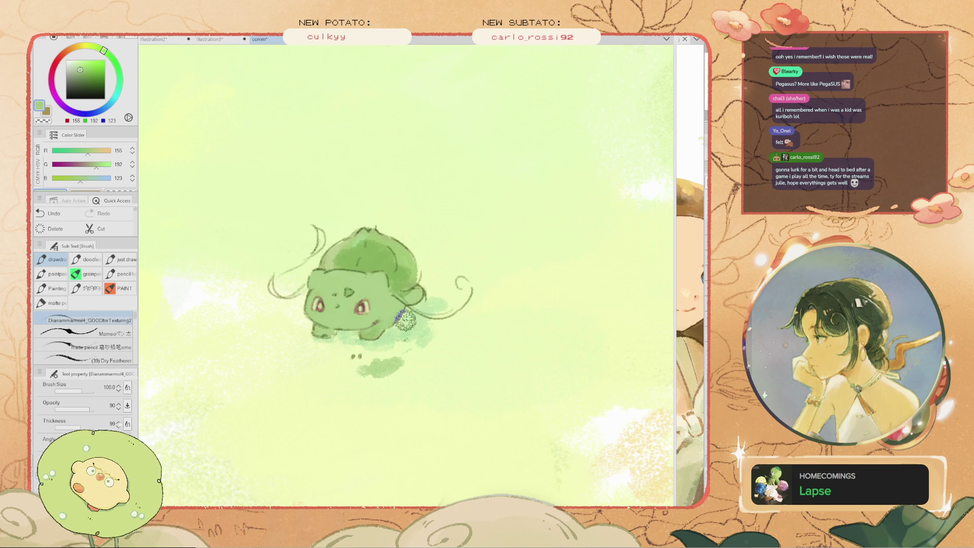
pyautogui.hotkey('ctrl', 'z')
pyautogui.keyDown('alt'); pyautogui.click(382, 344); pyautogui.keyUp('alt')
pyautogui.keyDown('alt'); pyautogui.click(355, 274); pyautogui.keyUp('alt')
pyautogui.press('[')
pyautogui.press('[')
pyautogui.press('[')
pyautogui.moveTo(355, 353); pyautogui.dragTo(381, 345)
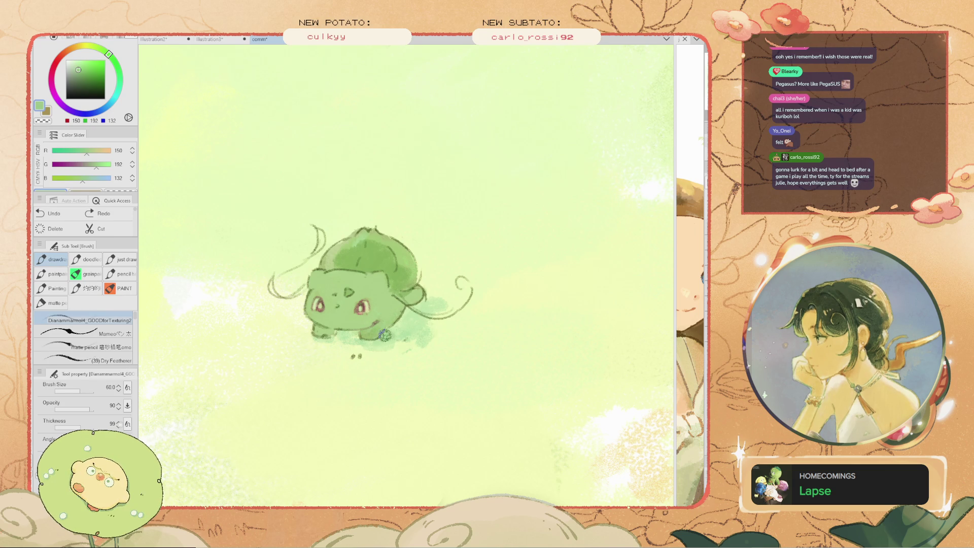
pyautogui.moveTo(385, 335); pyautogui.dragTo(396, 324)
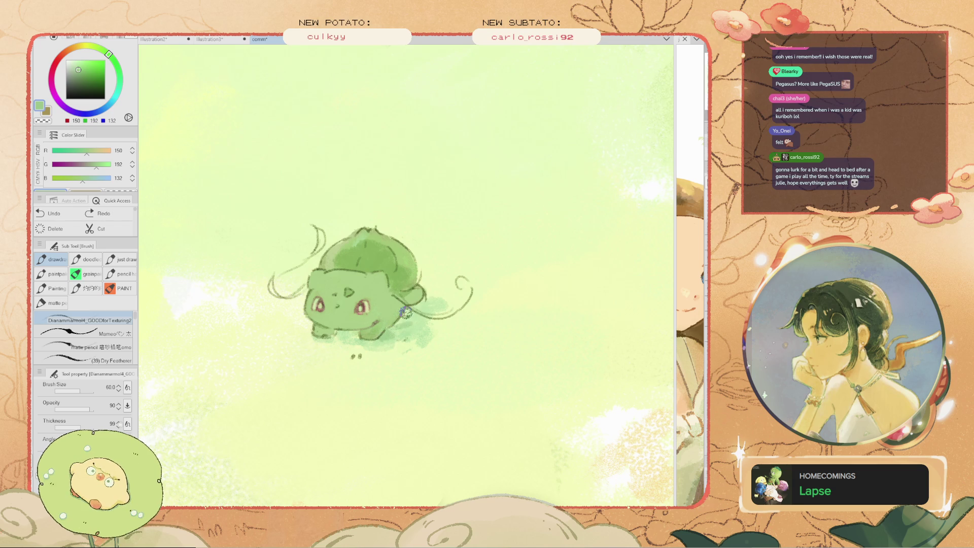
pyautogui.hotkey('ctrl', 'z')
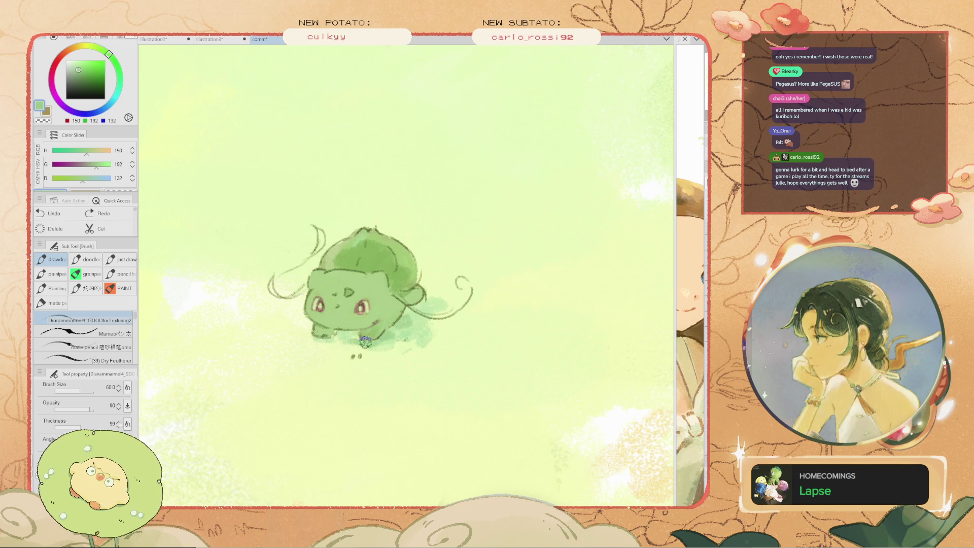
pyautogui.scroll(-1, 365, 342)
pyautogui.scroll(-2, 316, 317)
pyautogui.scroll(-2, 317, 282)
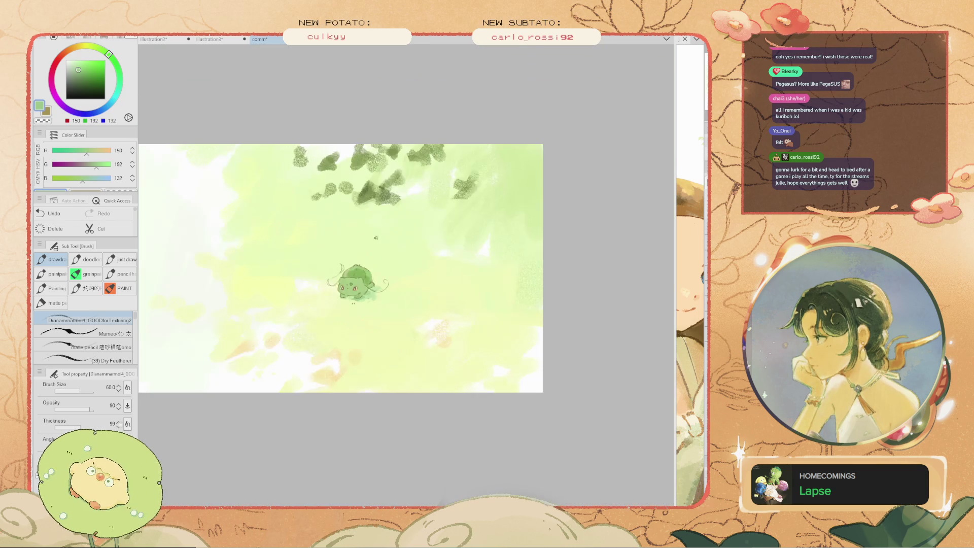
# Sample greens from the bulb and dab light highlights onto it
pyautogui.scroll(1, 355, 281)
pyautogui.scroll(2, 356, 281)
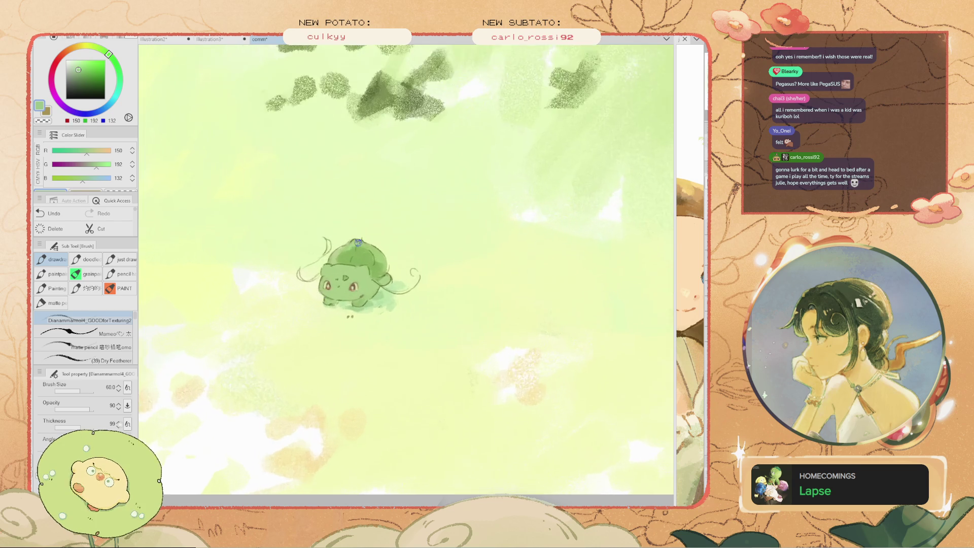
pyautogui.scroll(1, 358, 264)
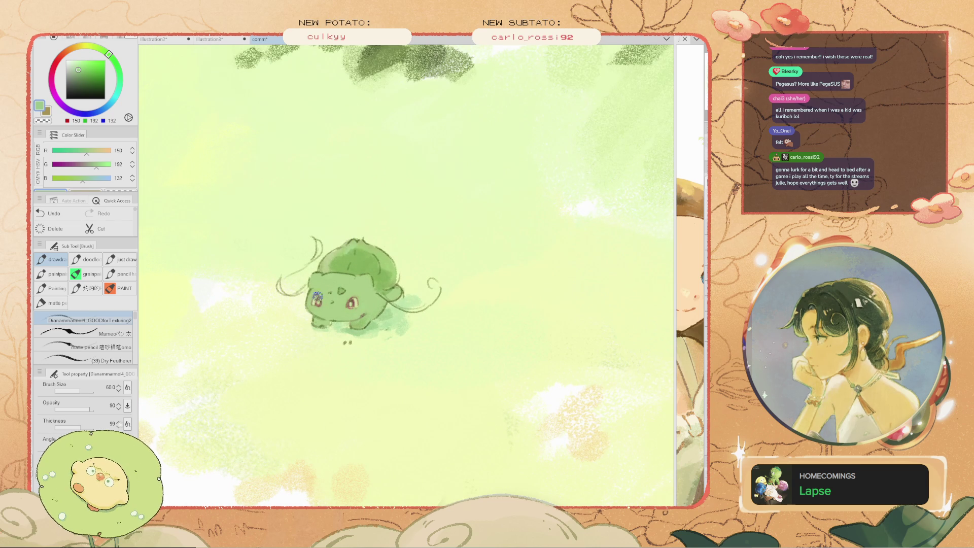
pyautogui.scroll(1, 317, 296)
pyautogui.scroll(1, 317, 297)
pyautogui.keyDown('alt'); pyautogui.click(357, 247); pyautogui.keyUp('alt')
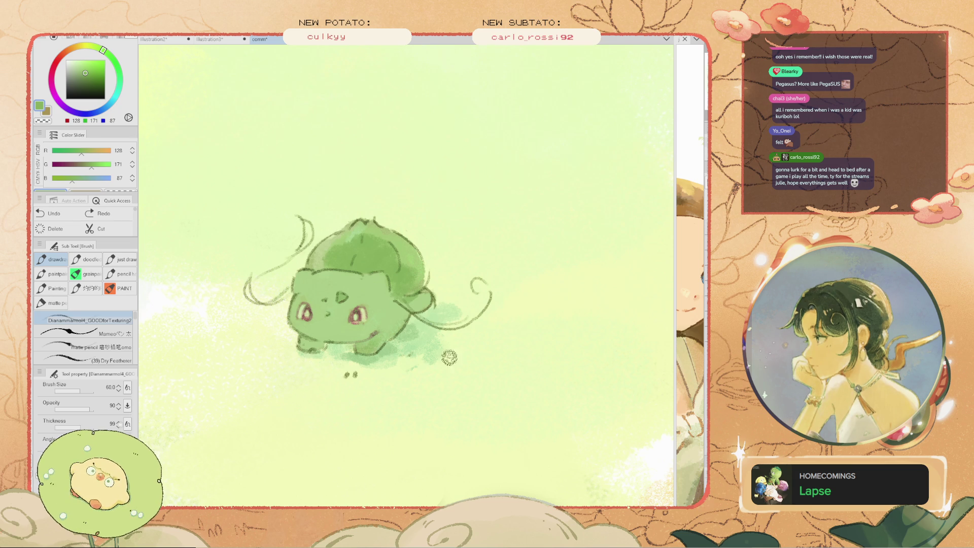
pyautogui.keyDown('alt'); pyautogui.click(376, 300); pyautogui.keyUp('alt')
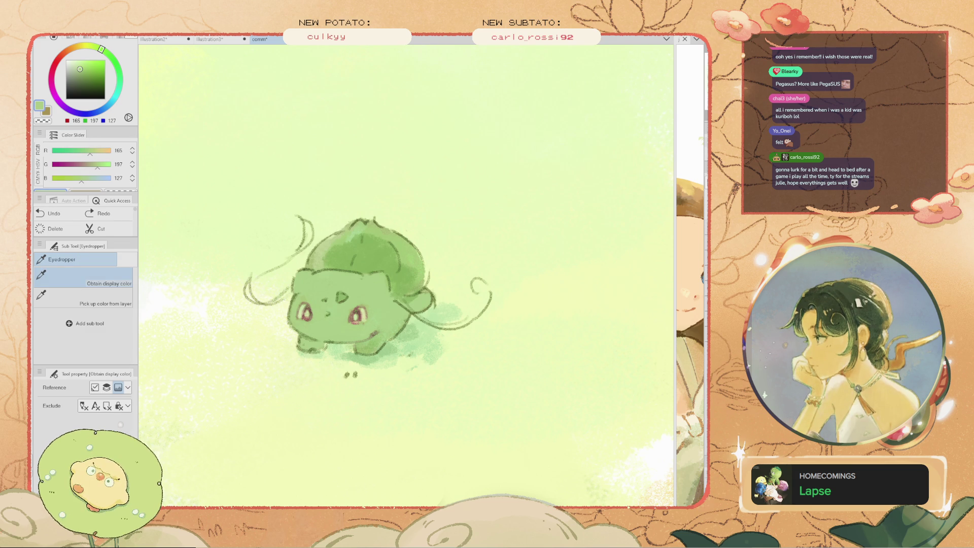
pyautogui.keyDown('alt'); pyautogui.click(355, 300); pyautogui.keyUp('alt')
pyautogui.moveTo(365, 294); pyautogui.dragTo(348, 276)
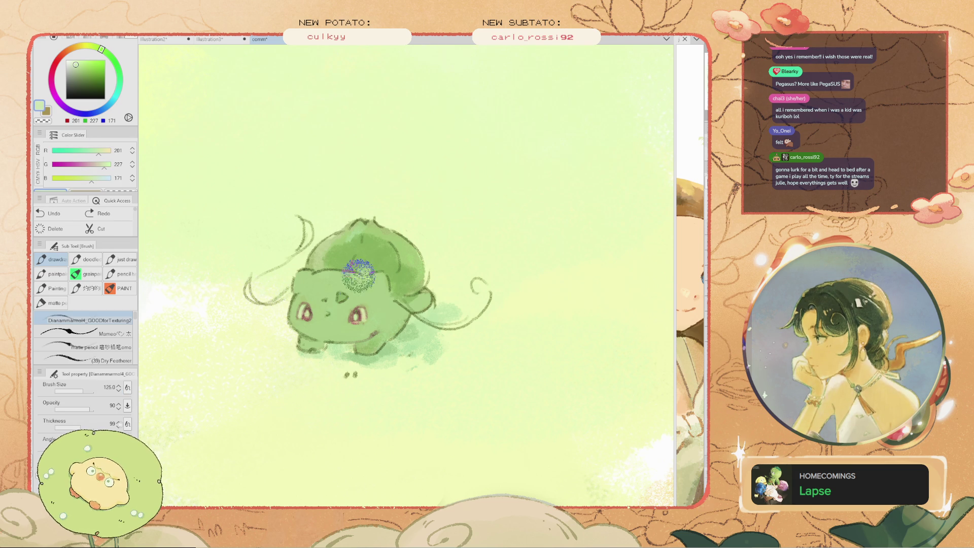
# At brush size 80, dab soft shading on the head and sample deeper green (R129, G171, B87)
pyautogui.press('[')
pyautogui.press('[')
pyautogui.press('[')
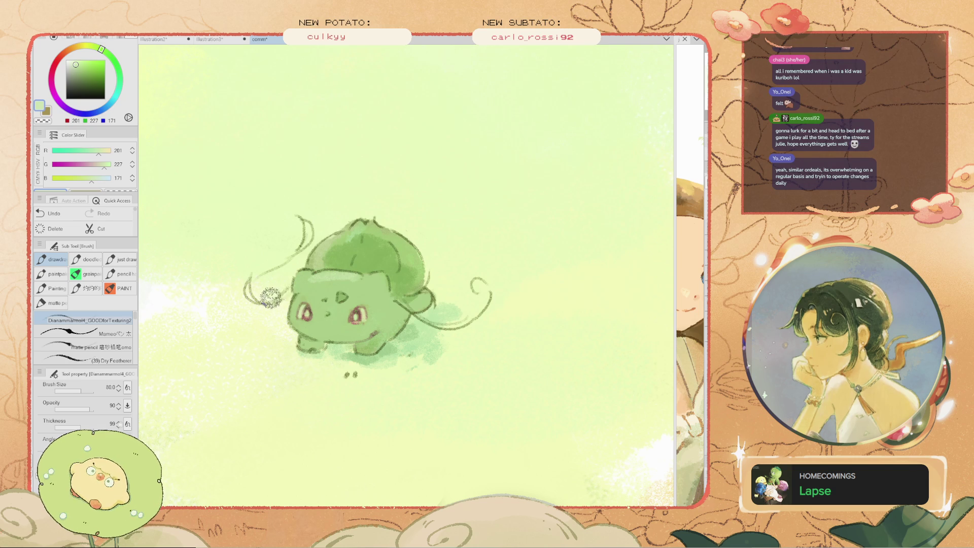
pyautogui.moveTo(281, 299); pyautogui.dragTo(269, 284)
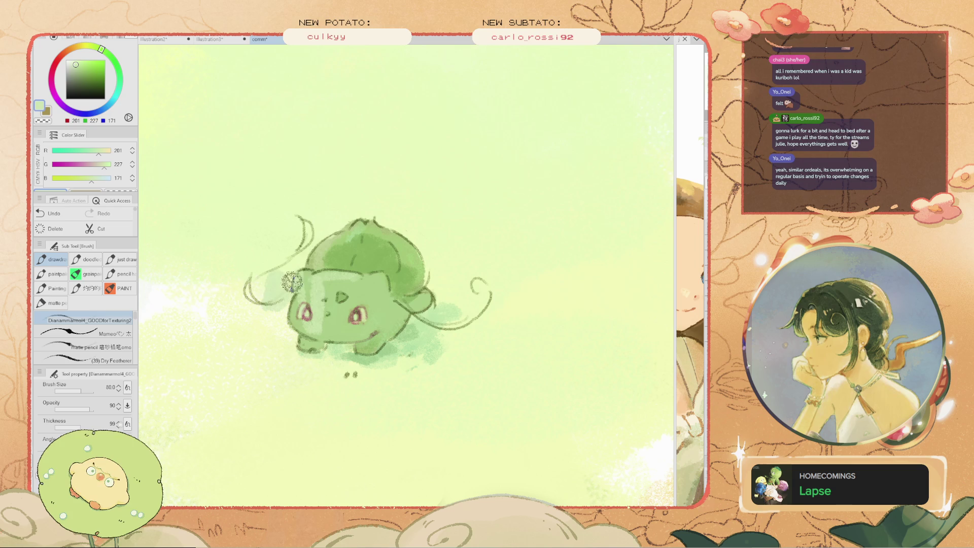
pyautogui.press('i')
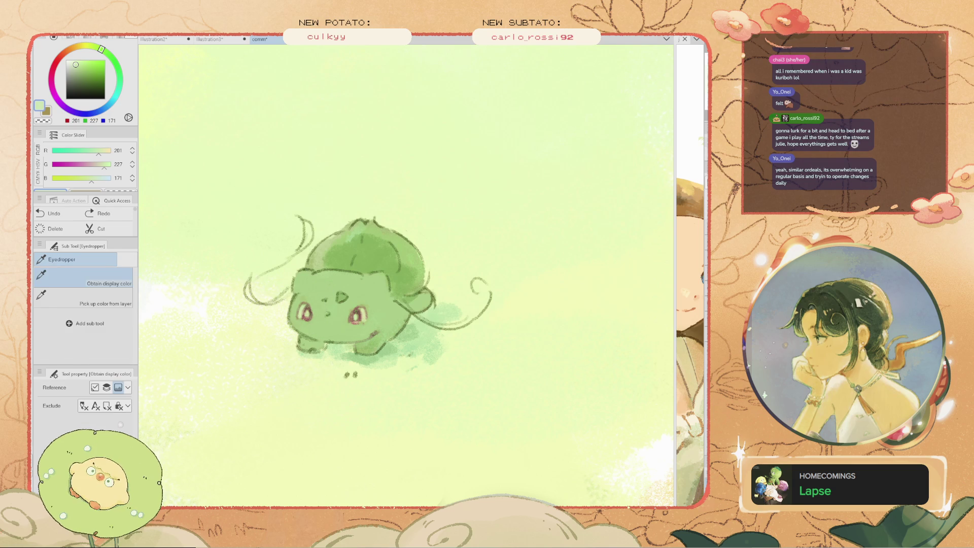
pyautogui.press('b')
pyautogui.moveTo(329, 274); pyautogui.dragTo(303, 276)
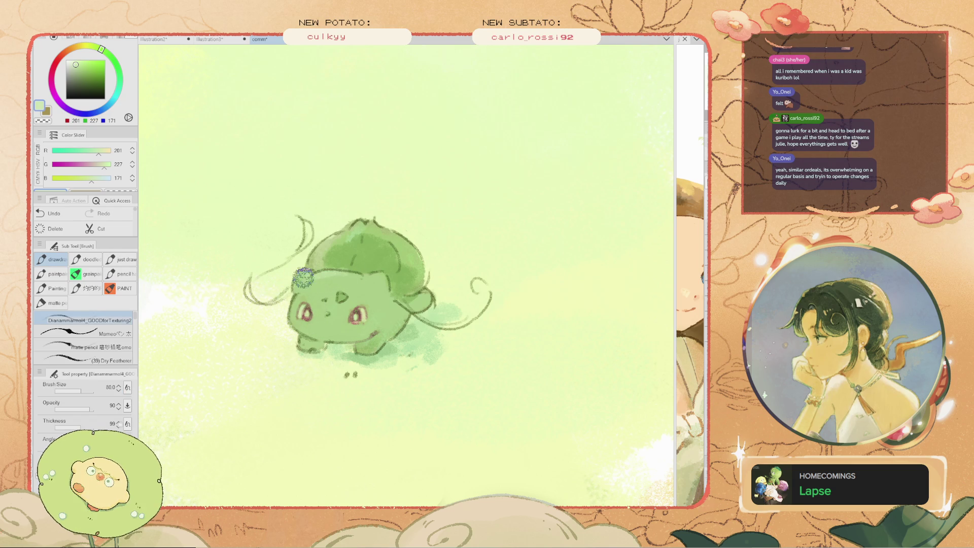
pyautogui.press('i')
pyautogui.click(338, 266)
pyautogui.press('b')
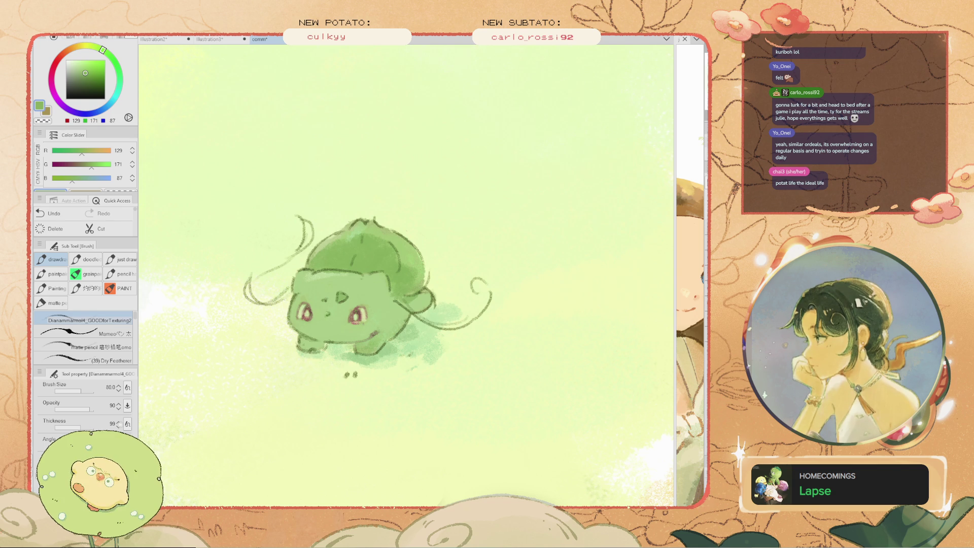
# Sample a mid body green and try shading strokes by the front foot, undoing each one
pyautogui.hotkey('ctrl', 'z')
pyautogui.scroll(3, 393, 351)
pyautogui.keyDown('alt'); pyautogui.click(315, 341); pyautogui.keyUp('alt')
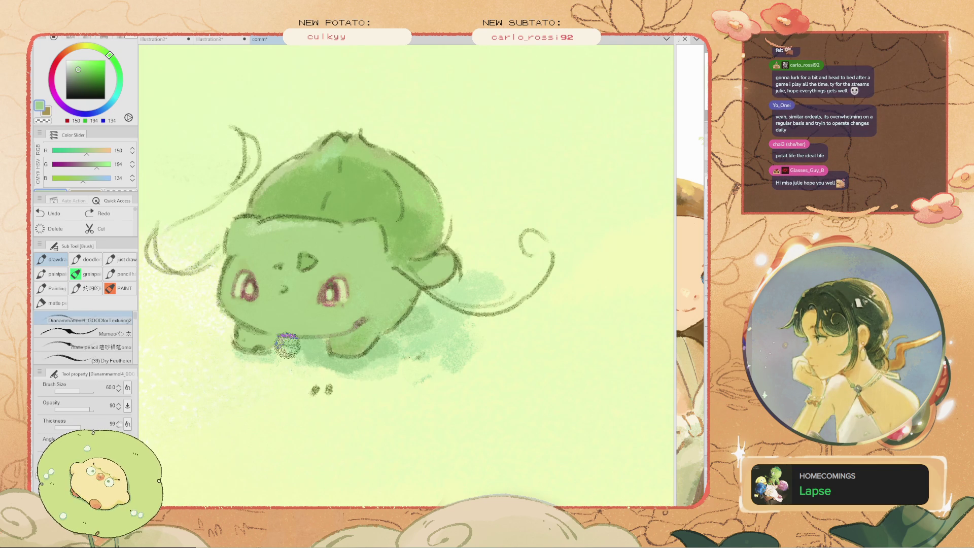
pyautogui.moveTo(289, 344); pyautogui.dragTo(274, 345)
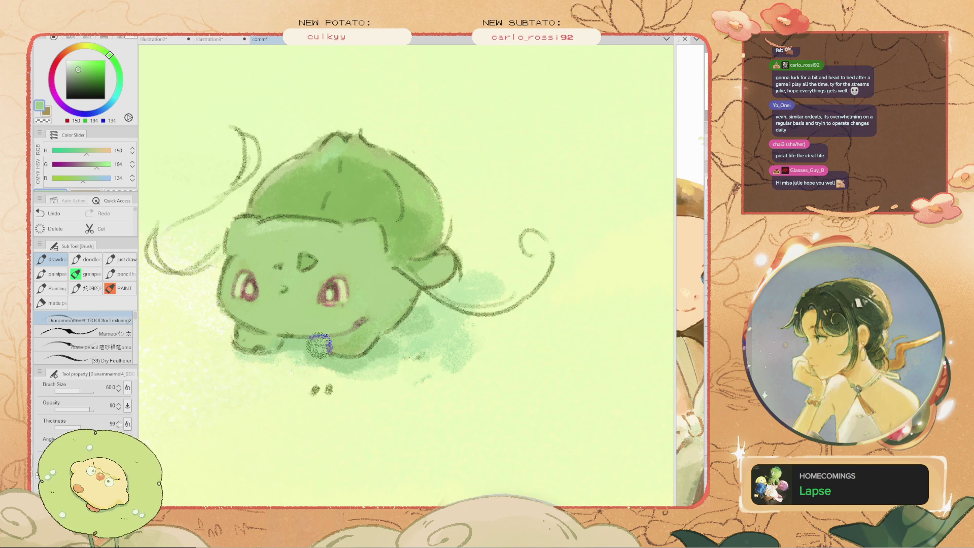
pyautogui.hotkey('ctrl', 'z')
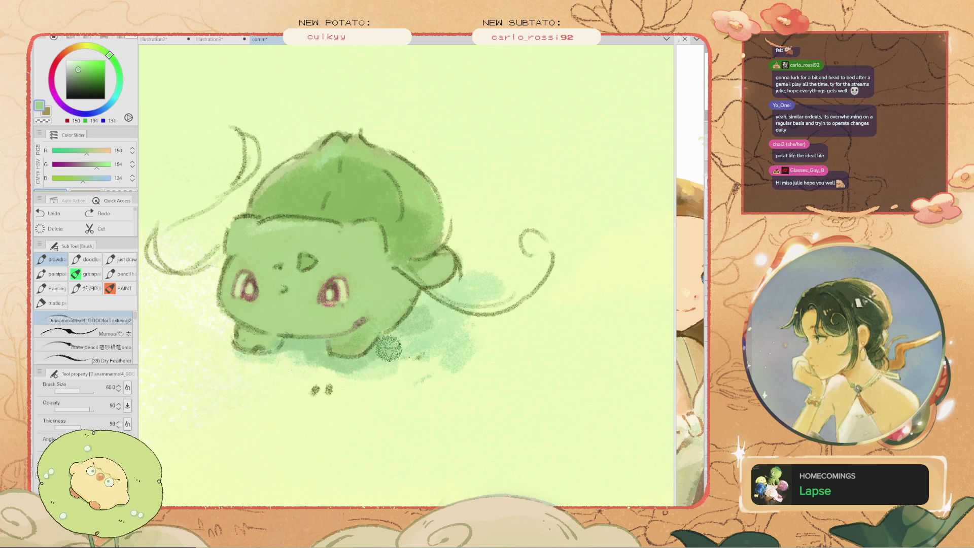
pyautogui.moveTo(409, 351); pyautogui.dragTo(421, 356)
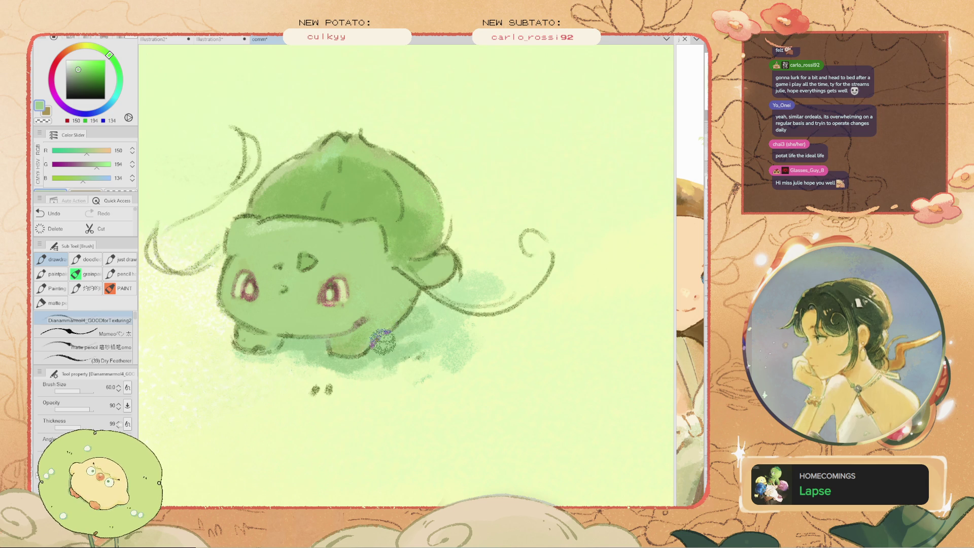
pyautogui.hotkey('ctrl', 'z')
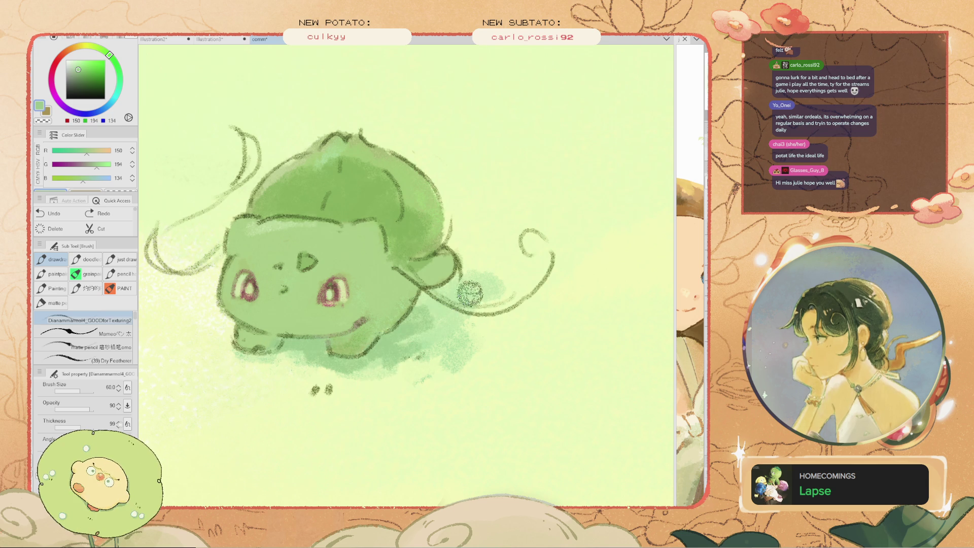
# Add a soft stroke near the tail, then sample the pale field green (R185, G224, B161)
pyautogui.moveTo(465, 297); pyautogui.dragTo(429, 295)
pyautogui.scroll(-3, 395, 291)
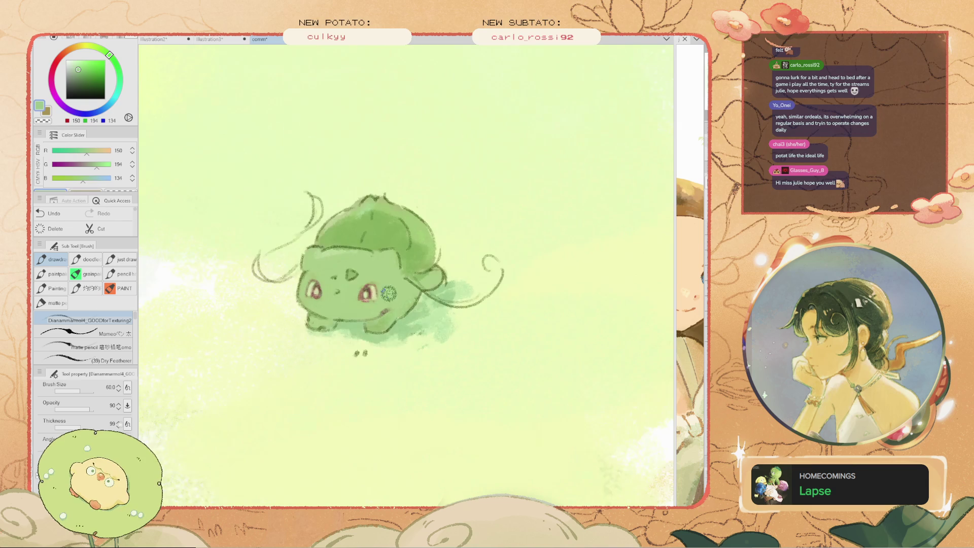
pyautogui.scroll(2, 393, 289)
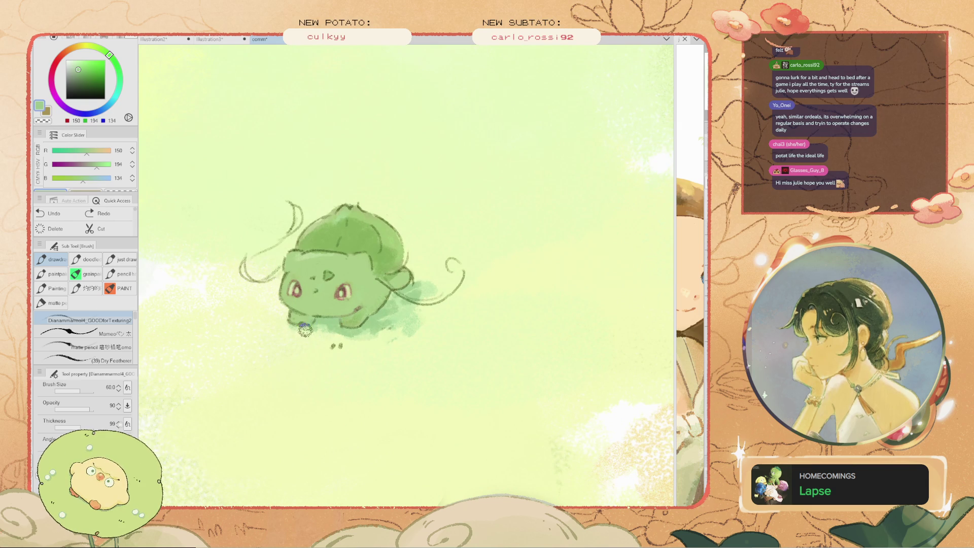
pyautogui.press('i')
pyautogui.click(298, 330)
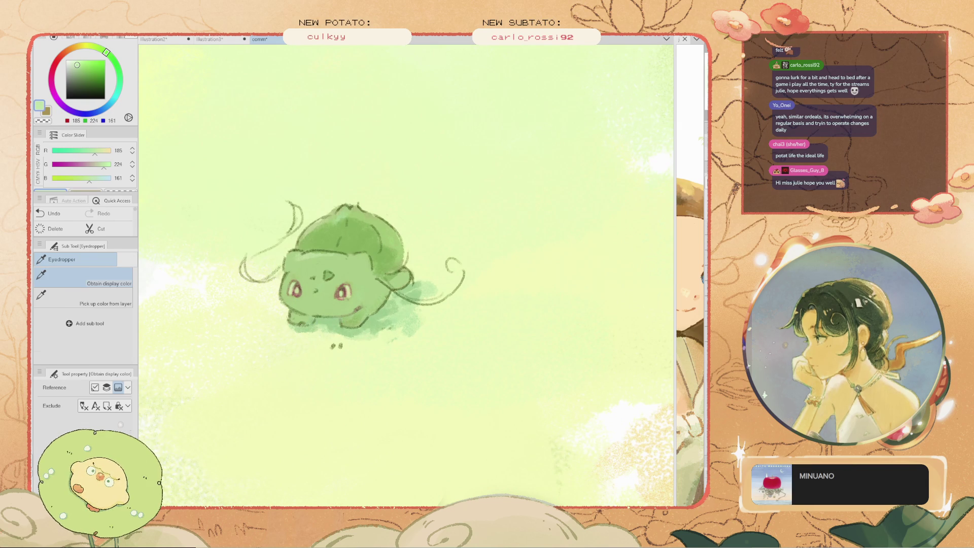
pyautogui.press('b')
pyautogui.scroll(-2, 341, 333)
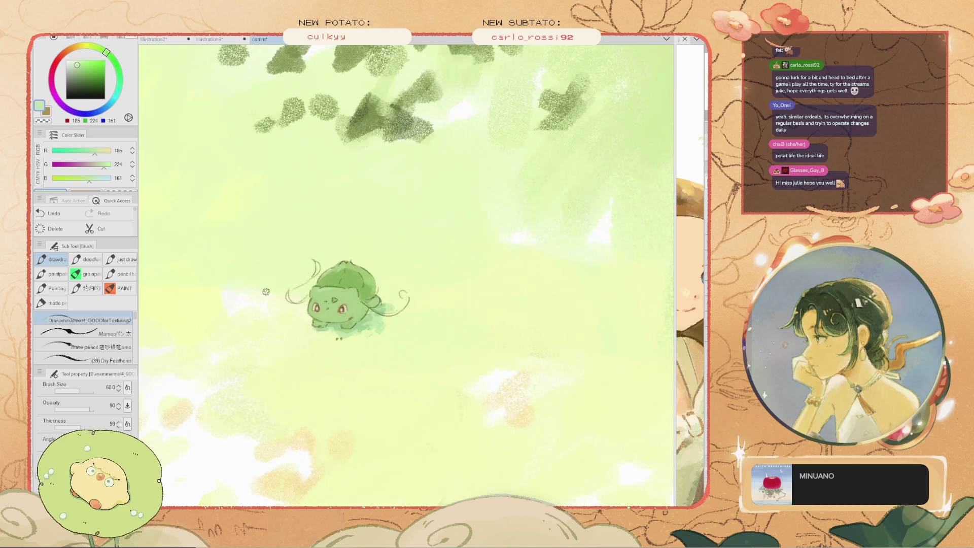
# Sample lighter body greens and brush a soft light stroke across the top of the head
pyautogui.scroll(-2, 342, 333)
pyautogui.scroll(4, 403, 293)
pyautogui.scroll(2, 404, 294)
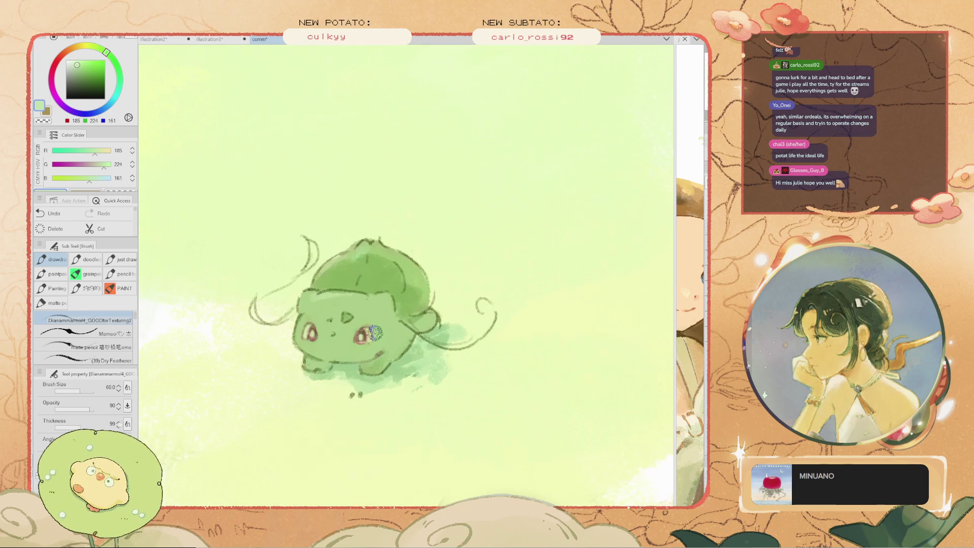
pyautogui.press('i')
pyautogui.click(403, 294)
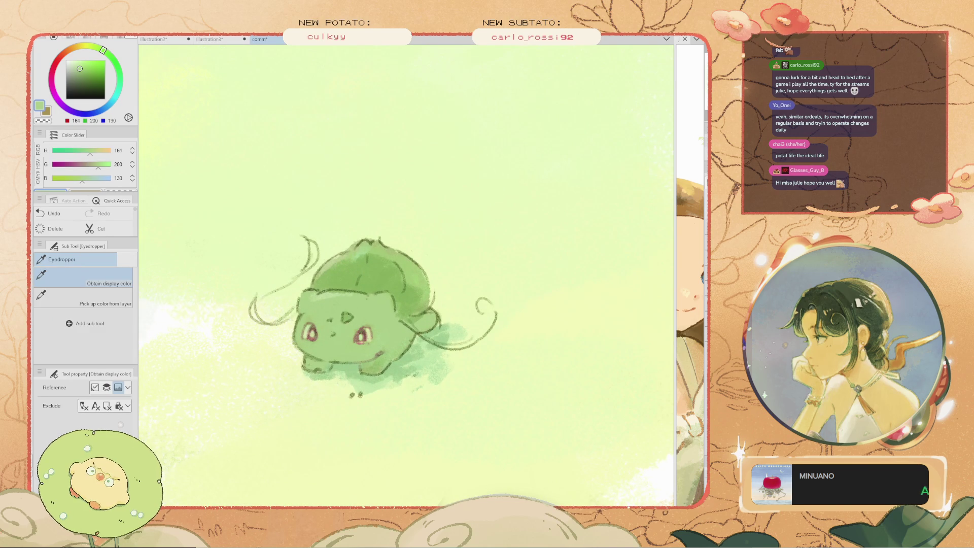
pyautogui.click(392, 300)
pyautogui.press('b')
pyautogui.moveTo(392, 299); pyautogui.dragTo(316, 307)
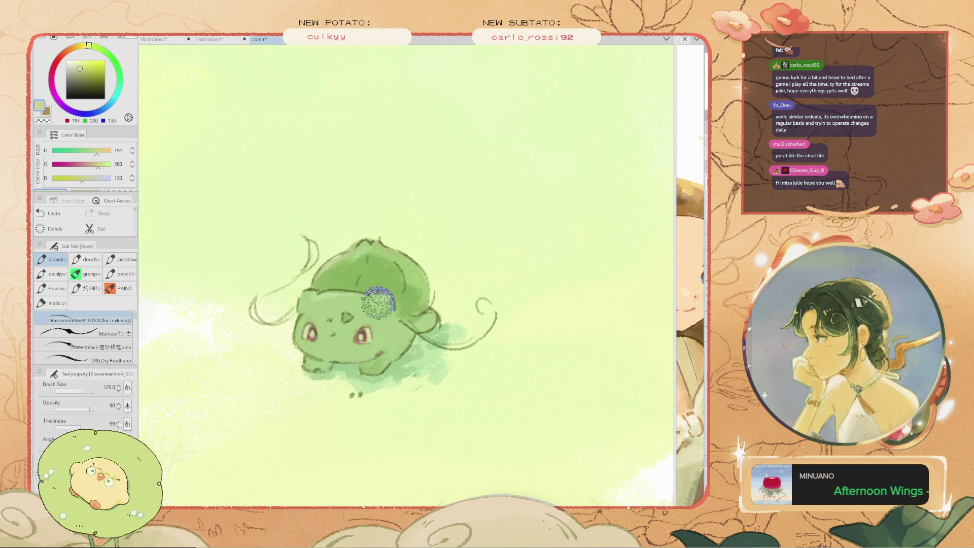
pyautogui.hotkey('ctrl', 'z')
pyautogui.keyDown('alt'); pyautogui.click(345, 302); pyautogui.keyUp('alt')
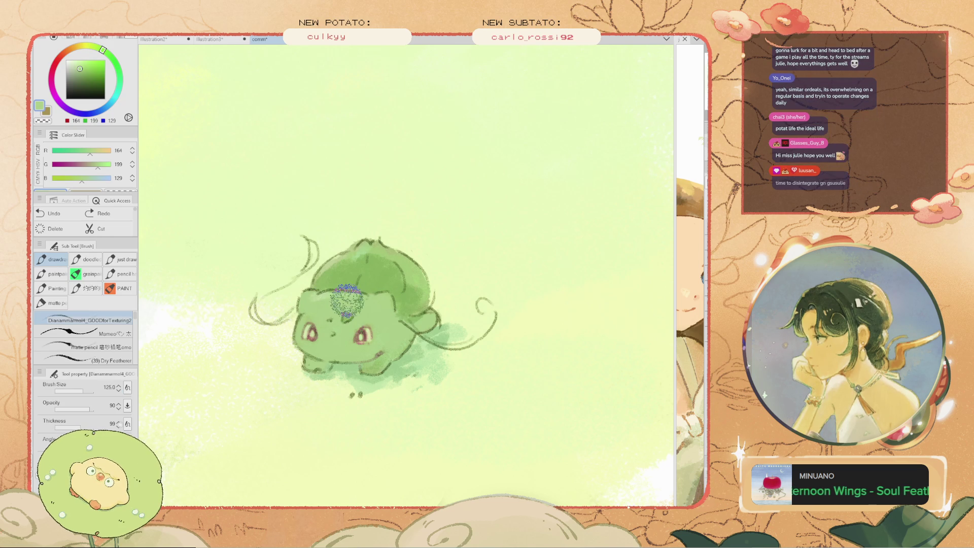
pyautogui.moveTo(346, 301); pyautogui.dragTo(313, 302)
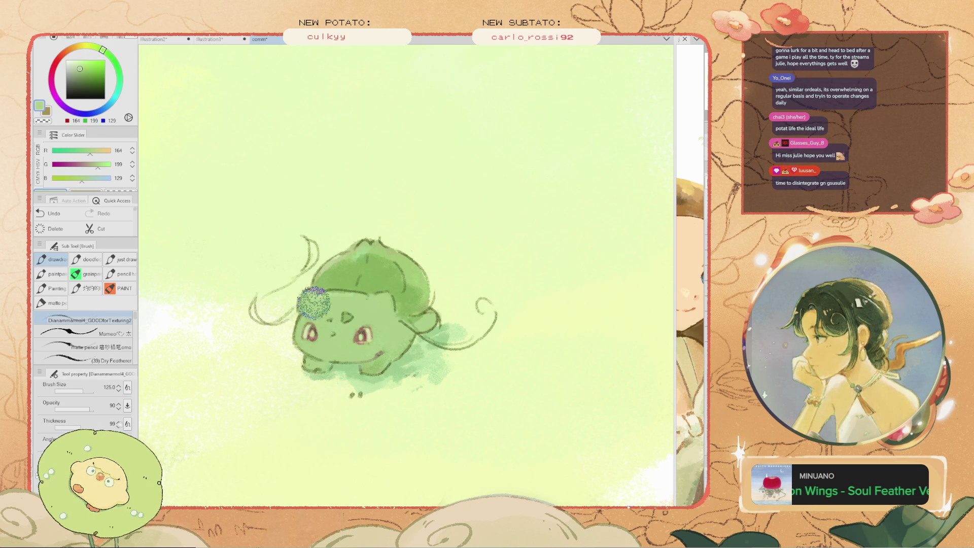
# Pan the view to centre the creature and sample a darker green from its body
pyautogui.scroll(-2, 305, 194)
pyautogui.scroll(-2, 308, 183)
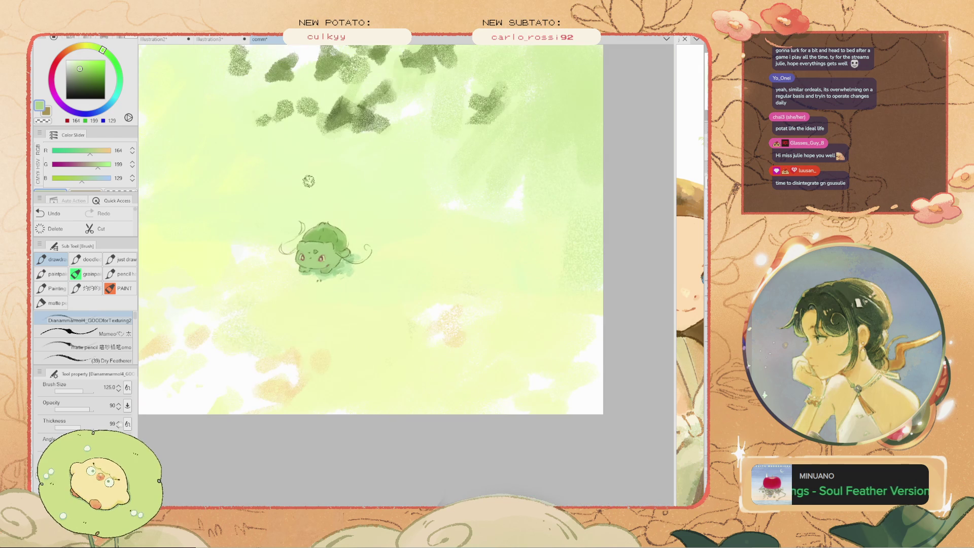
pyautogui.scroll(1, 305, 178)
pyautogui.press('h')
pyautogui.moveTo(294, 168); pyautogui.dragTo(343, 193)
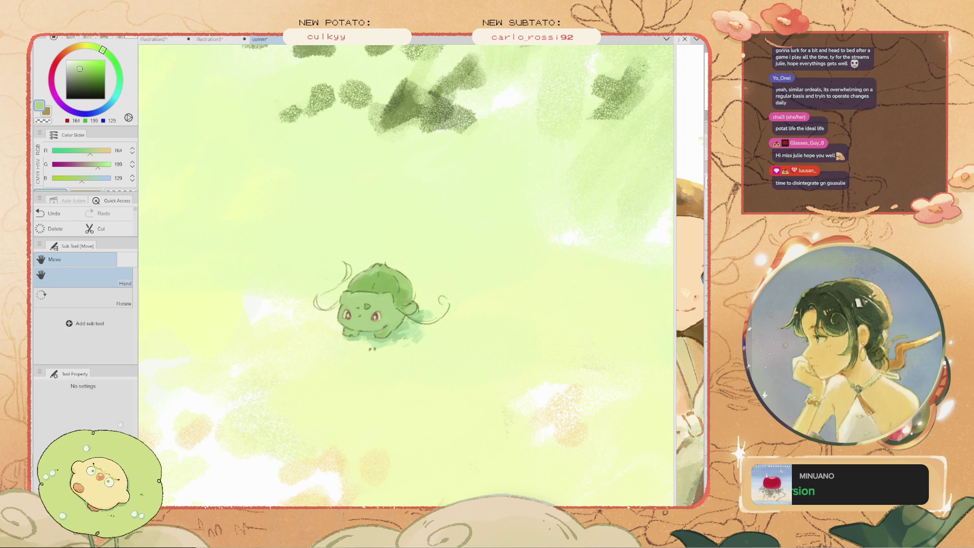
pyautogui.scroll(2, 403, 290)
pyautogui.press('b')
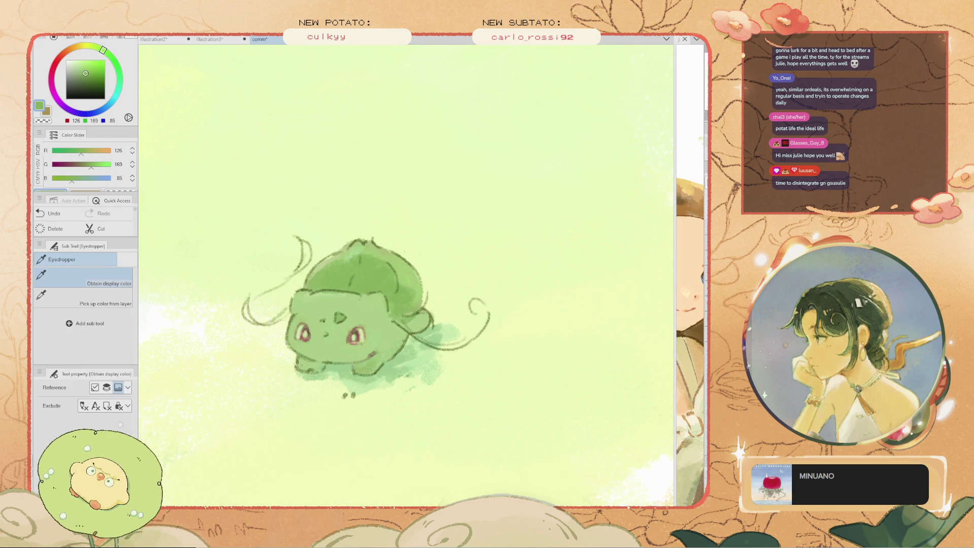
pyautogui.keyDown('alt'); pyautogui.click(412, 289); pyautogui.keyUp('alt')
# Undo the last stroke, pick the pale cream-yellow (R241, G249, B177), and undo a test stroke
pyautogui.hotkey('ctrl', 'z')
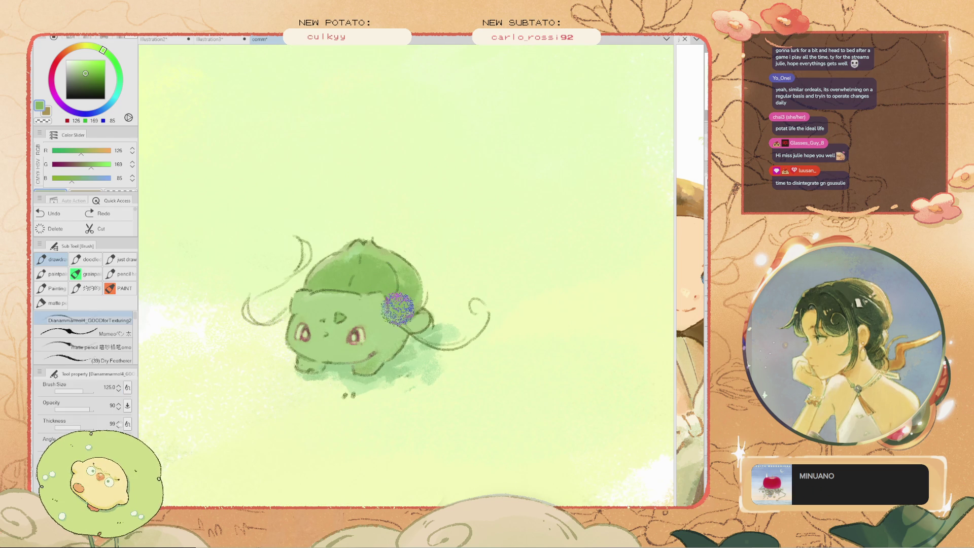
pyautogui.scroll(-2, 393, 311)
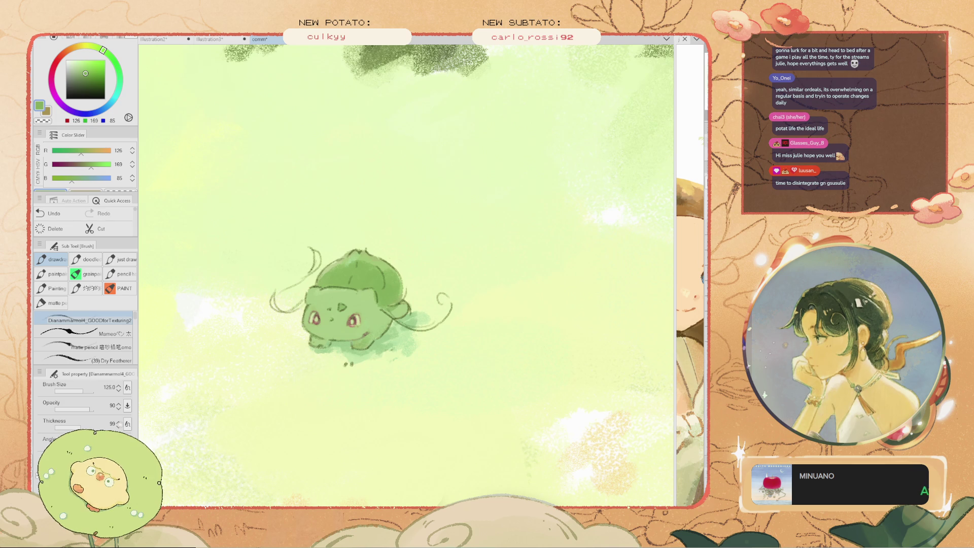
pyautogui.keyDown('alt'); pyautogui.click(441, 284); pyautogui.keyUp('alt')
pyautogui.moveTo(380, 261); pyautogui.dragTo(372, 278)
pyautogui.hotkey('ctrl', 'z')
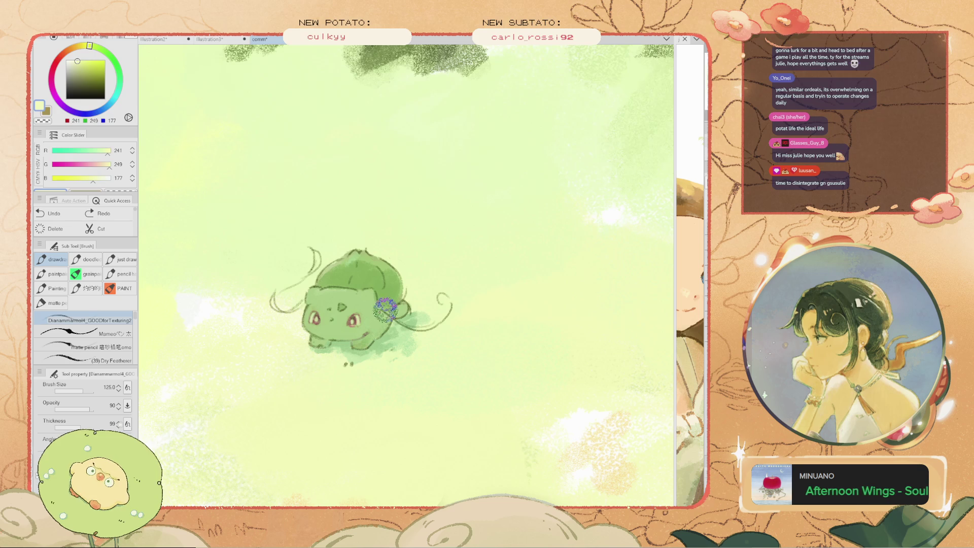
pyautogui.scroll(2, 385, 309)
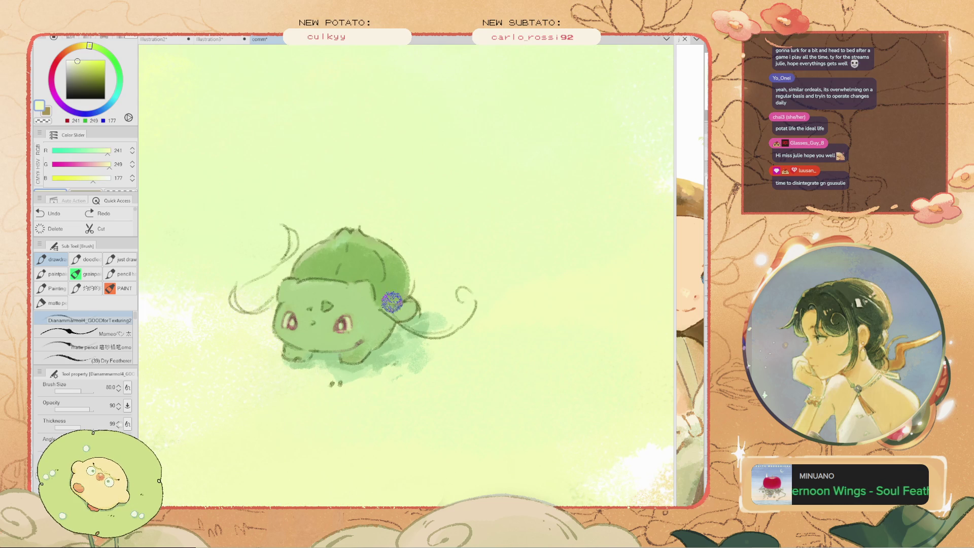
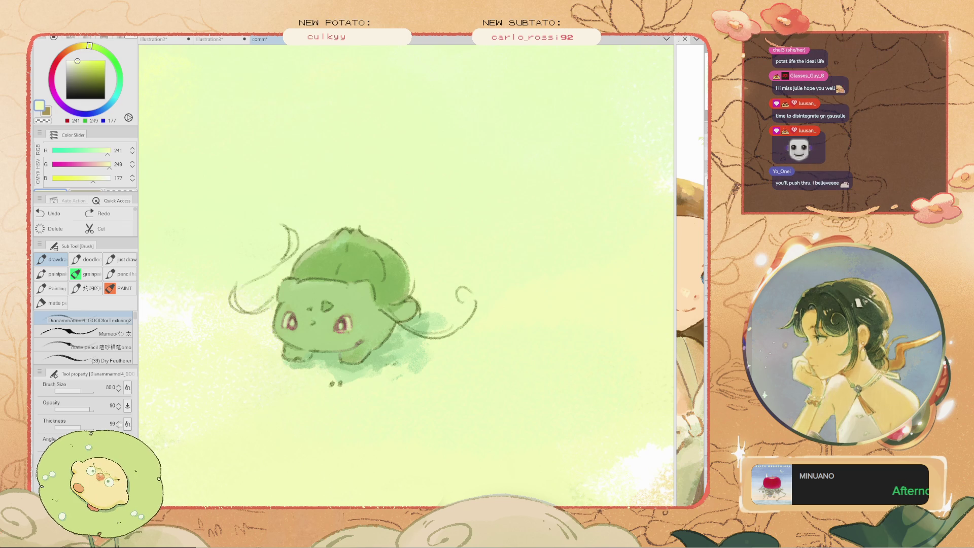
# Eyedrop a pale green, a mid body green, and then a lighter green from the painting
pyautogui.keyDown('alt'); pyautogui.click(542, 303); pyautogui.keyUp('alt')
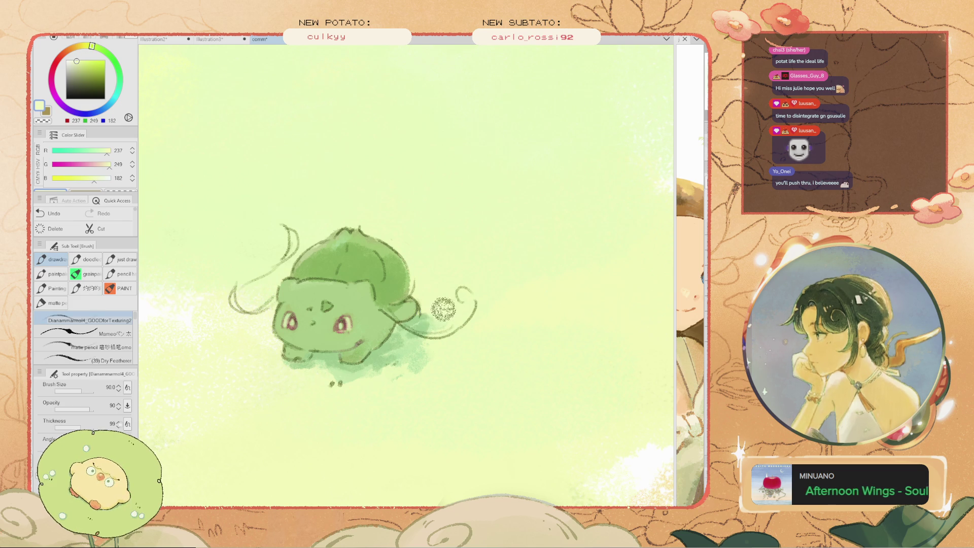
pyautogui.scroll(-2, 424, 311)
pyautogui.scroll(2, 358, 357)
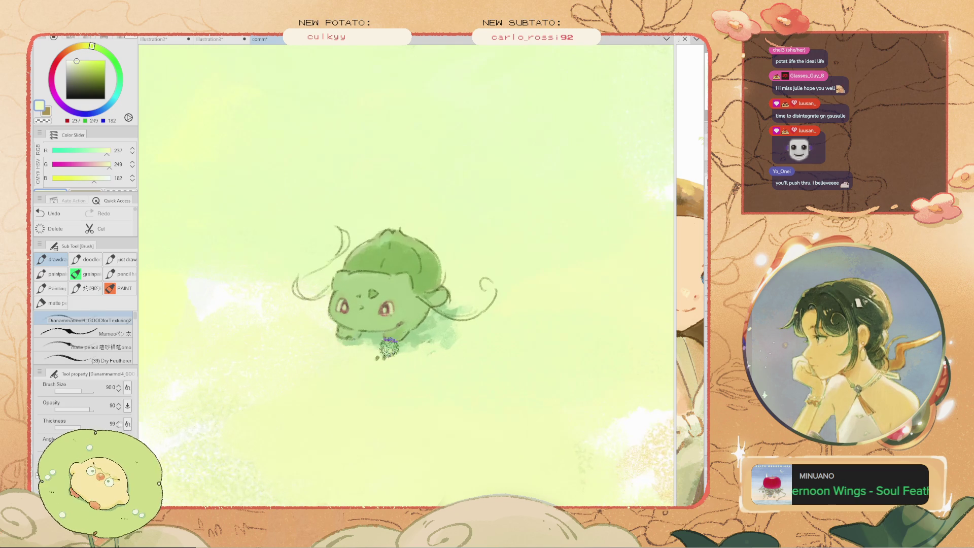
pyautogui.keyDown('alt'); pyautogui.click(360, 347); pyautogui.keyUp('alt')
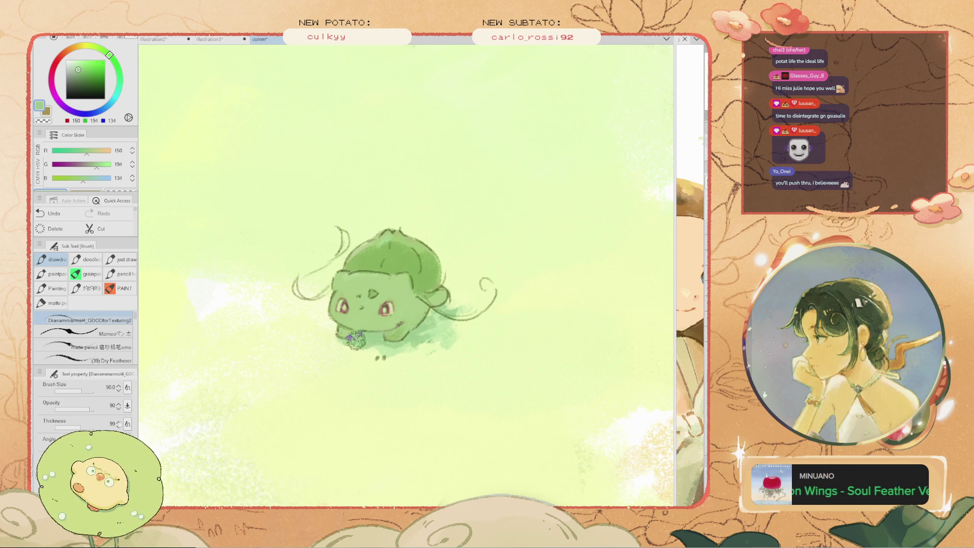
pyautogui.scroll(-3, 356, 341)
pyautogui.scroll(3, 381, 307)
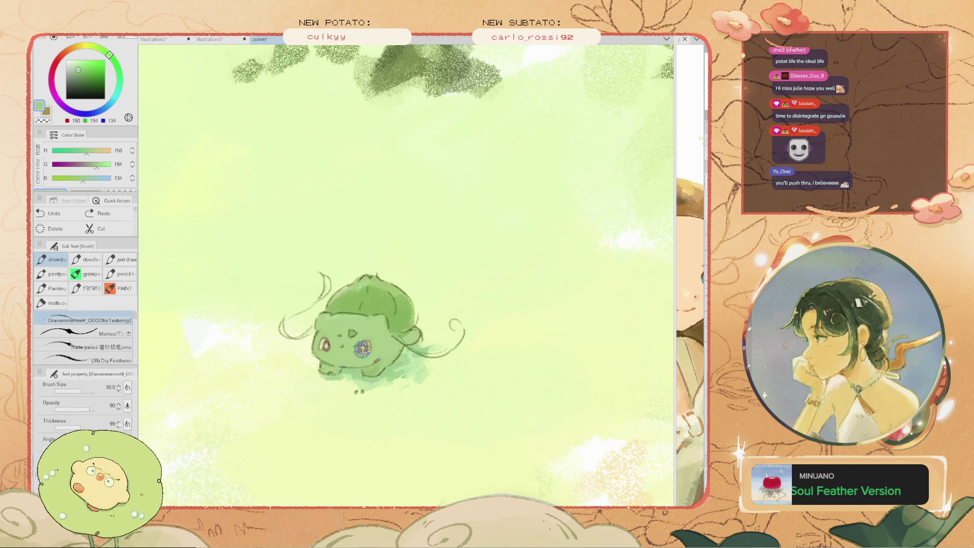
pyautogui.scroll(2, 271, 377)
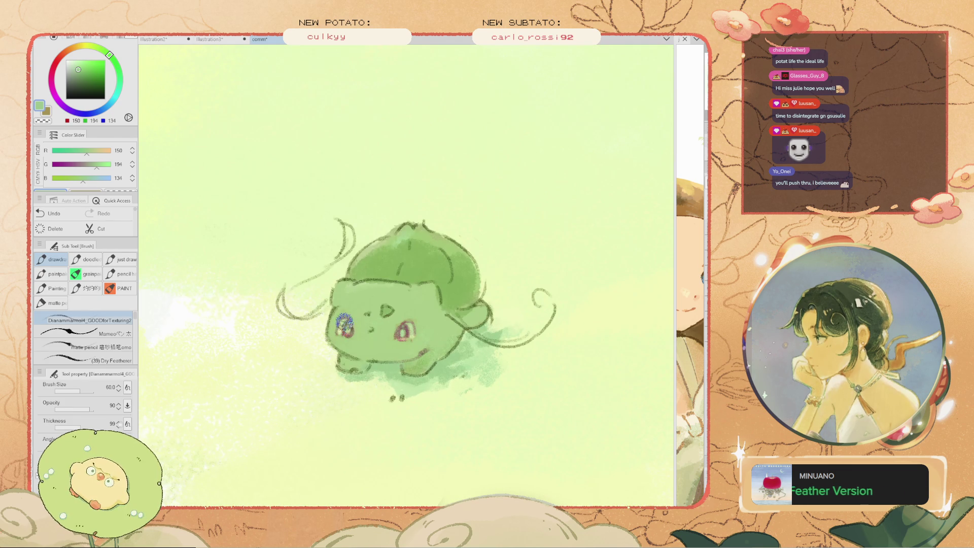
pyautogui.scroll(-2, 310, 302)
pyautogui.scroll(-5, 319, 222)
pyautogui.scroll(1, 372, 233)
pyautogui.scroll(2, 372, 233)
pyautogui.scroll(2, 348, 305)
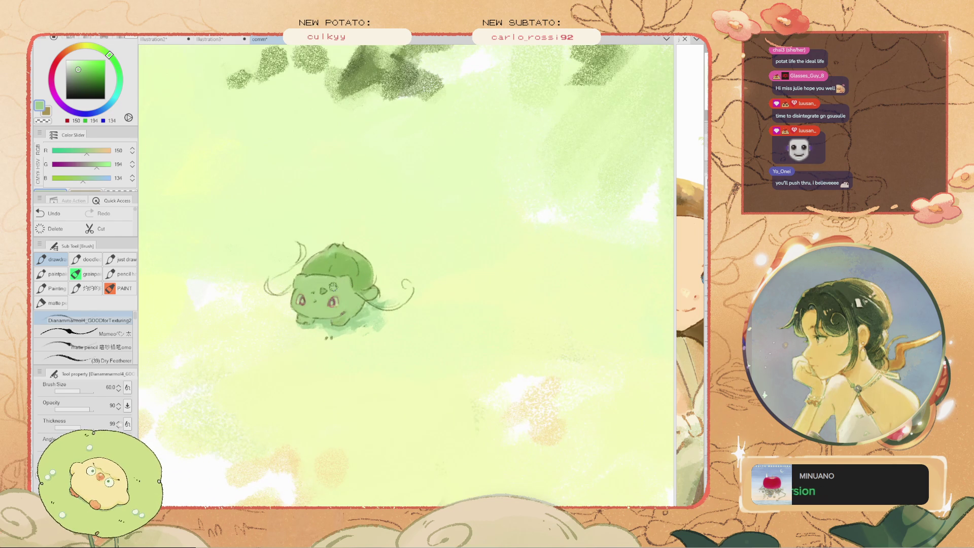
pyautogui.keyDown('alt'); pyautogui.click(332, 287); pyautogui.keyUp('alt')
pyautogui.keyDown('alt'); pyautogui.click(345, 225); pyautogui.keyUp('alt')
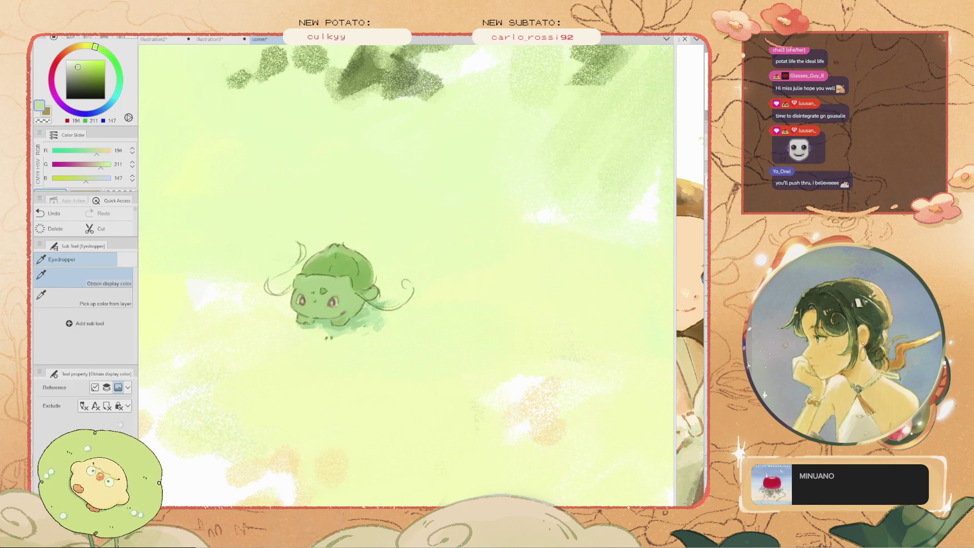
# Paint a lighter green stroke on the bulb with a smaller brush, after undoing a first attempt
pyautogui.scroll(1, 341, 269)
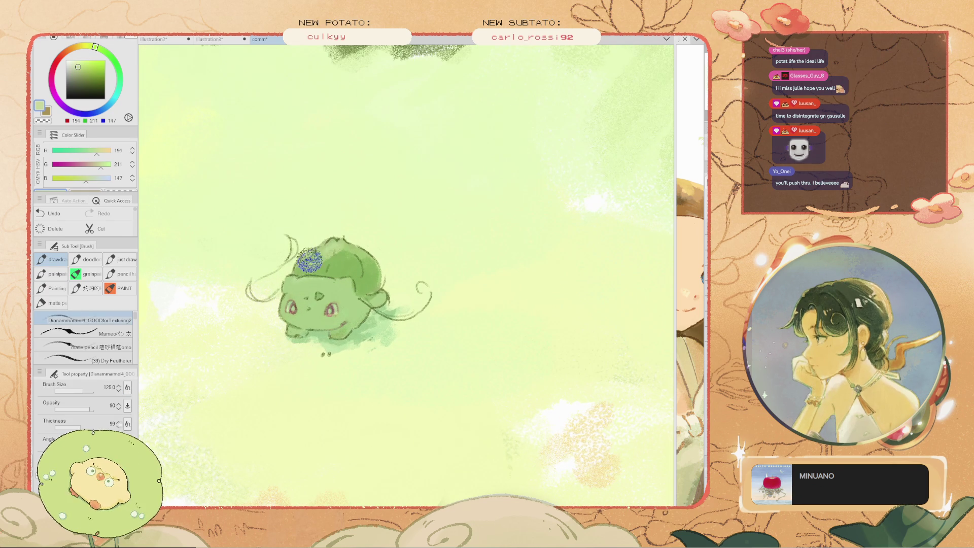
pyautogui.scroll(1, 297, 265)
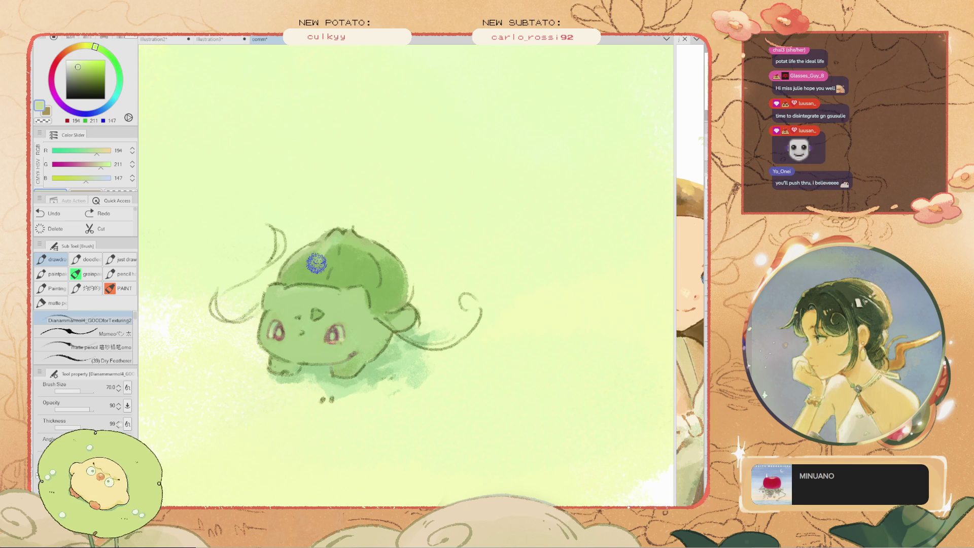
pyautogui.moveTo(328, 265); pyautogui.dragTo(314, 252)
pyautogui.hotkey('ctrl', 'z')
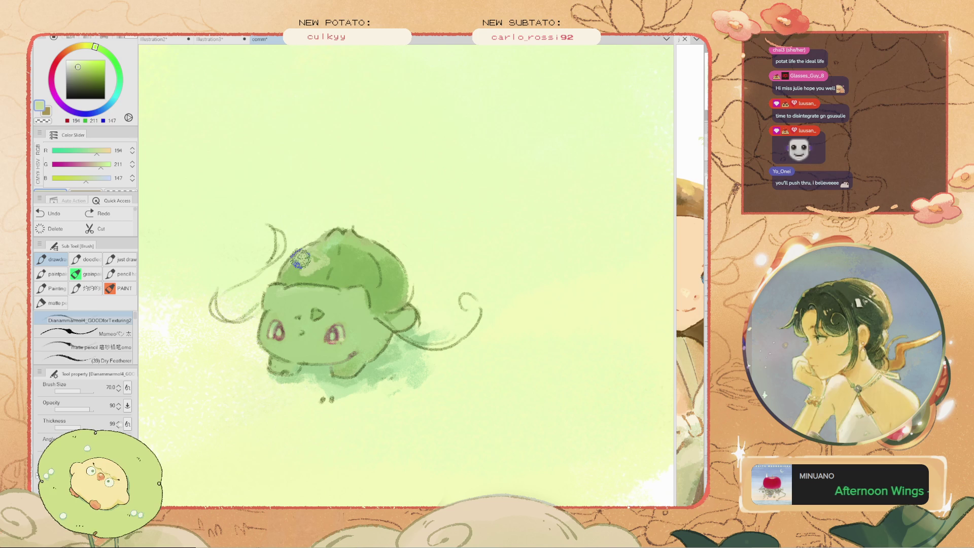
pyautogui.press('[')
pyautogui.press('[')
pyautogui.press('[')
pyautogui.moveTo(284, 269); pyautogui.dragTo(307, 279)
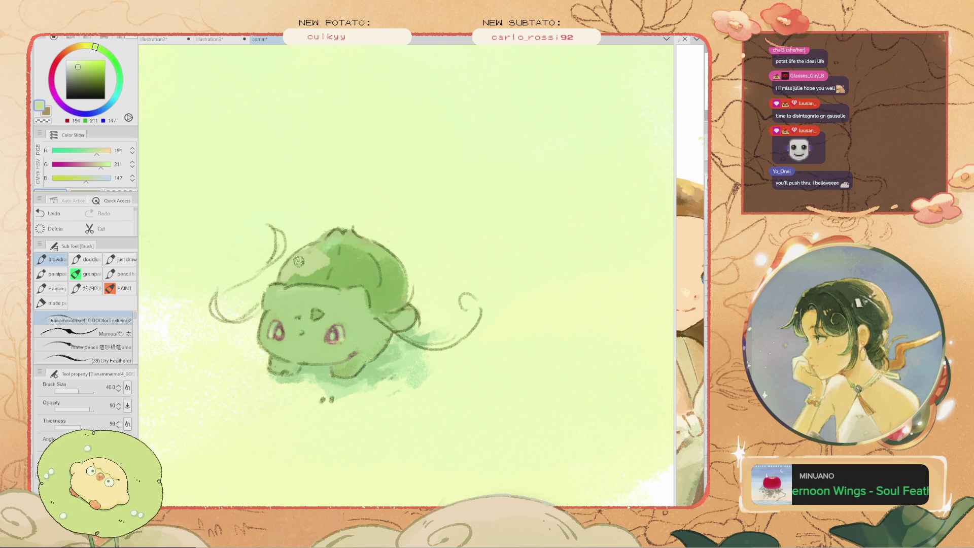
pyautogui.scroll(-3, 328, 245)
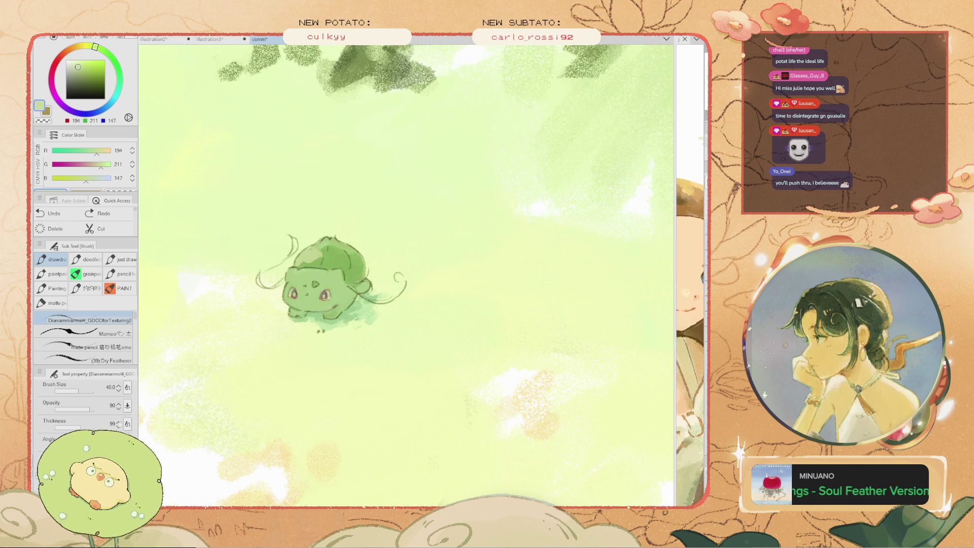
pyautogui.scroll(1, 331, 256)
pyautogui.scroll(1, 331, 256)
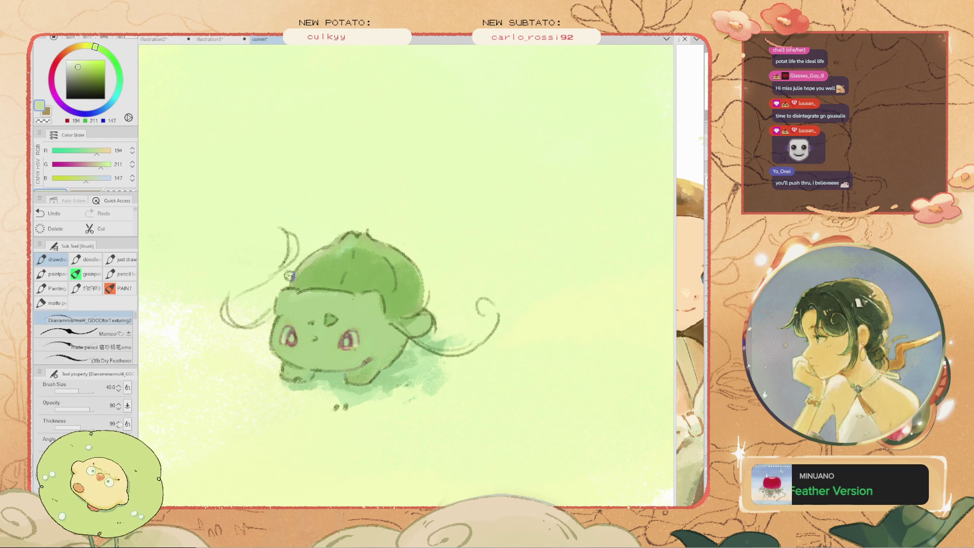
# Swap the last stroke for a pale background-green stroke across the bulb
pyautogui.keyDown('alt'); pyautogui.click(507, 152); pyautogui.keyUp('alt')
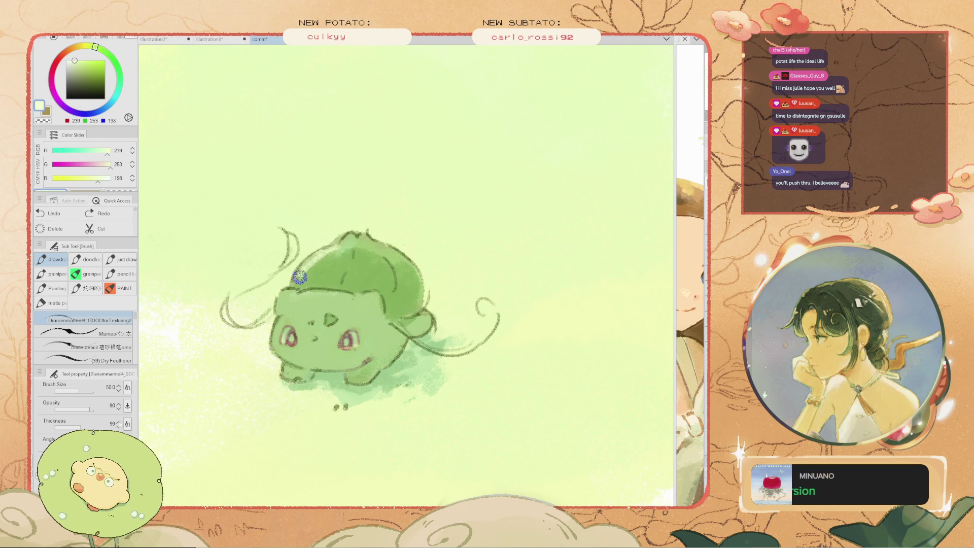
pyautogui.hotkey('ctrl', 'z')
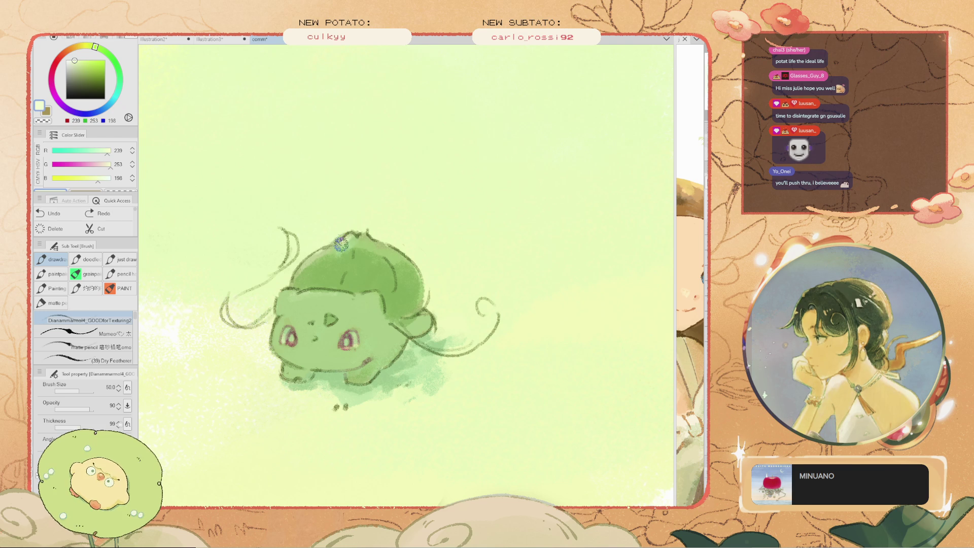
pyautogui.moveTo(295, 277); pyautogui.dragTo(324, 254)
pyautogui.scroll(2, 284, 282)
pyautogui.scroll(-2, 273, 284)
pyautogui.scroll(2, 273, 284)
# Shrink the brush and pan the canvas so Bulbasaur sits upper centre
pyautogui.press('[')
pyautogui.press('[')
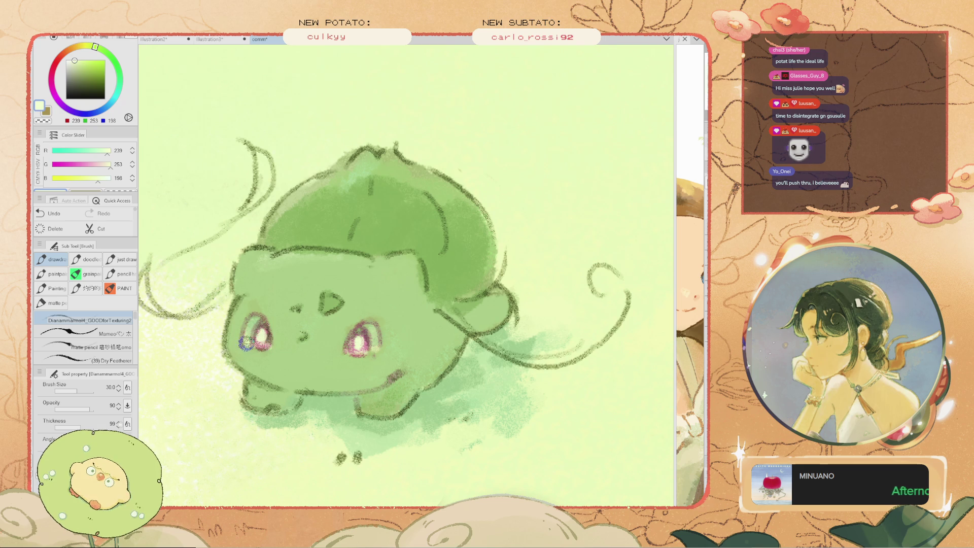
pyautogui.scroll(-2, 241, 337)
pyautogui.scroll(-3, 209, 300)
pyautogui.scroll(3, 209, 300)
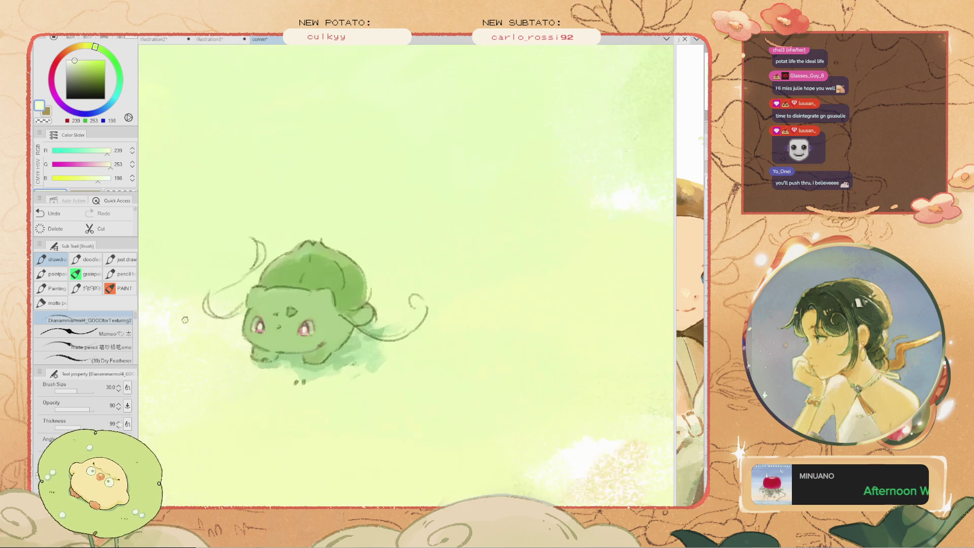
pyautogui.press('space')
pyautogui.moveTo(208, 300); pyautogui.dragTo(305, 238)
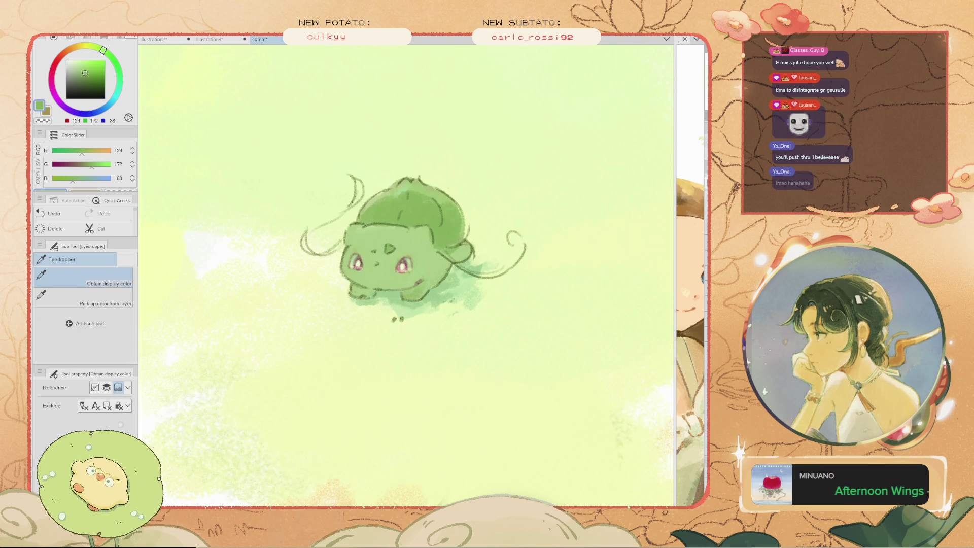
# Try dark green shading on the bulb with a bigger brush, then undo it
pyautogui.click(78, 80)
pyautogui.moveTo(412, 187)
pyautogui.mouseDown()
pyautogui.moveTo(421, 226)
pyautogui.moveTo(441, 234)
pyautogui.mouseUp()
pyautogui.press(']')
pyautogui.press(']')
pyautogui.press(']')
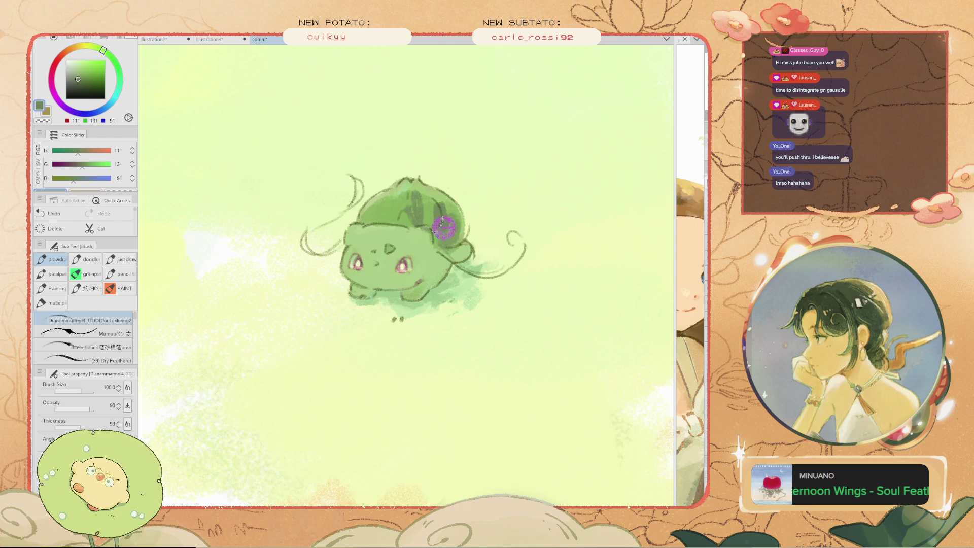
pyautogui.hotkey('ctrl', 'z')
pyautogui.hotkey('ctrl', 'z')
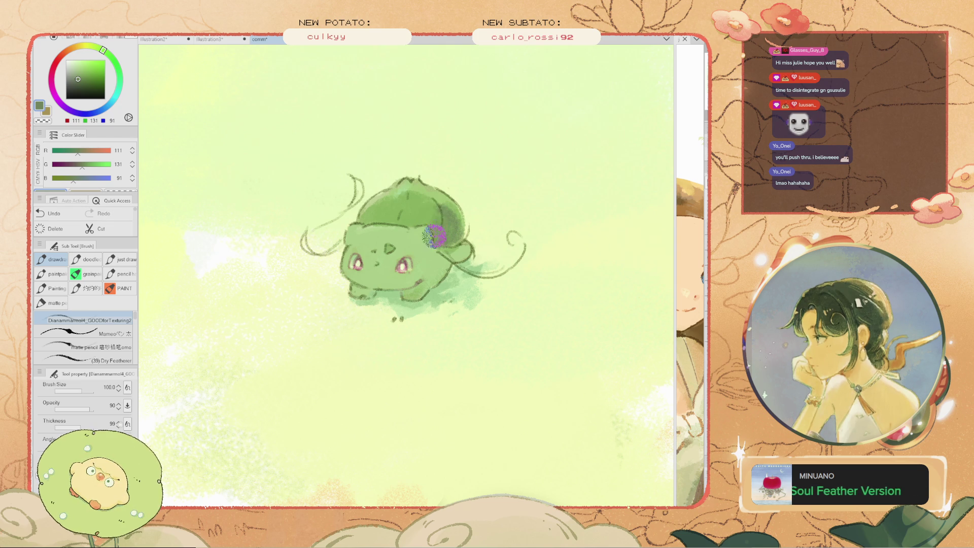
# Sample a pale yellow-green and try pale strokes on the forehead, undoing both
pyautogui.scroll(-3, 350, 175)
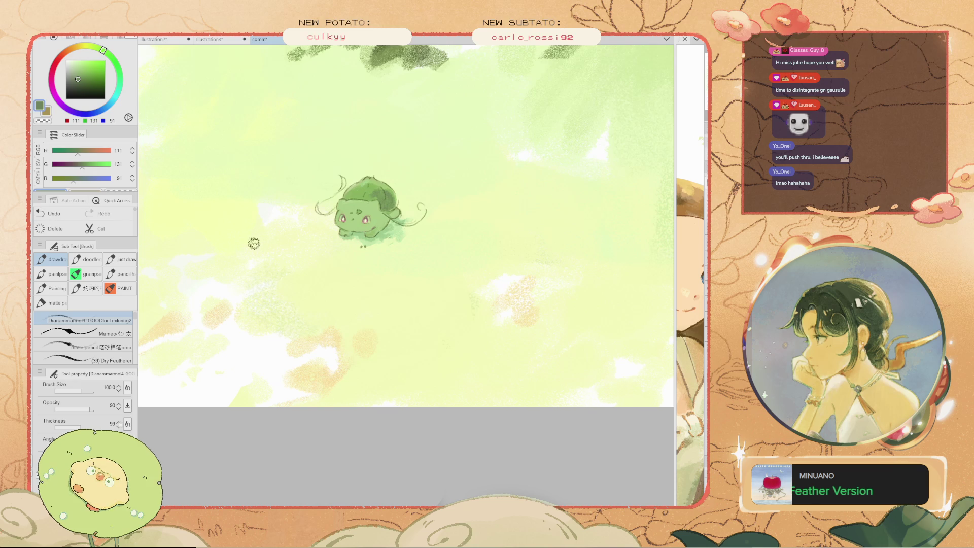
pyautogui.scroll(3, 379, 198)
pyautogui.keyDown('alt'); pyautogui.click(379, 198); pyautogui.keyUp('alt')
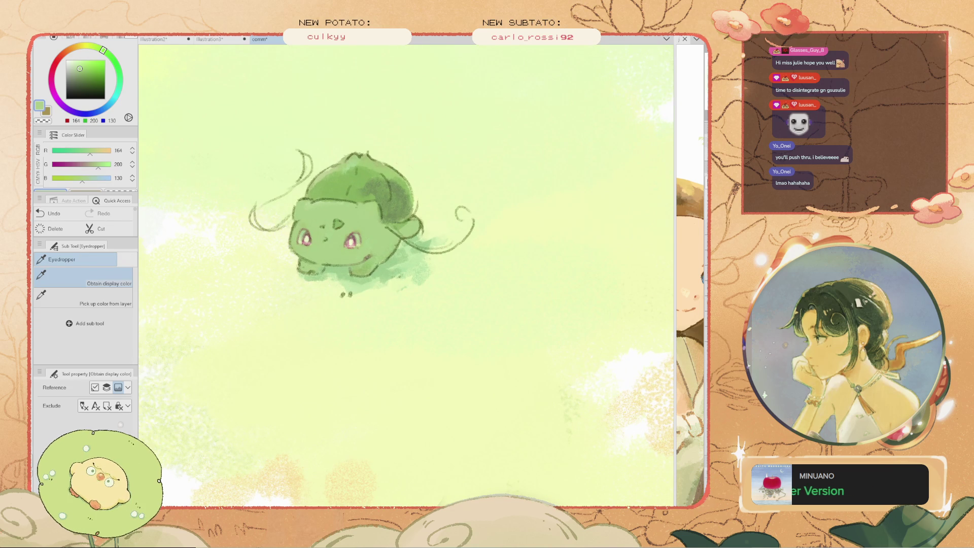
pyautogui.click(447, 238)
pyautogui.keyDown('alt'); pyautogui.click(340, 211); pyautogui.keyUp('alt')
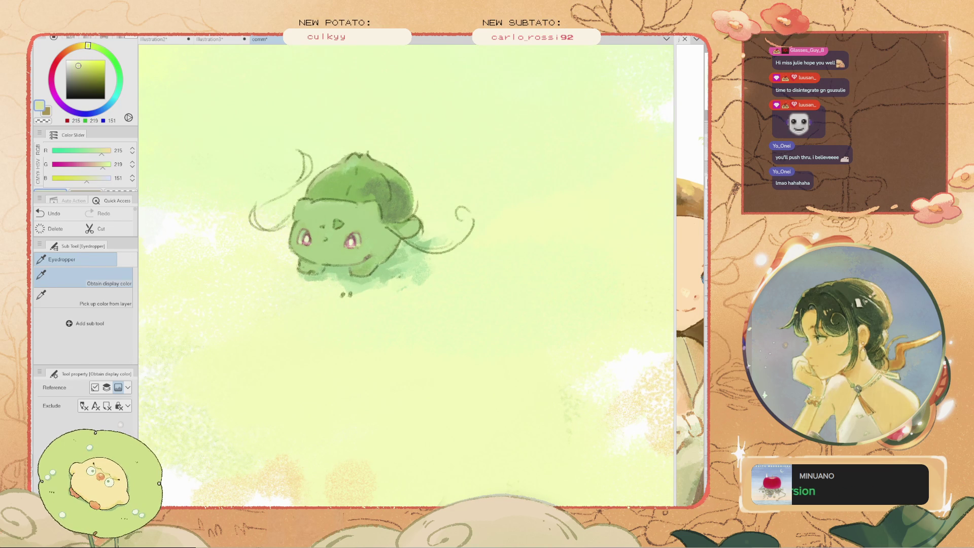
pyautogui.moveTo(378, 203); pyautogui.dragTo(340, 211)
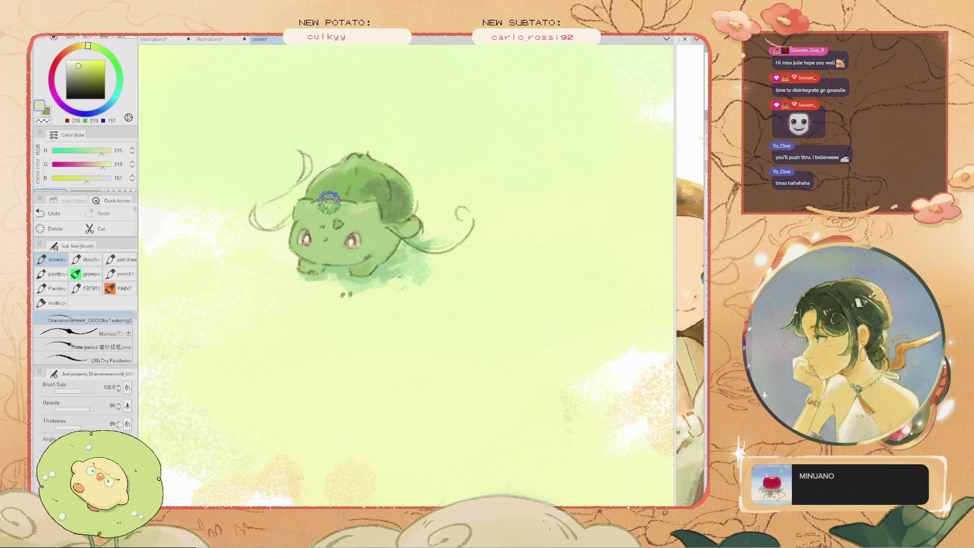
pyautogui.hotkey('ctrl', 'z')
pyautogui.moveTo(373, 206); pyautogui.dragTo(338, 213)
pyautogui.hotkey('ctrl', 'z')
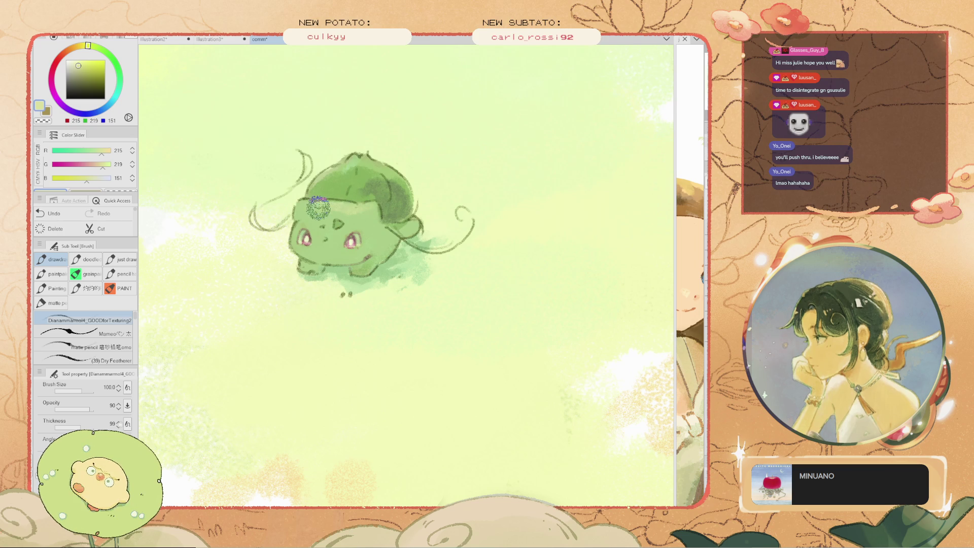
# Shift Bulbasaur down-right, eyedrop a darker green, and return to a slightly smaller brush
pyautogui.scroll(2, 302, 230)
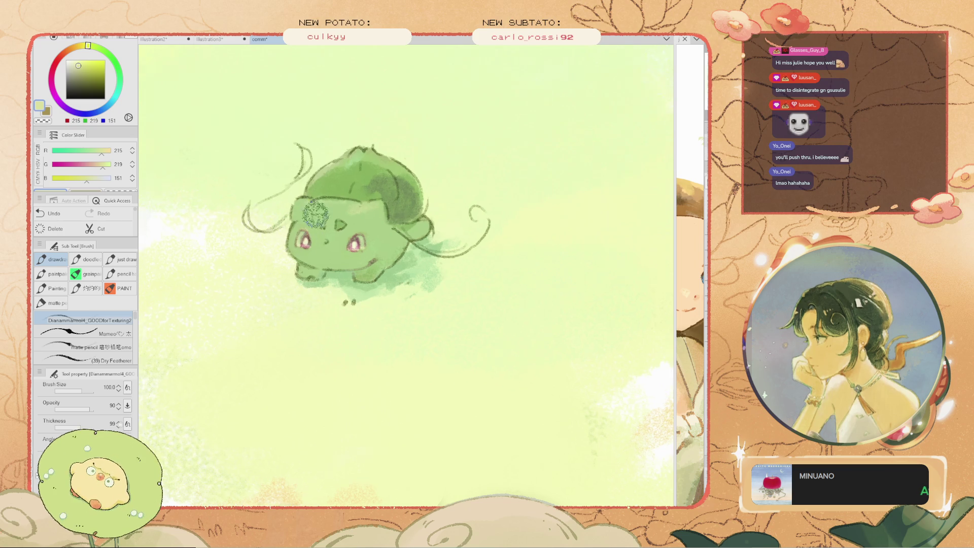
pyautogui.scroll(-4, 264, 190)
pyautogui.moveTo(261, 187); pyautogui.dragTo(336, 294)
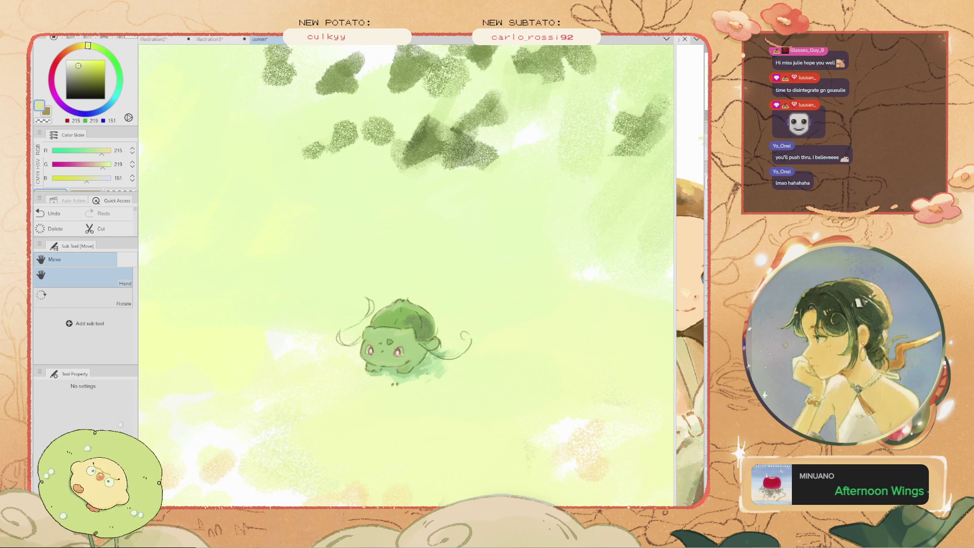
pyautogui.press('i')
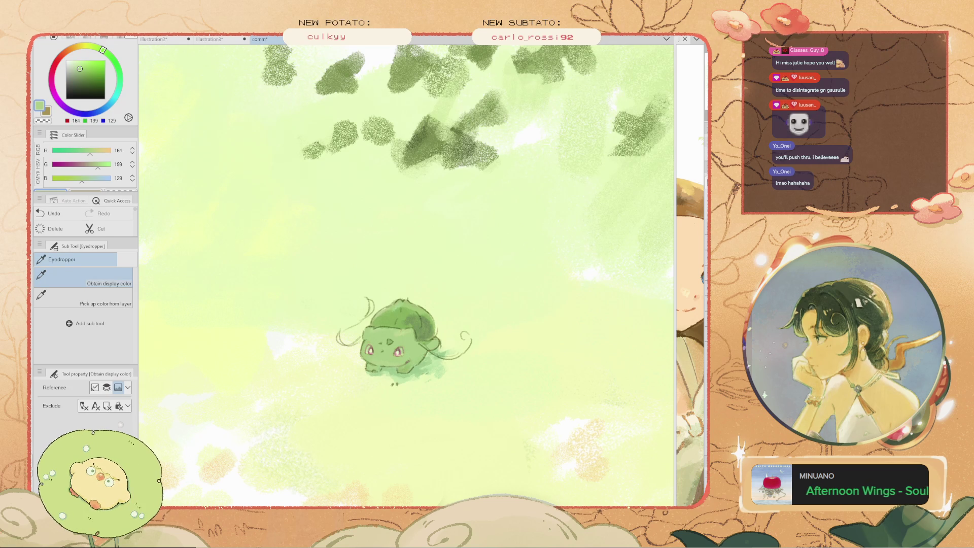
pyautogui.click(378, 355)
pyautogui.press('b')
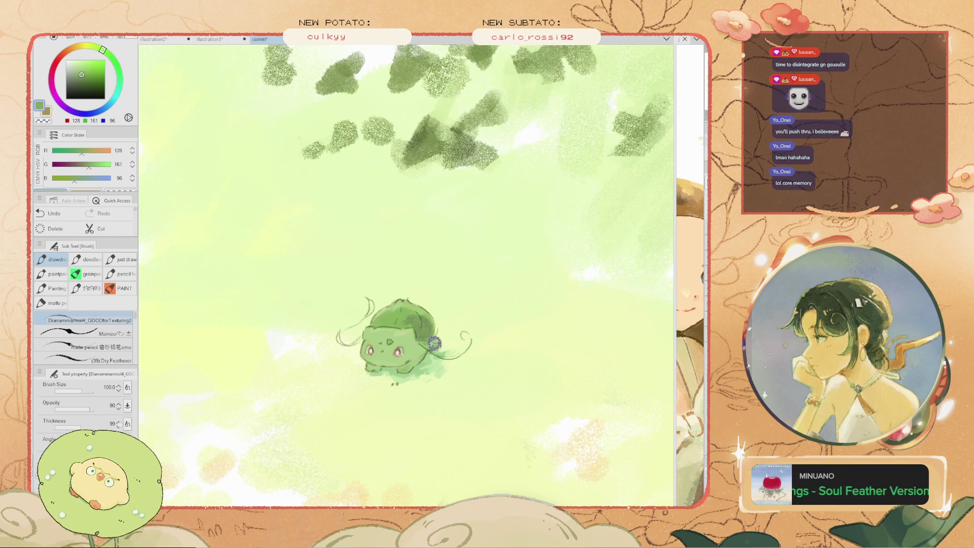
pyautogui.scroll(-2, 275, 421)
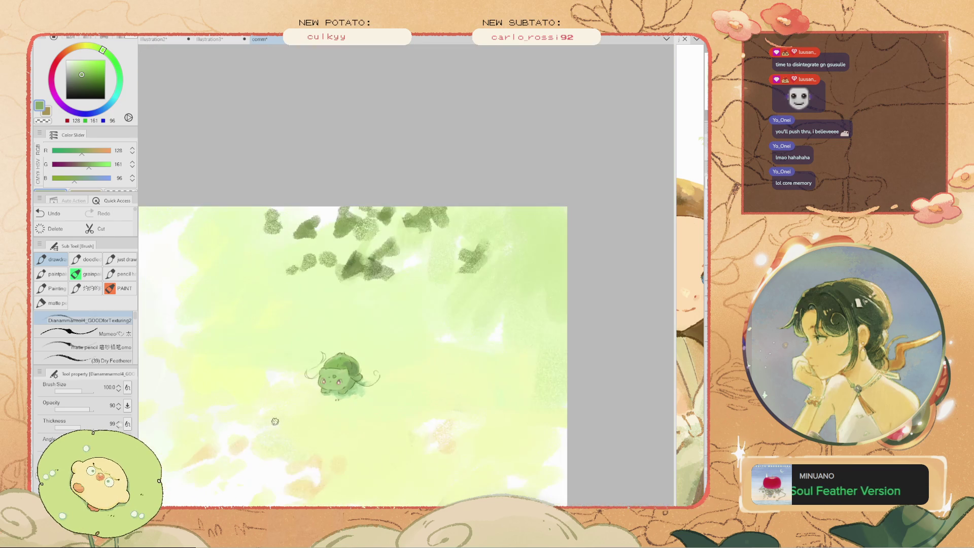
pyautogui.scroll(4, 315, 407)
pyautogui.press('[')
pyautogui.press('[')
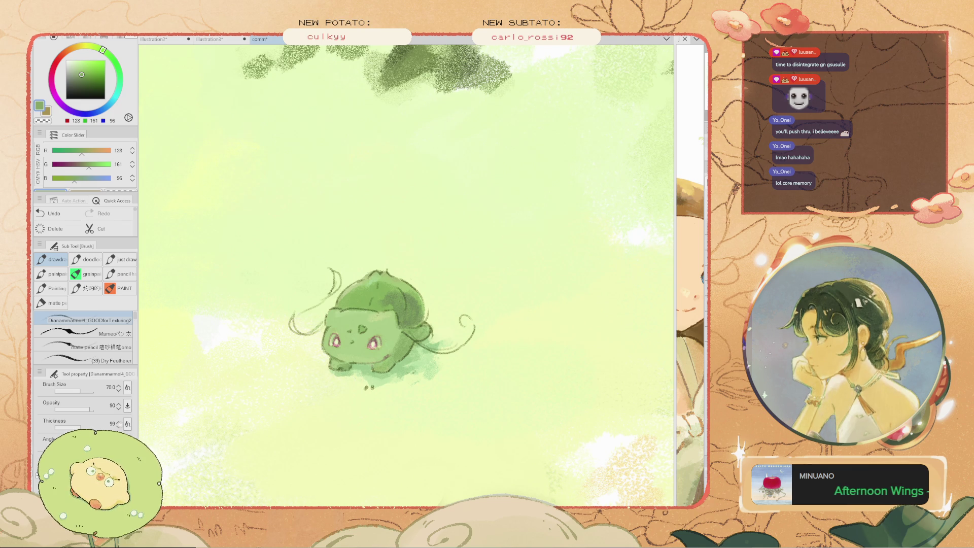
# Undo the last stroke, zoom out with a smaller brush, and eyedrop the pale background green
pyautogui.hotkey('ctrl', 'z')
pyautogui.press('[')
pyautogui.hotkey('ctrl', '-')
pyautogui.hotkey('ctrl', '-')
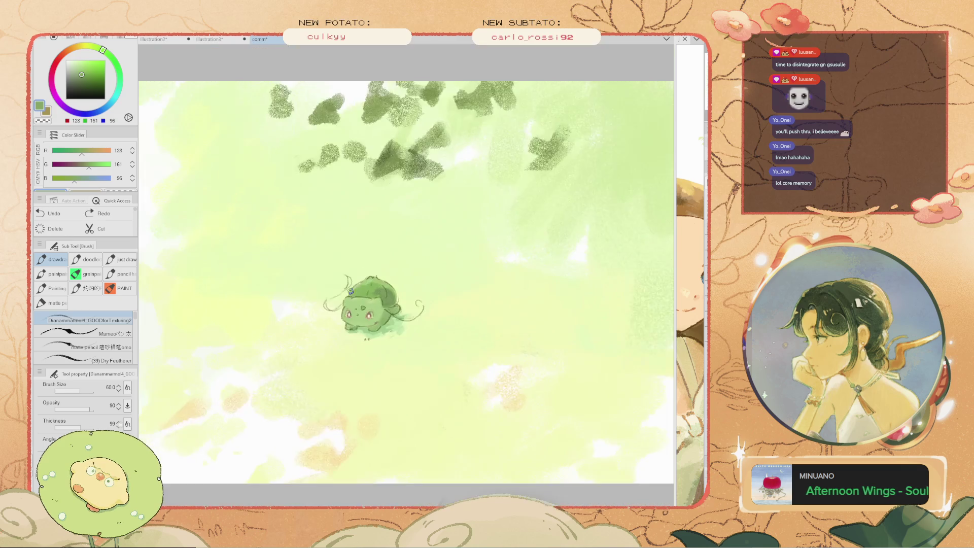
pyautogui.scroll(1, 363, 291)
pyautogui.press('i')
pyautogui.scroll(3, 363, 290)
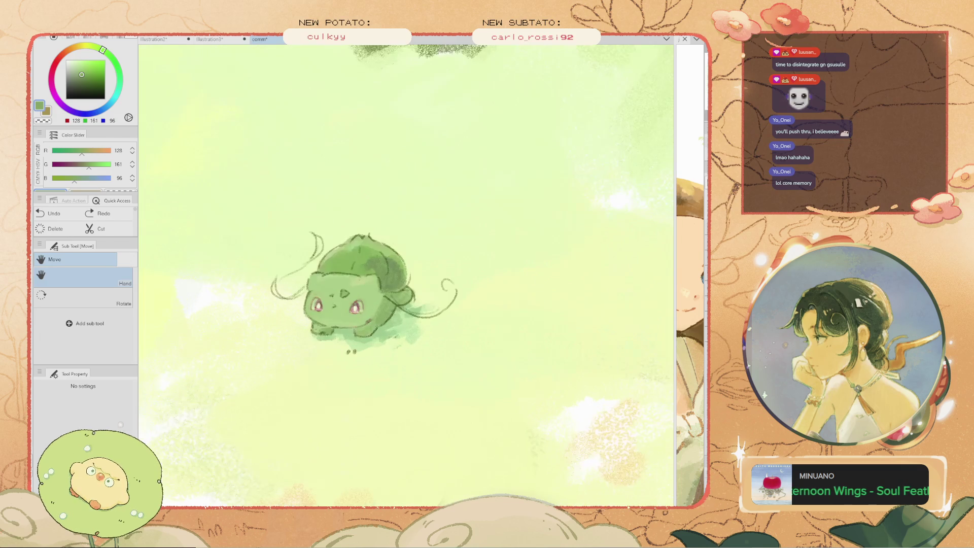
pyautogui.click(364, 290)
pyautogui.click(299, 269)
pyautogui.press('b')
# Paint the pale green over Bulbasaur's forehead, redoing the stroke once
pyautogui.moveTo(366, 291)
pyautogui.mouseDown()
pyautogui.moveTo(347, 288)
pyautogui.moveTo(346, 301)
pyautogui.moveTo(323, 287)
pyautogui.moveTo(346, 287)
pyautogui.mouseUp()
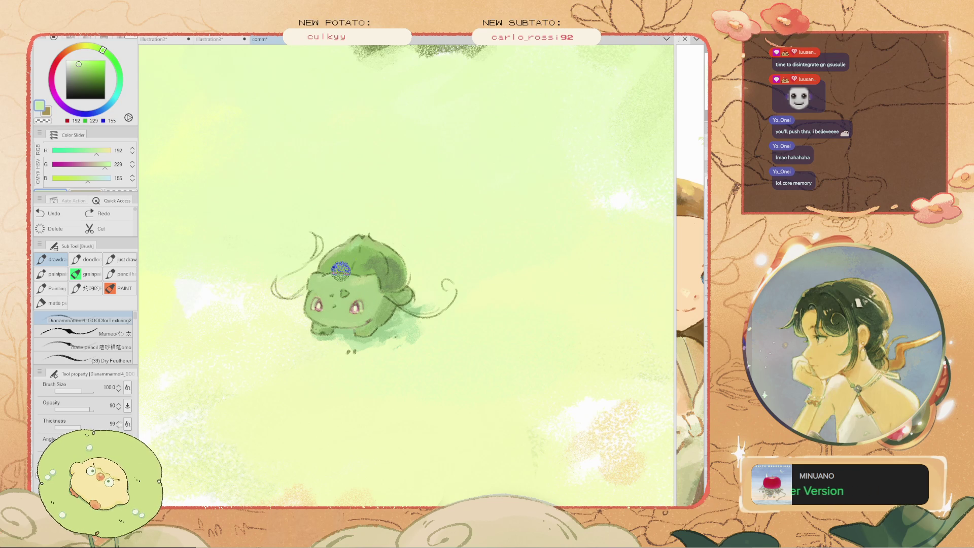
pyautogui.hotkey('ctrl', 'z')
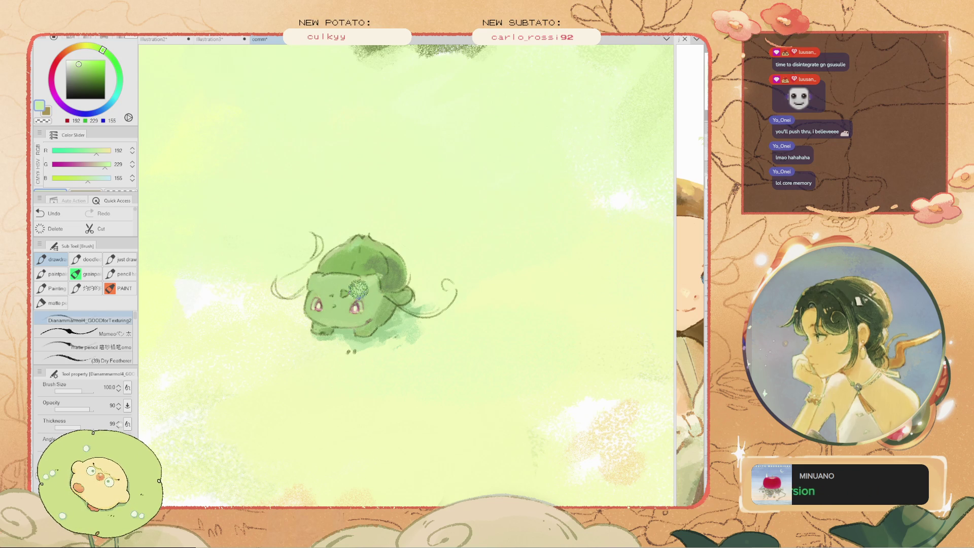
pyautogui.moveTo(357, 291); pyautogui.dragTo(343, 293)
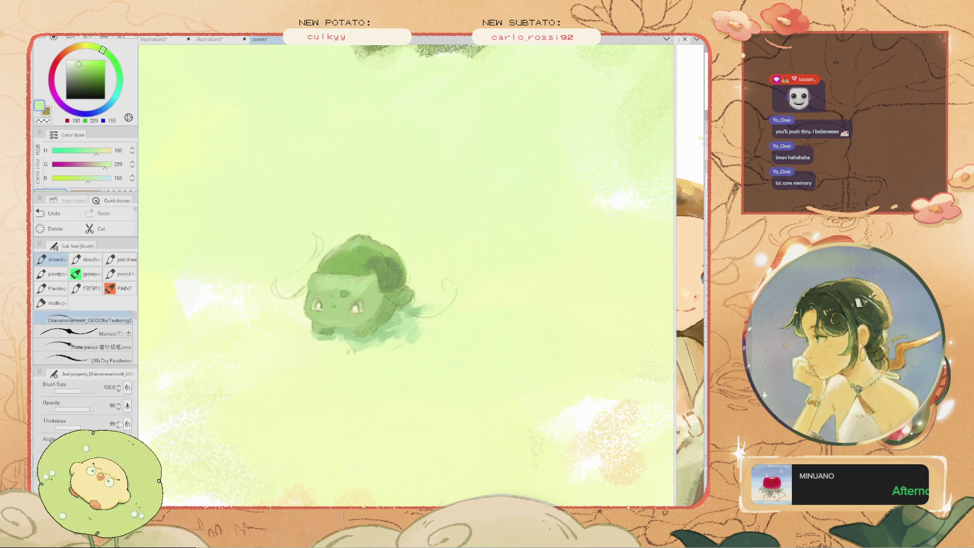
# Switch to Jens' Pencil Brush in black, test an arc, and set the size to 0.7
pyautogui.click(119, 260)
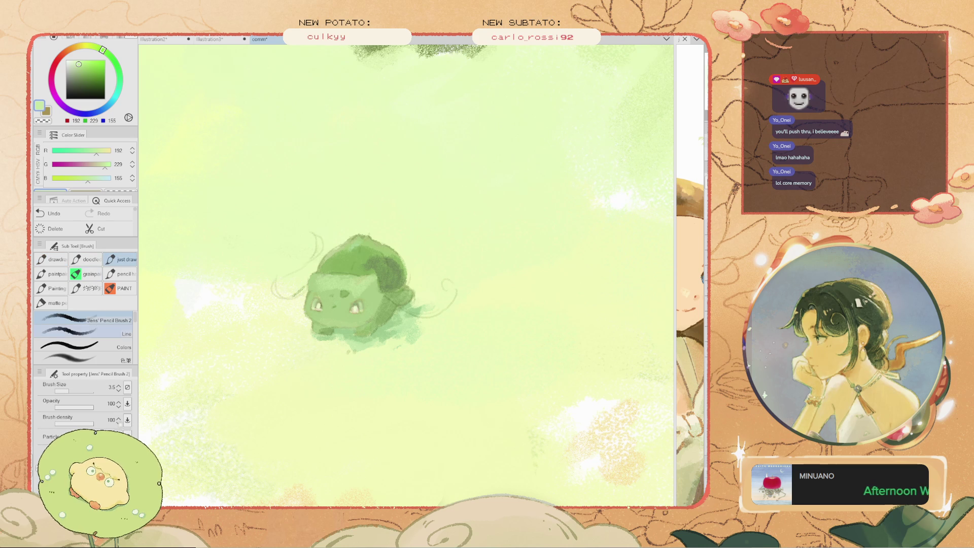
pyautogui.click(66, 99)
pyautogui.moveTo(376, 332); pyautogui.dragTo(312, 351)
pyautogui.scroll(3, 360, 300)
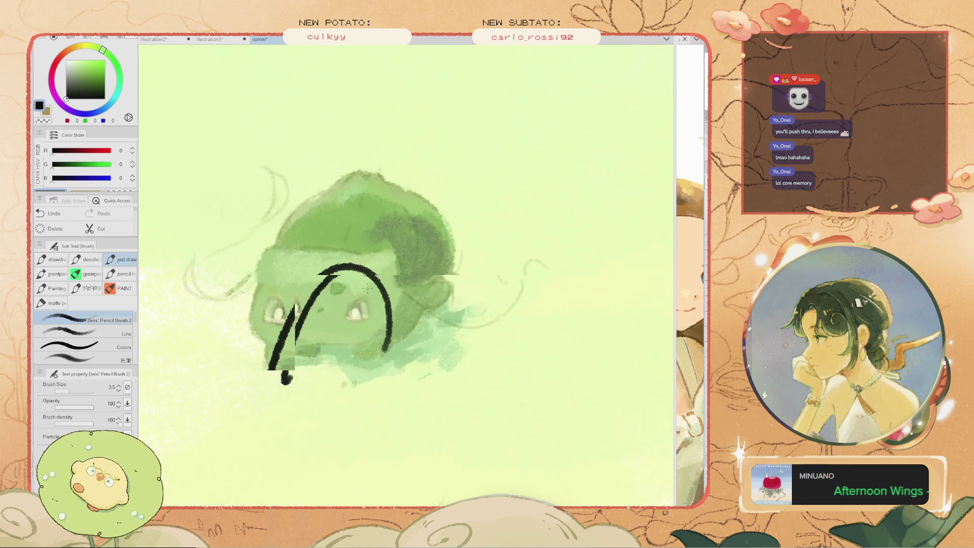
pyautogui.hotkey('ctrl', 'z')
pyautogui.press('[')
pyautogui.scroll(2, 350, 305)
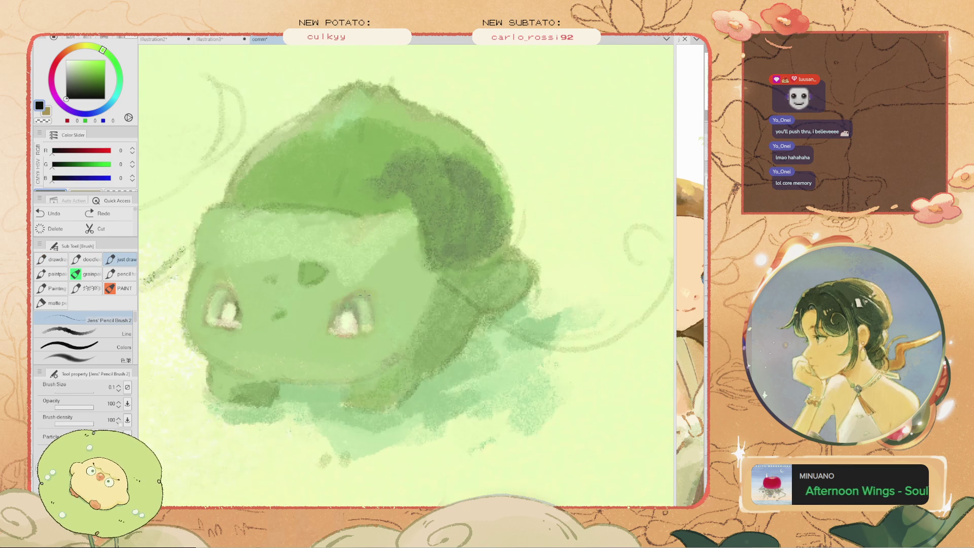
pyautogui.press(']')
pyautogui.press(']')
# Try several thin arcs along the right eye's edge, undoing each
pyautogui.moveTo(333, 311)
pyautogui.mouseDown()
pyautogui.moveTo(367, 300)
pyautogui.moveTo(328, 325)
pyautogui.mouseUp()
pyautogui.hotkey('ctrl', 'z')
pyautogui.moveTo(361, 294)
pyautogui.mouseDown()
pyautogui.moveTo(328, 325)
pyautogui.moveTo(358, 332)
pyautogui.mouseUp()
pyautogui.hotkey('ctrl', 'z')
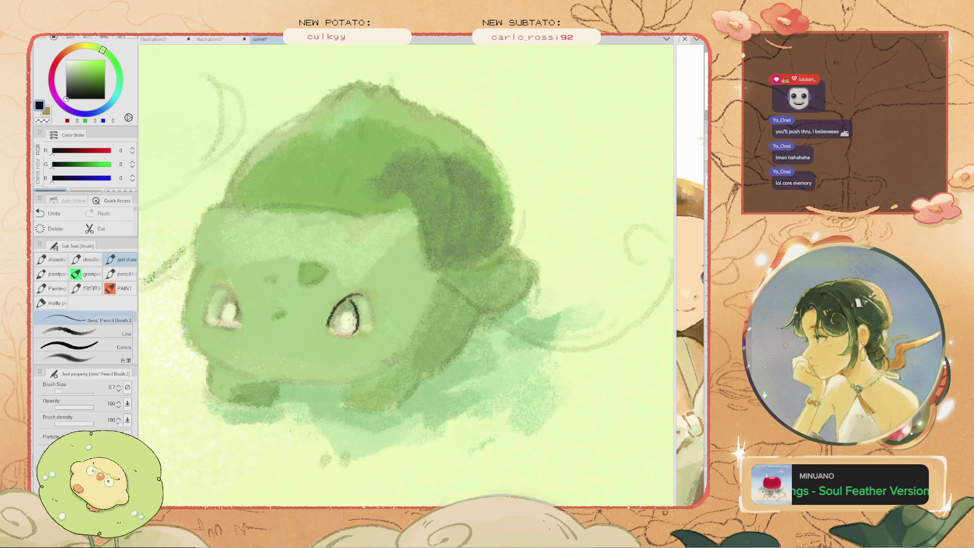
pyautogui.moveTo(363, 295)
pyautogui.mouseDown()
pyautogui.moveTo(373, 333)
pyautogui.moveTo(330, 331)
pyautogui.mouseUp()
pyautogui.hotkey('ctrl', 'z')
pyautogui.scroll(-3, 270, 258)
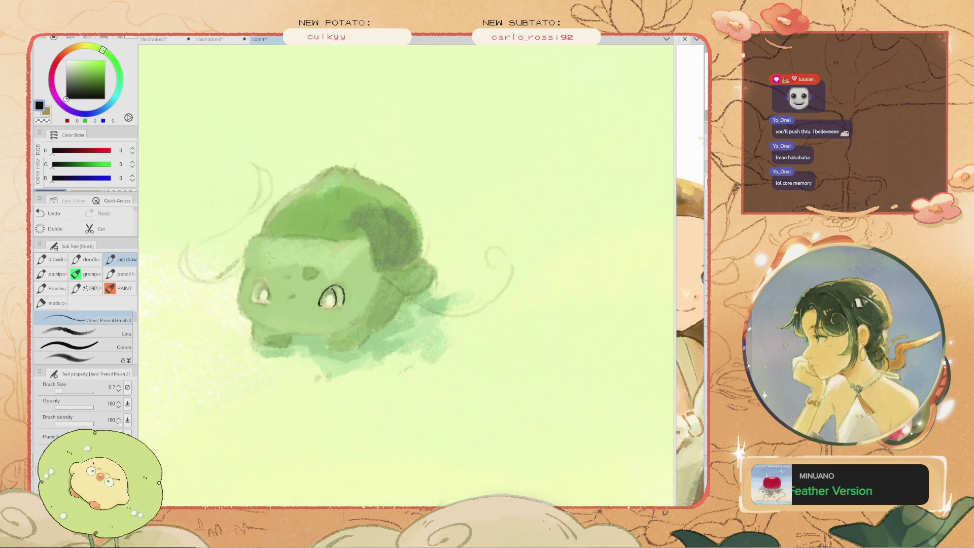
pyautogui.scroll(2, 280, 288)
# Attempt the mouth line three times and undo it, enlarging the brush to 1.0
pyautogui.moveTo(392, 318); pyautogui.dragTo(305, 346)
pyautogui.hotkey('ctrl', 'z')
pyautogui.moveTo(389, 318); pyautogui.dragTo(310, 343)
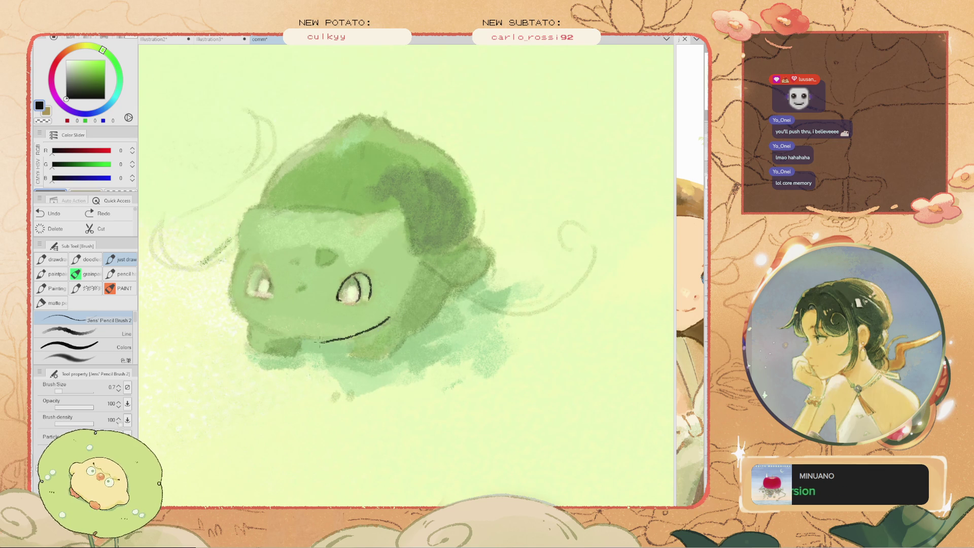
pyautogui.hotkey('ctrl', 'z')
pyautogui.moveTo(391, 318)
pyautogui.mouseDown()
pyautogui.moveTo(318, 341)
pyautogui.moveTo(337, 339)
pyautogui.mouseUp()
pyautogui.hotkey('ctrl', 'z')
pyautogui.press(']')
pyautogui.hotkey('ctrl', 'z')
# Pick a teal from the colour wheel and trace the right eye's right edge
pyautogui.moveTo(103, 50); pyautogui.dragTo(112, 101)
pyautogui.click(105, 90)
pyautogui.click(91, 80)
pyautogui.moveTo(355, 276); pyautogui.dragTo(304, 309)
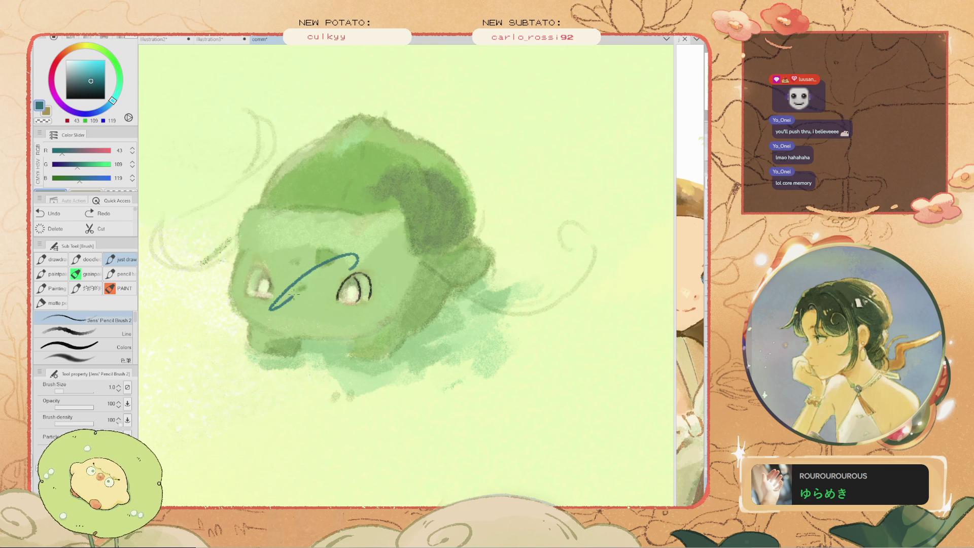
pyautogui.hotkey('ctrl', 'z')
pyautogui.hotkey('ctrl', 'z')
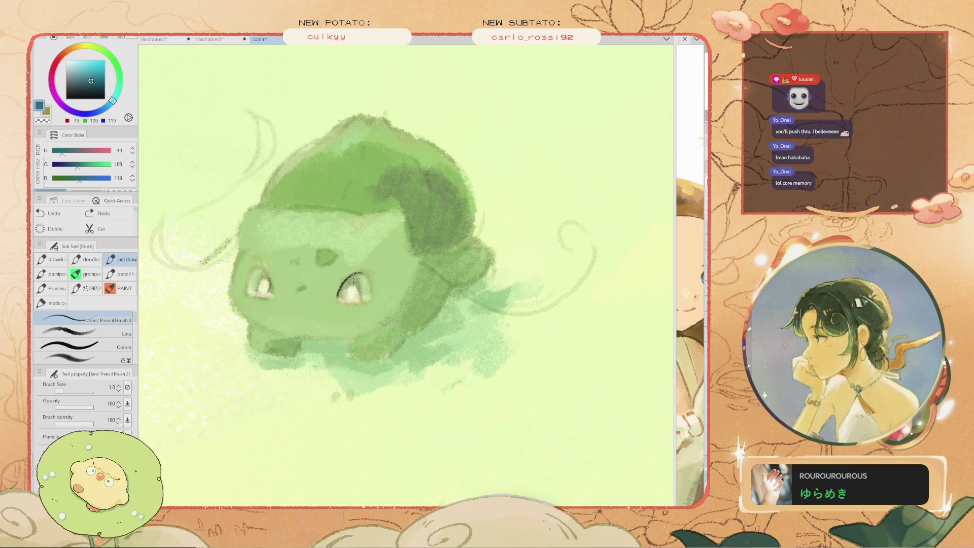
pyautogui.moveTo(362, 300); pyautogui.dragTo(355, 277)
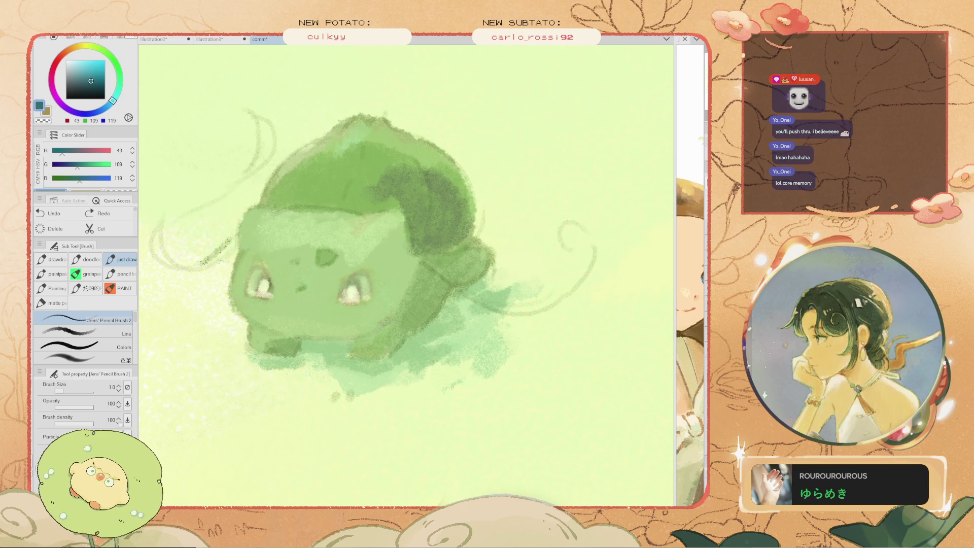
# Switch to a darker grey-teal at size 0.5 and retry the eye-edge strokes
pyautogui.click(84, 87)
pyautogui.hotkey('ctrl', 'z')
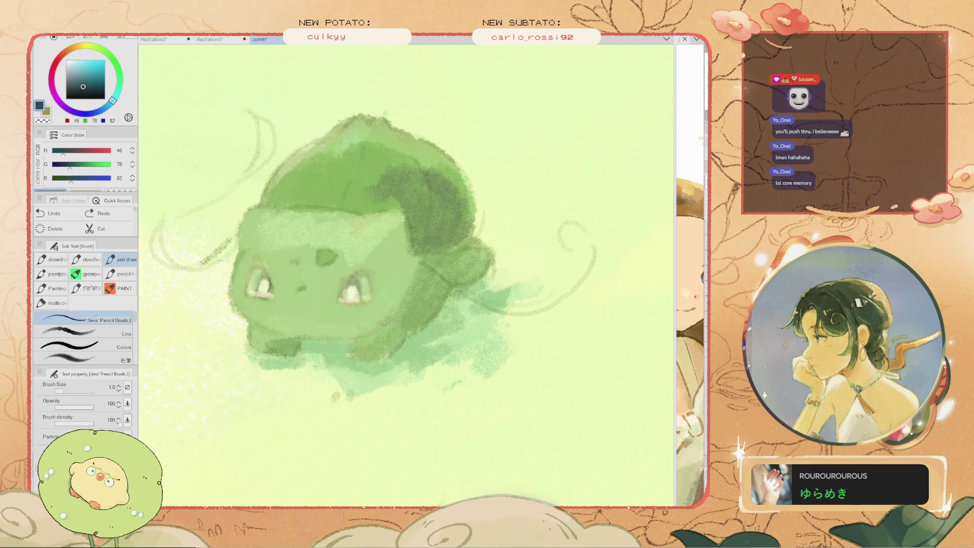
pyautogui.moveTo(362, 299); pyautogui.dragTo(359, 278)
pyautogui.hotkey('ctrl', 'z')
pyautogui.moveTo(374, 293); pyautogui.dragTo(368, 272)
pyautogui.hotkey('ctrl', 'z')
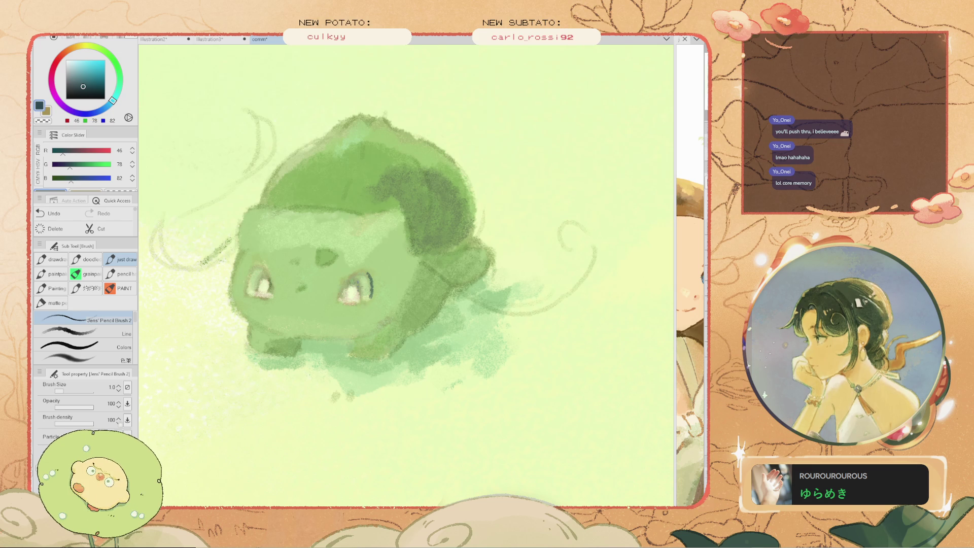
pyautogui.press('[')
pyautogui.hotkey('ctrl', 'z')
pyautogui.hotkey('ctrl', 'z')
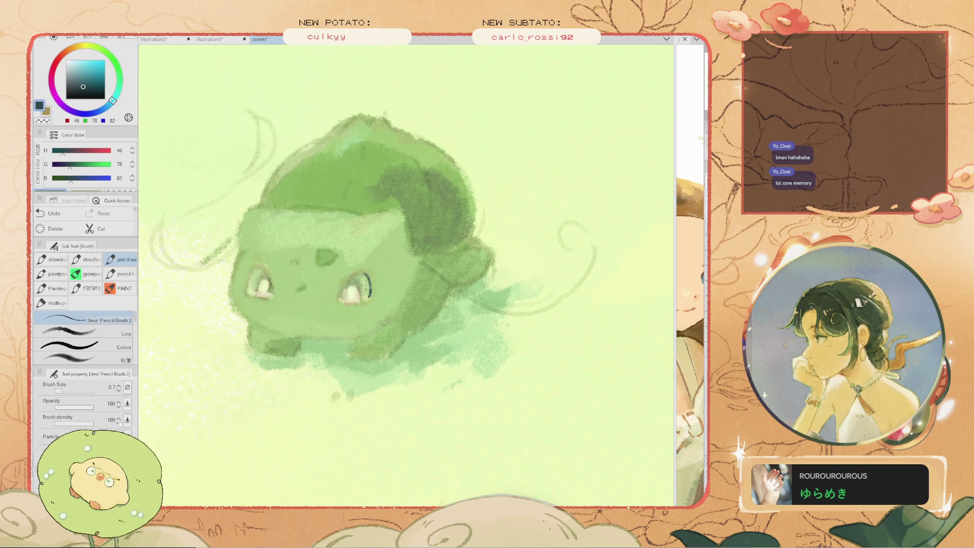
pyautogui.moveTo(339, 280); pyautogui.dragTo(348, 290)
pyautogui.hotkey('ctrl', 'z')
pyautogui.hotkey('ctrl', 'z')
pyautogui.moveTo(353, 273); pyautogui.dragTo(335, 296)
pyautogui.hotkey('ctrl', 'z')
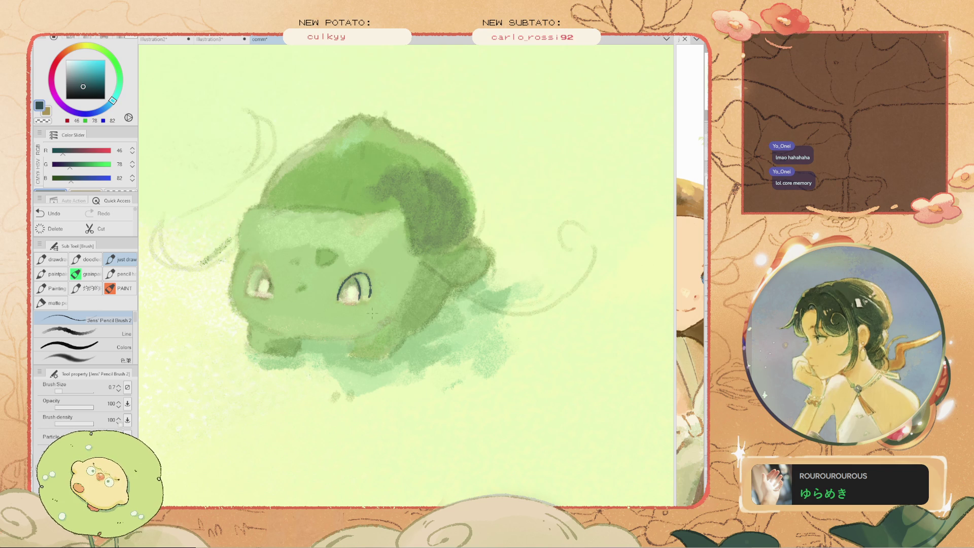
# Outline the right eye's top and left side with the brush back at 1.0
pyautogui.scroll(1, 342, 304)
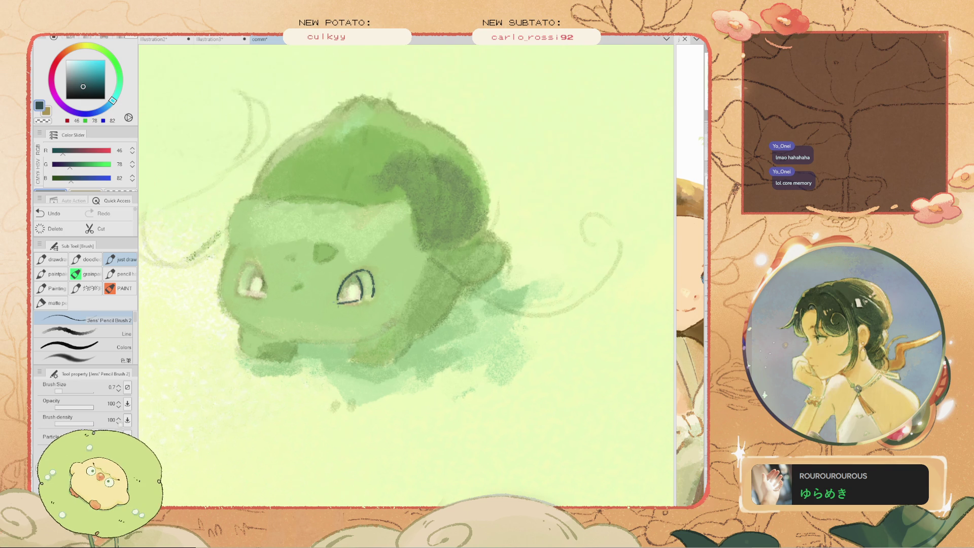
pyautogui.scroll(1, 342, 305)
pyautogui.moveTo(340, 301); pyautogui.dragTo(426, 312)
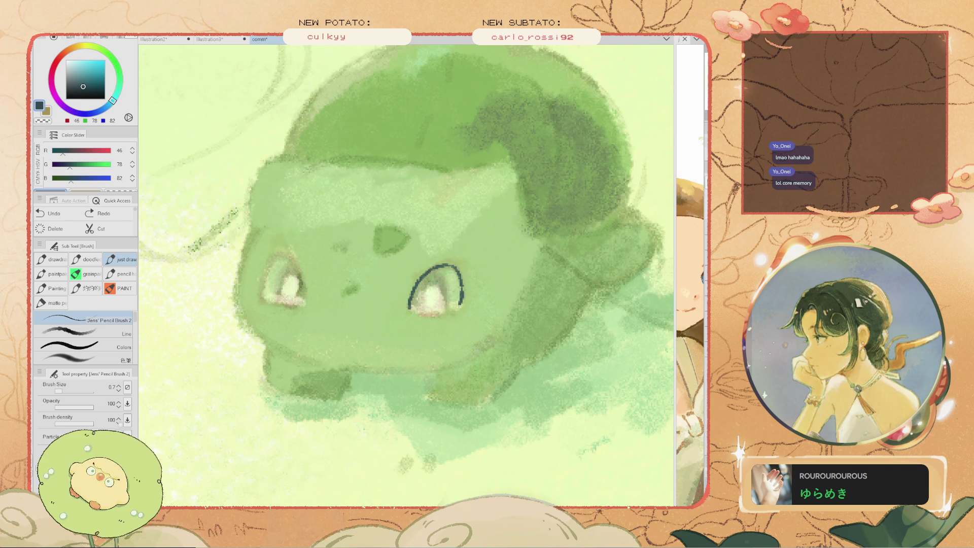
pyautogui.hotkey('ctrl', 'z')
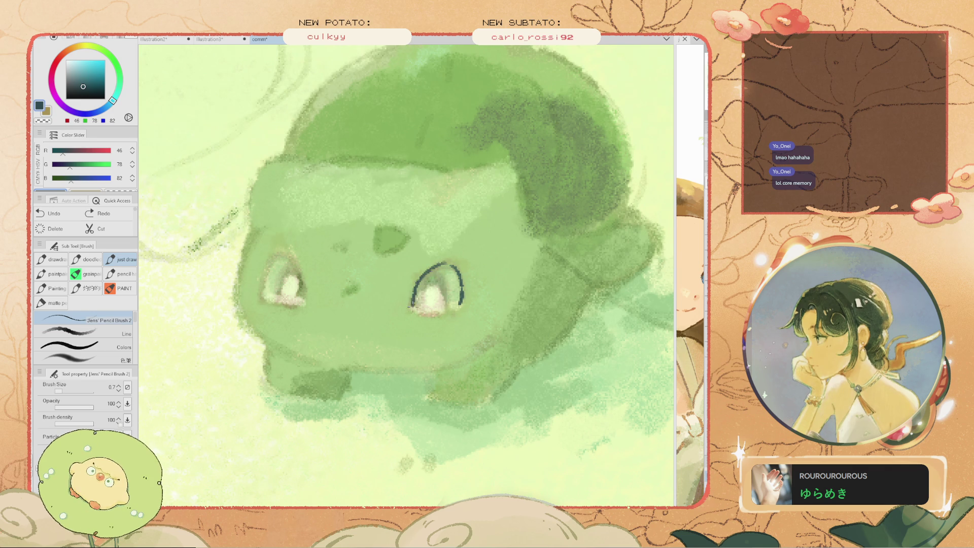
pyautogui.press(']')
pyautogui.hotkey('ctrl', 'z')
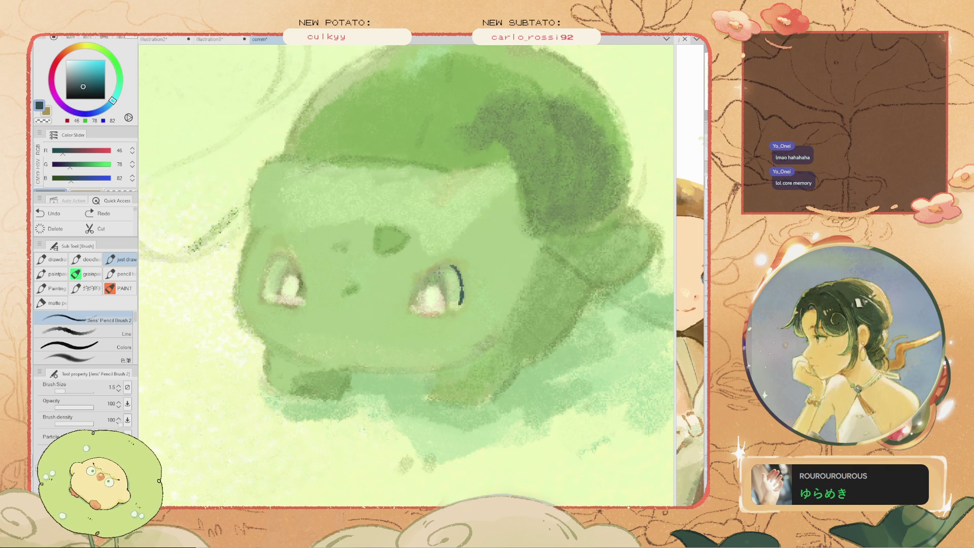
pyautogui.moveTo(450, 262)
pyautogui.mouseDown()
pyautogui.moveTo(437, 311)
pyautogui.moveTo(444, 306)
pyautogui.mouseUp()
pyautogui.hotkey('ctrl', 'z')
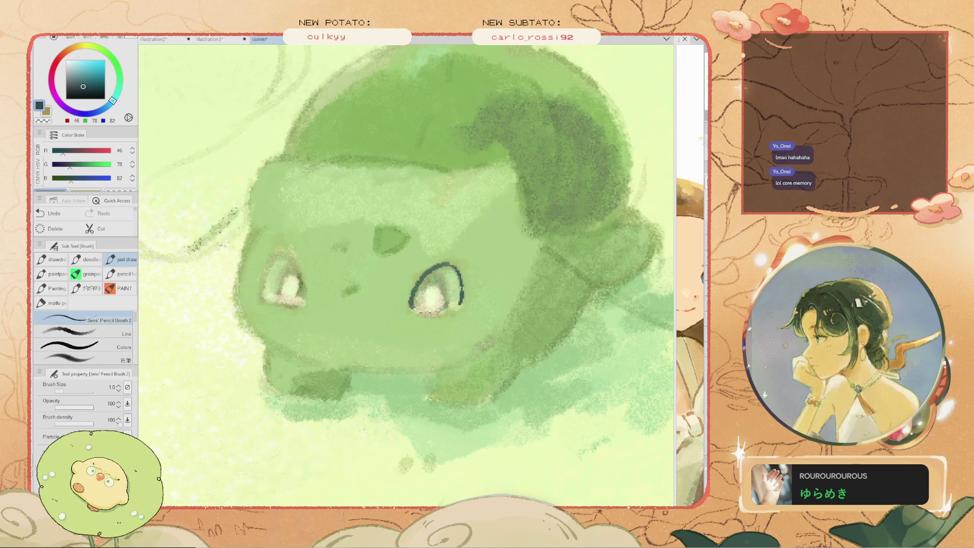
# Fill in the right eye's dark iris with repeated strokes, then start the left eye's arc
pyautogui.moveTo(444, 264); pyautogui.dragTo(439, 304)
pyautogui.moveTo(443, 270); pyautogui.dragTo(446, 310)
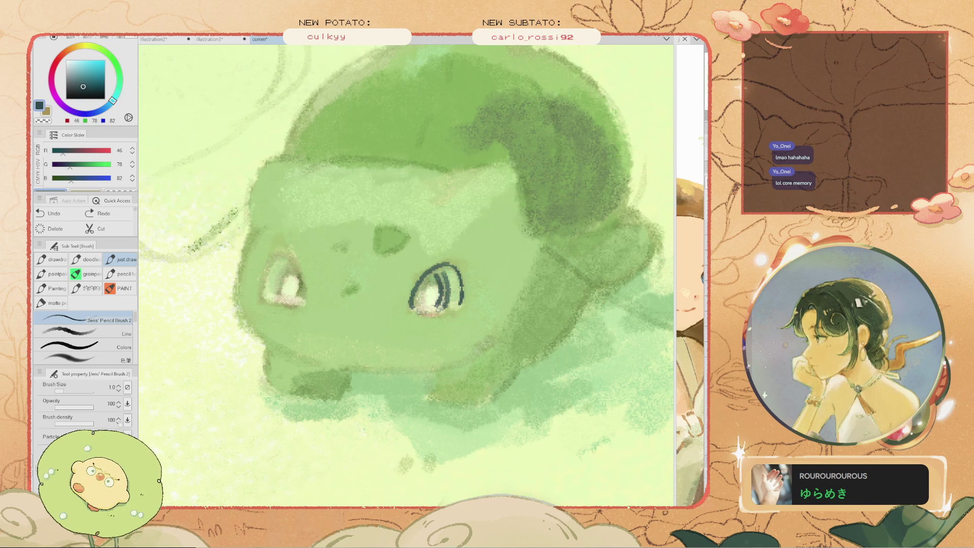
pyautogui.moveTo(440, 275); pyautogui.dragTo(443, 297)
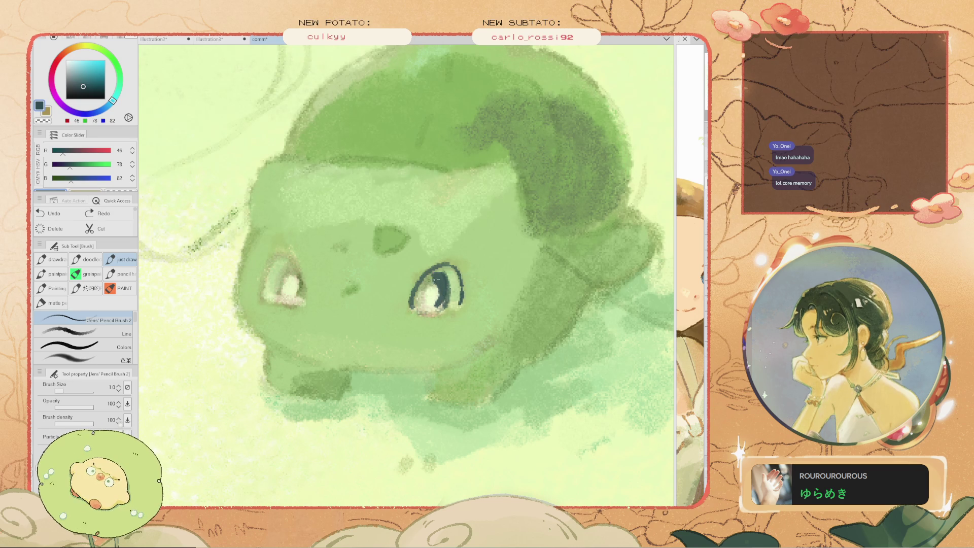
pyautogui.moveTo(423, 292)
pyautogui.mouseDown()
pyautogui.moveTo(421, 309)
pyautogui.moveTo(416, 297)
pyautogui.moveTo(445, 308)
pyautogui.mouseUp()
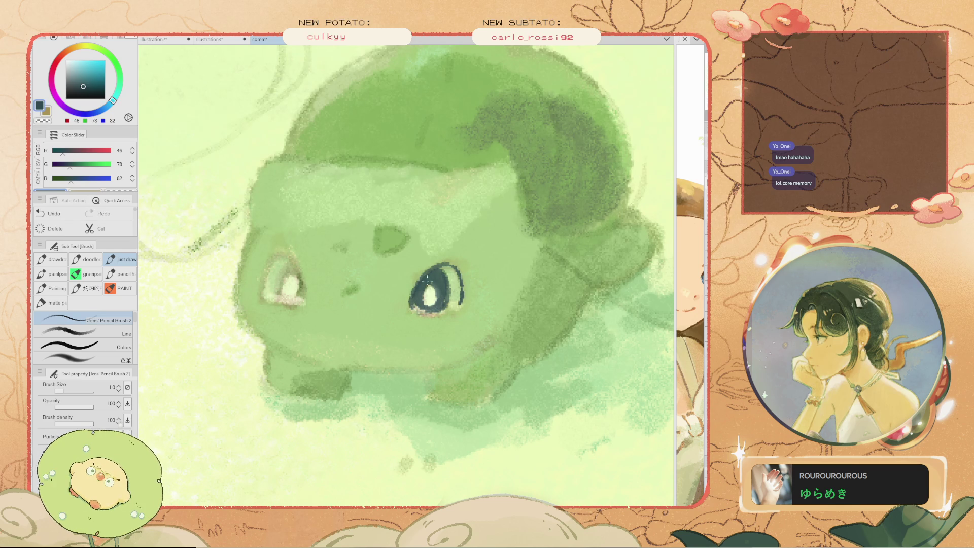
pyautogui.scroll(-3, 421, 293)
pyautogui.scroll(2, 426, 291)
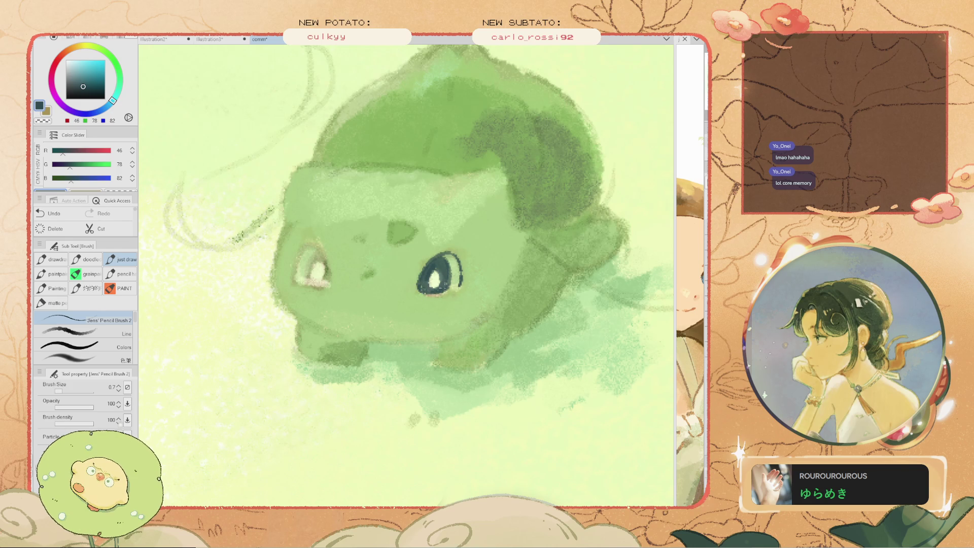
pyautogui.scroll(-3, 436, 289)
pyautogui.scroll(2, 426, 284)
pyautogui.moveTo(417, 232); pyautogui.dragTo(399, 268)
# Undo the left-eye outline, then try and remove strokes along the top of the head
pyautogui.hotkey('ctrl', 'z')
pyautogui.hotkey('ctrl', 'z')
pyautogui.moveTo(489, 198)
pyautogui.mouseDown()
pyautogui.moveTo(498, 234)
pyautogui.moveTo(455, 204)
pyautogui.mouseUp()
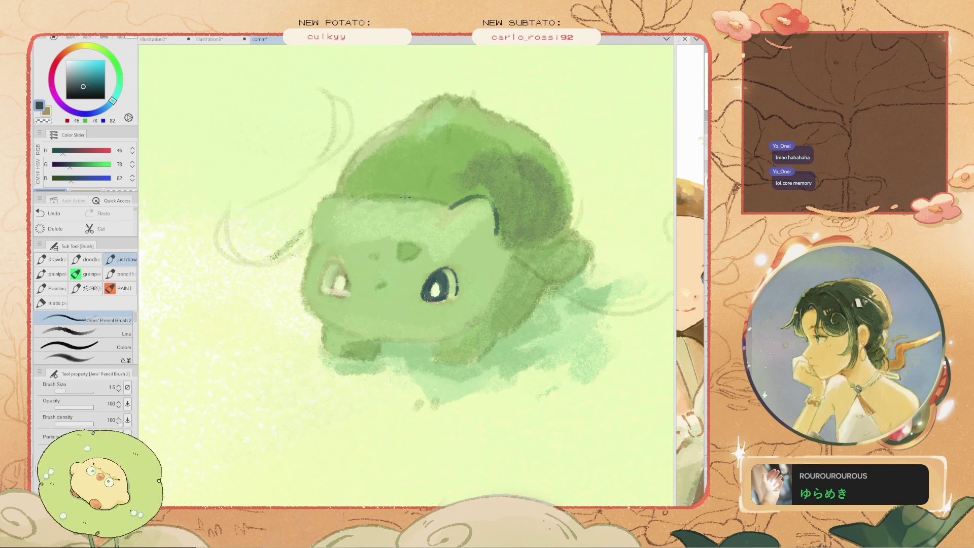
pyautogui.hotkey('ctrl', 'z')
pyautogui.moveTo(437, 203)
pyautogui.mouseDown()
pyautogui.moveTo(411, 192)
pyautogui.moveTo(310, 203)
pyautogui.moveTo(286, 188)
pyautogui.mouseUp()
pyautogui.hotkey('ctrl', 'z')
pyautogui.hotkey('ctrl', 'z')
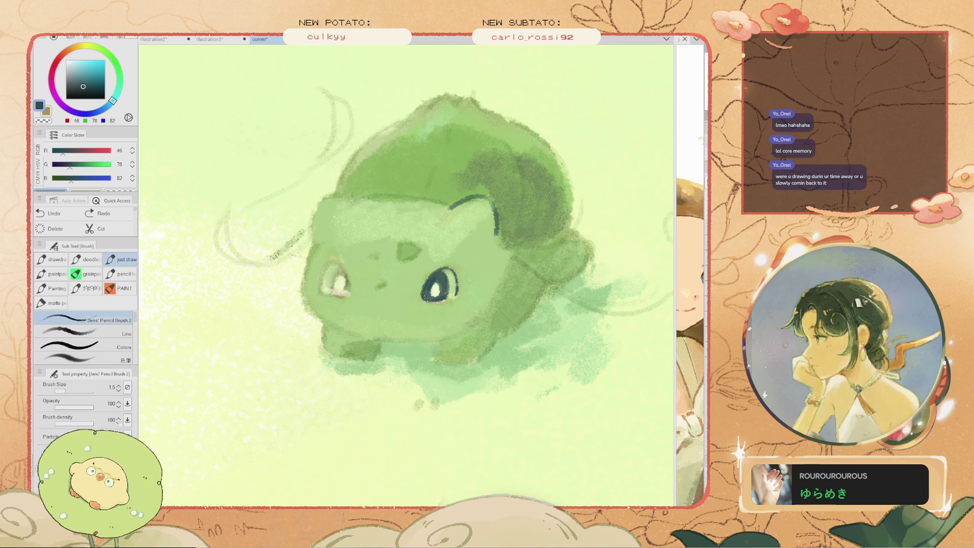
# Outline the left ear's side with a thin dark pencil stroke, adjusting the brush between 1.0 and 1.5
pyautogui.hotkey('ctrl', 'z')
pyautogui.moveTo(344, 197)
pyautogui.mouseDown()
pyautogui.moveTo(305, 216)
pyautogui.moveTo(324, 198)
pyautogui.moveTo(311, 239)
pyautogui.mouseUp()
pyautogui.hotkey('ctrl', 'z')
pyautogui.moveTo(353, 199)
pyautogui.mouseDown()
pyautogui.moveTo(318, 198)
pyautogui.moveTo(326, 197)
pyautogui.moveTo(313, 234)
pyautogui.mouseUp()
pyautogui.hotkey('ctrl', 'z')
pyautogui.press('[')
pyautogui.moveTo(320, 199); pyautogui.dragTo(311, 238)
pyautogui.hotkey('ctrl', 'z')
pyautogui.press(']')
pyautogui.moveTo(319, 199); pyautogui.dragTo(310, 238)
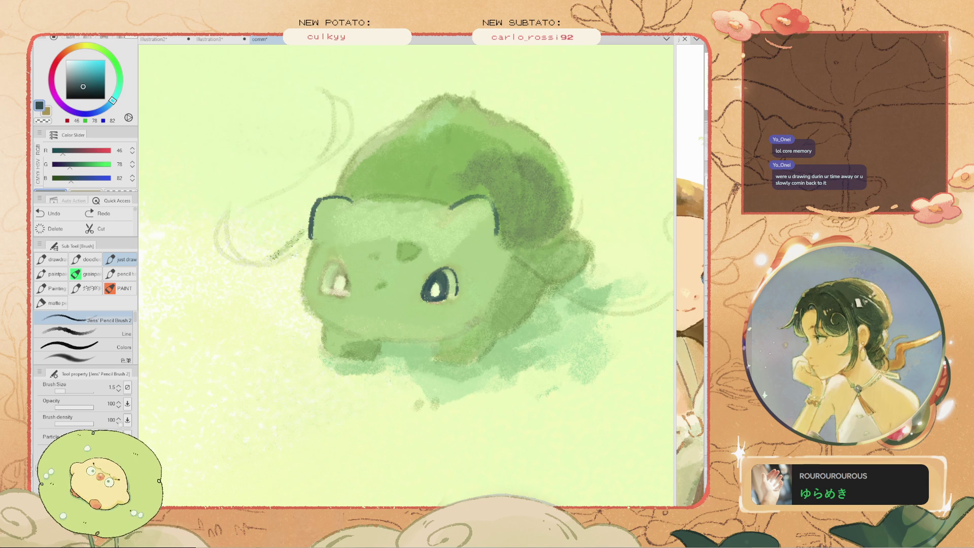
# Retouch the small mark beside the left eye at size 1.0 and undo the trial stroke below the face
pyautogui.moveTo(344, 266); pyautogui.dragTo(340, 295)
pyautogui.hotkey('ctrl', 'z')
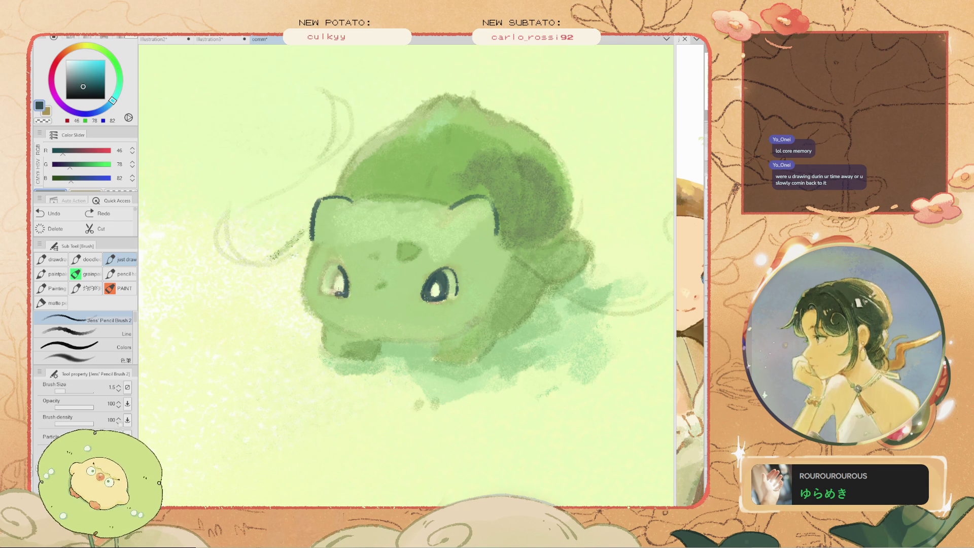
pyautogui.moveTo(342, 294); pyautogui.dragTo(338, 291)
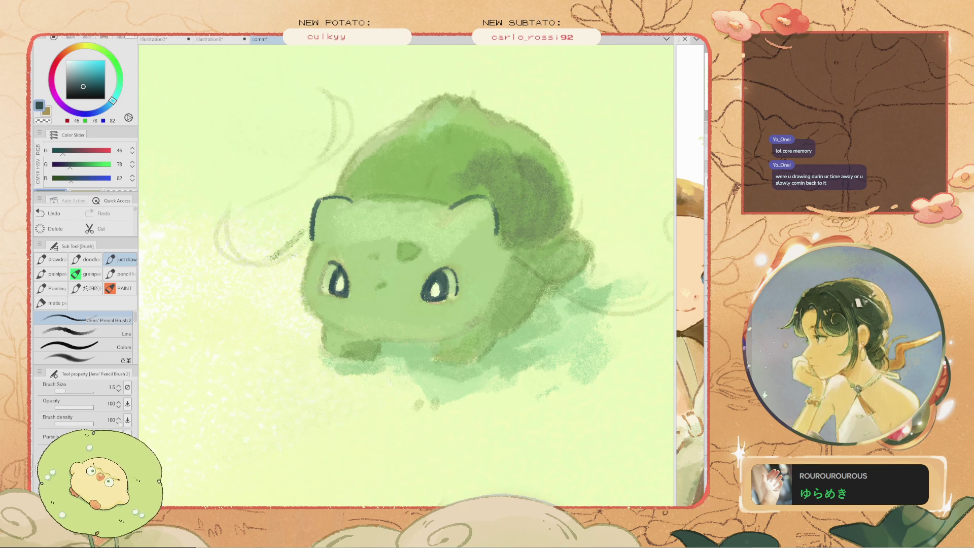
pyautogui.hotkey('ctrl', 'z')
pyautogui.press('[')
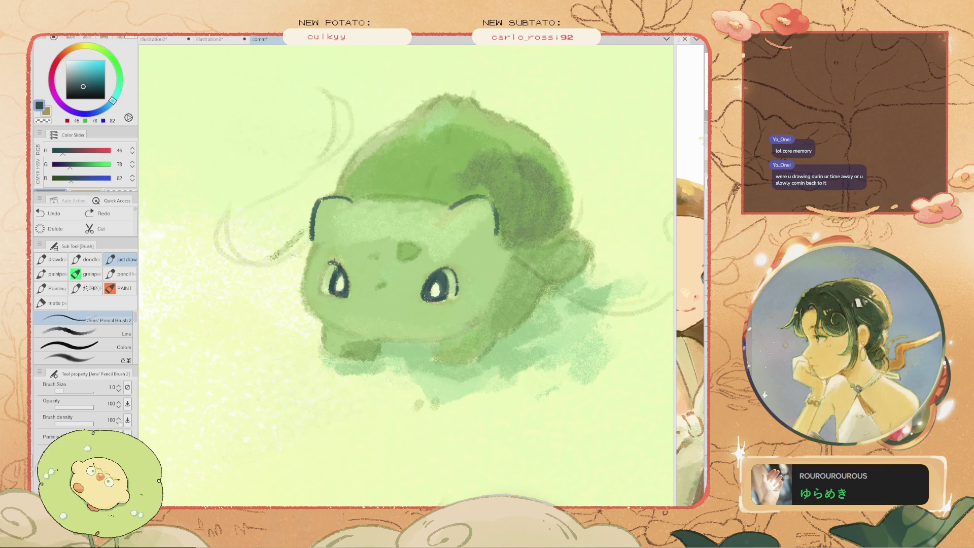
pyautogui.moveTo(334, 261); pyautogui.dragTo(340, 268)
pyautogui.hotkey('ctrl', 'z')
pyautogui.hotkey('ctrl', 'z')
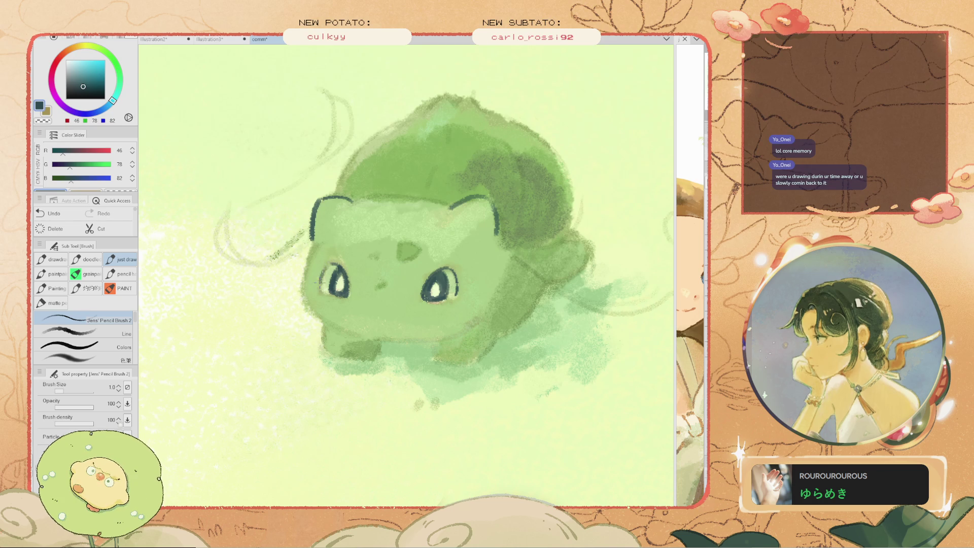
pyautogui.moveTo(394, 368); pyautogui.dragTo(496, 346)
pyautogui.hotkey('ctrl', 'z')
pyautogui.scroll(-5, 451, 327)
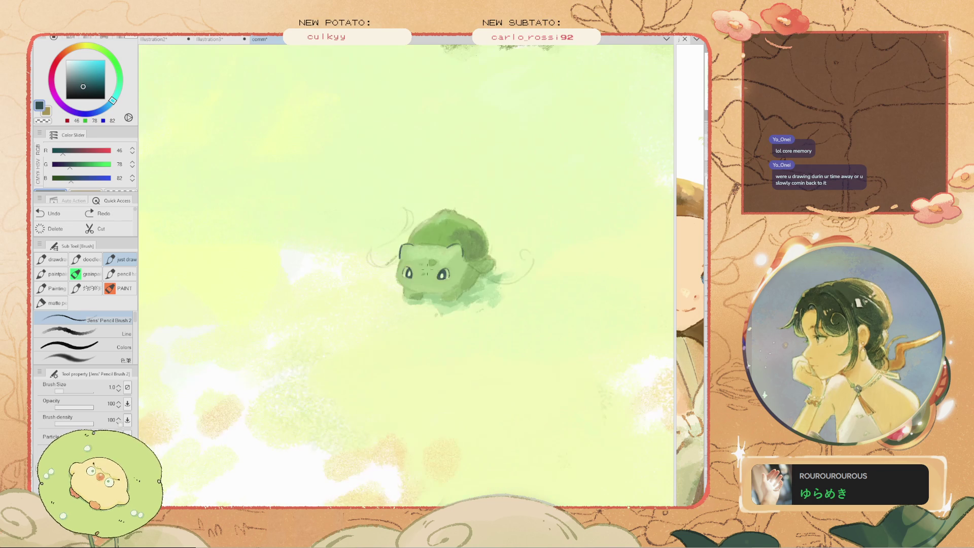
# Draw the curved smile under the face with a thinner pencil brush
pyautogui.scroll(2, 450, 307)
pyautogui.scroll(1, 450, 307)
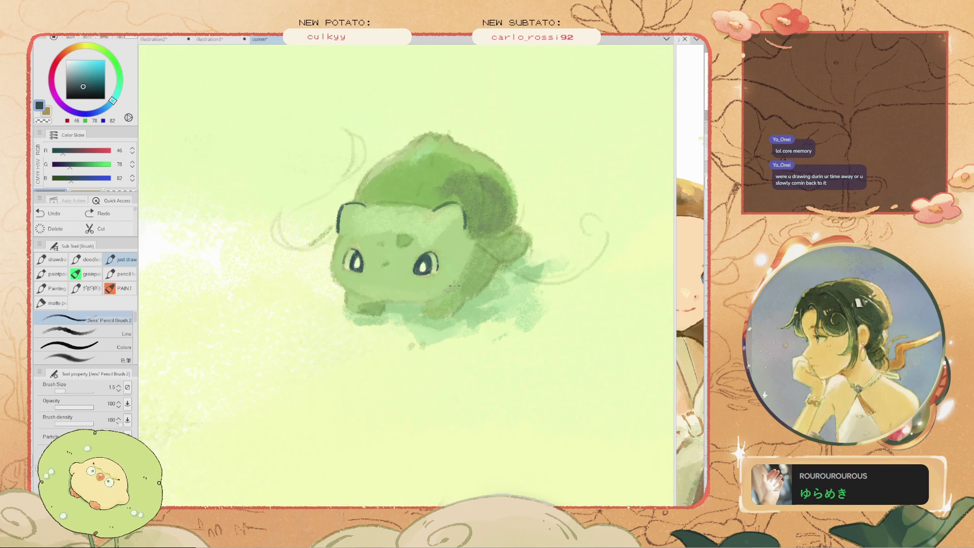
pyautogui.moveTo(449, 289)
pyautogui.mouseDown()
pyautogui.moveTo(406, 303)
pyautogui.moveTo(342, 284)
pyautogui.mouseUp()
pyautogui.scroll(2, 350, 293)
pyautogui.press('[')
pyautogui.hotkey('ctrl', 'z')
# Outline the left cheek with a curved pencil stroke, redrawing it until it fits
pyautogui.hotkey('ctrl', 'z')
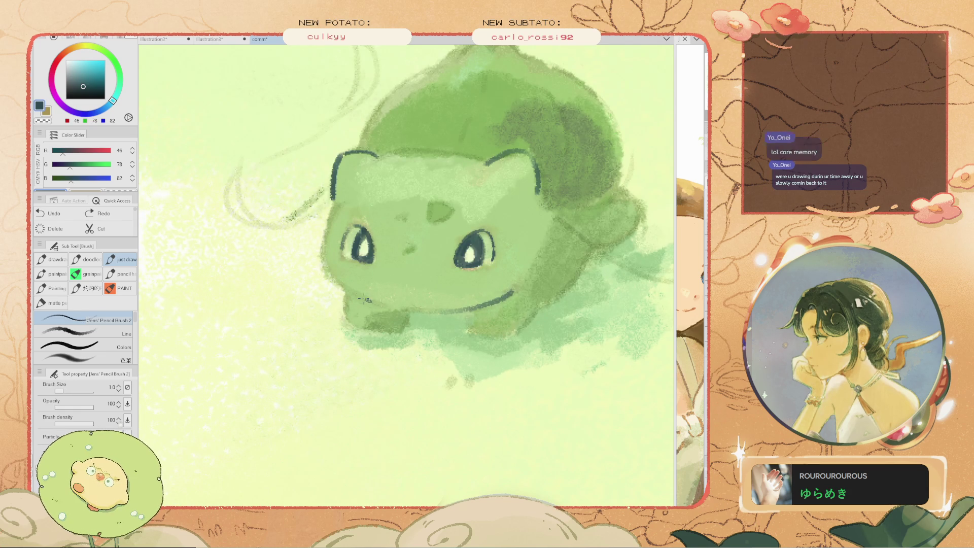
pyautogui.moveTo(323, 247); pyautogui.dragTo(327, 286)
pyautogui.hotkey('ctrl', 'z')
pyautogui.moveTo(323, 243); pyautogui.dragTo(368, 304)
pyautogui.hotkey('ctrl', 'z')
pyautogui.moveTo(321, 245); pyautogui.dragTo(361, 303)
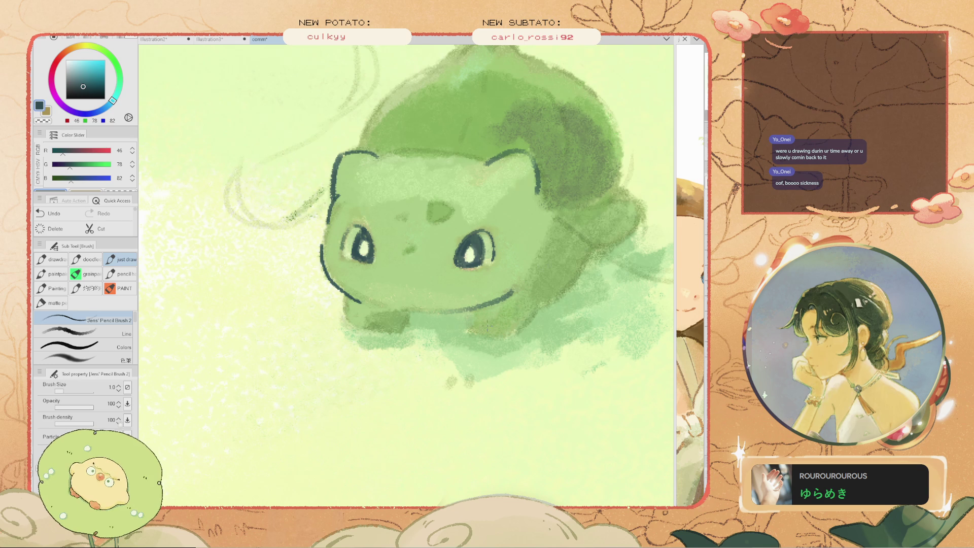
pyautogui.hotkey('ctrl', 'z')
# Outline the front legs, retrying the right and lower left leg strokes
pyautogui.moveTo(465, 313); pyautogui.dragTo(469, 333)
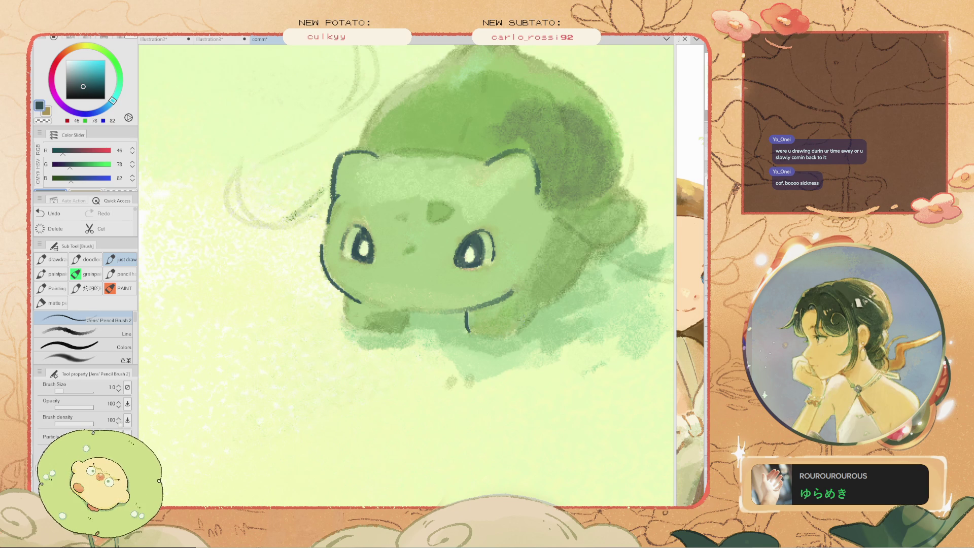
pyautogui.moveTo(536, 306); pyautogui.dragTo(514, 333)
pyautogui.hotkey('ctrl', 'z')
pyautogui.hotkey('ctrl', 'z')
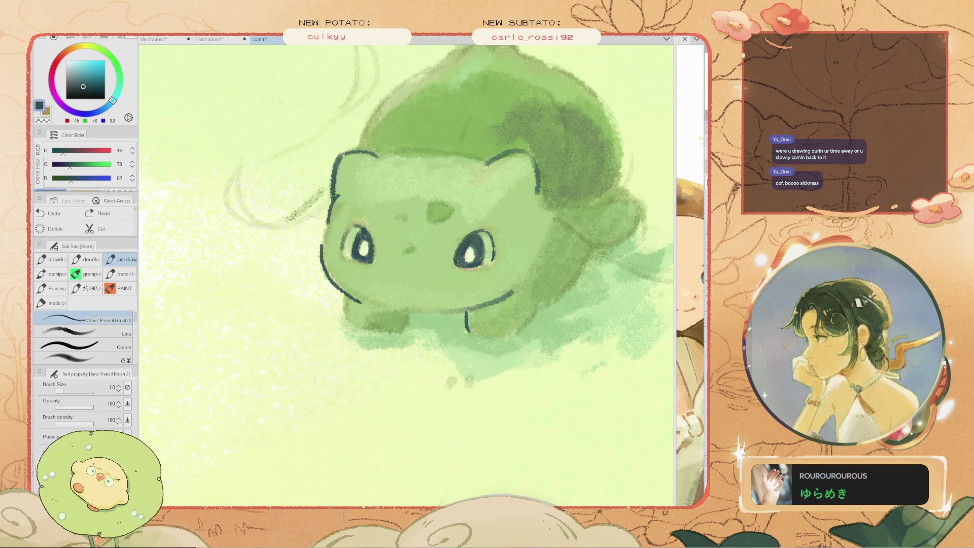
pyautogui.moveTo(541, 303); pyautogui.dragTo(505, 336)
pyautogui.hotkey('ctrl', 'z')
pyautogui.moveTo(543, 304)
pyautogui.mouseDown()
pyautogui.moveTo(515, 334)
pyautogui.moveTo(467, 337)
pyautogui.mouseUp()
pyautogui.hotkey('ctrl', 'z')
pyautogui.hotkey('ctrl', 'z')
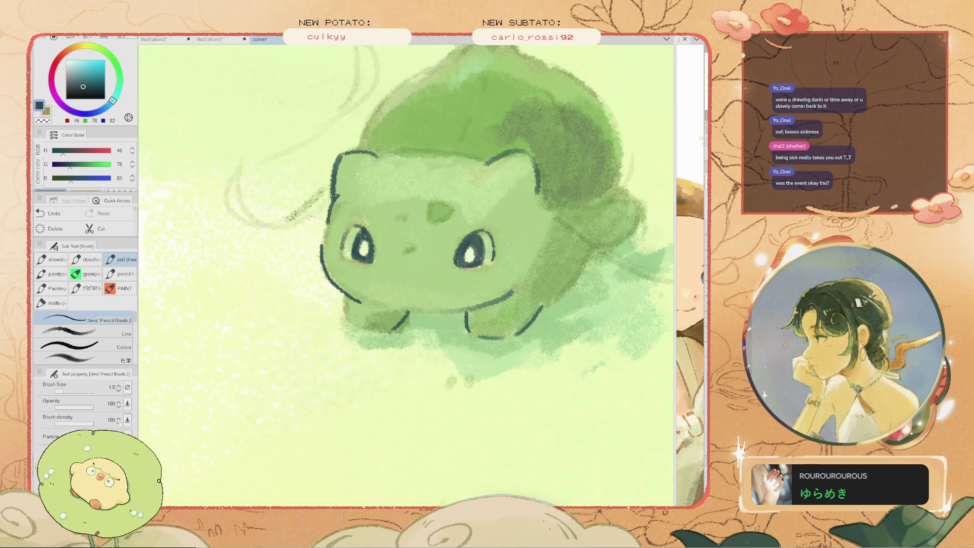
pyautogui.moveTo(348, 317)
pyautogui.mouseDown()
pyautogui.moveTo(391, 332)
pyautogui.moveTo(421, 319)
pyautogui.mouseUp()
pyautogui.hotkey('ctrl', 'z')
# Shrink the brush to 0.7 for the belly detail and reframe the whole Bulbasaur
pyautogui.press('[')
pyautogui.press('[')
pyautogui.press('[')
pyautogui.hotkey('ctrl', 'z')
pyautogui.scroll(-3, 422, 298)
pyautogui.scroll(1, 421, 298)
pyautogui.scroll(2, 421, 298)
pyautogui.scroll(2, 421, 298)
pyautogui.hotkey('ctrl', 'z')
pyautogui.scroll(-3, 320, 238)
pyautogui.scroll(-2, 319, 238)
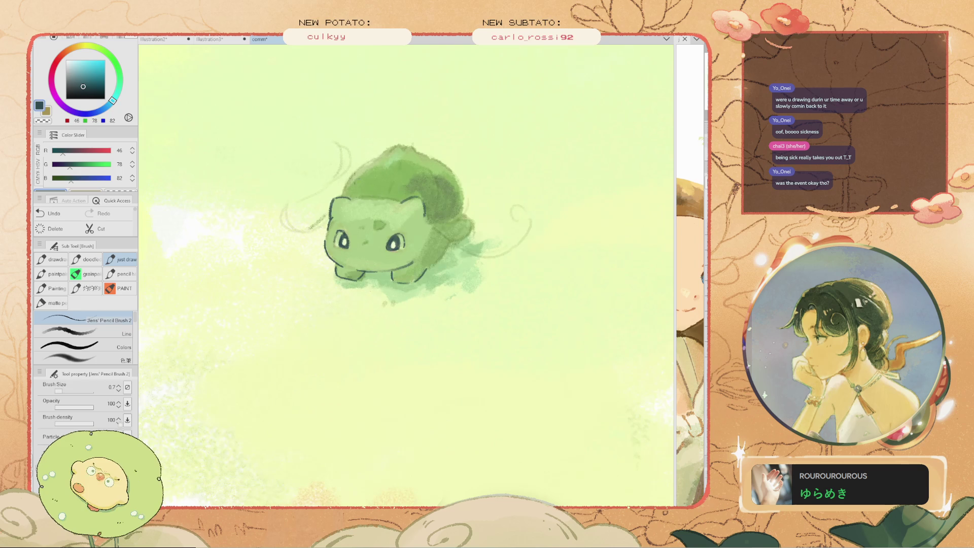
pyautogui.moveTo(320, 237); pyautogui.dragTo(363, 278)
pyautogui.scroll(-3, 431, 284)
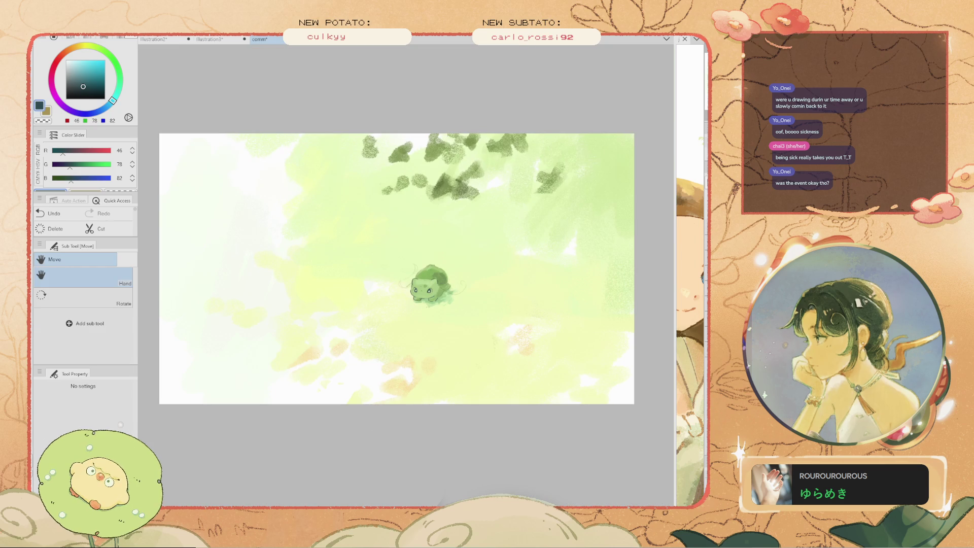
# Try short pencil strokes on the right leg and lower body, resizing the brush and undoing them
pyautogui.scroll(2, 438, 296)
pyautogui.scroll(3, 438, 297)
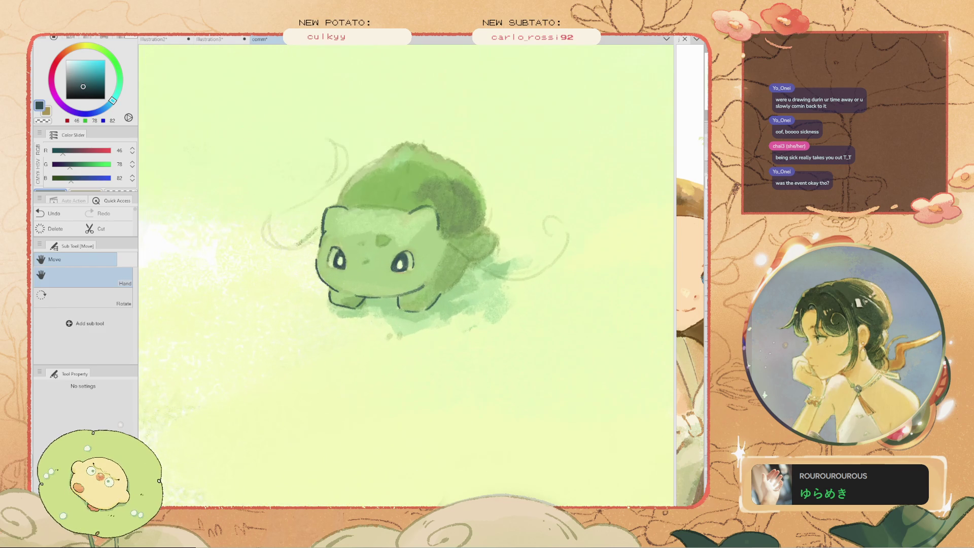
pyautogui.press(']')
pyautogui.press(']')
pyautogui.press(']')
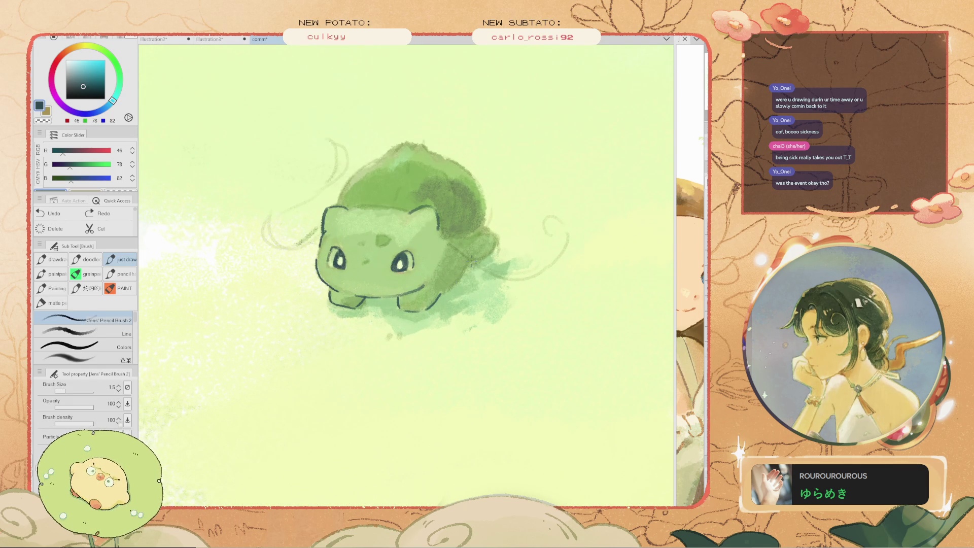
pyautogui.hotkey('ctrl', 'z')
pyautogui.press('[')
pyautogui.press('[')
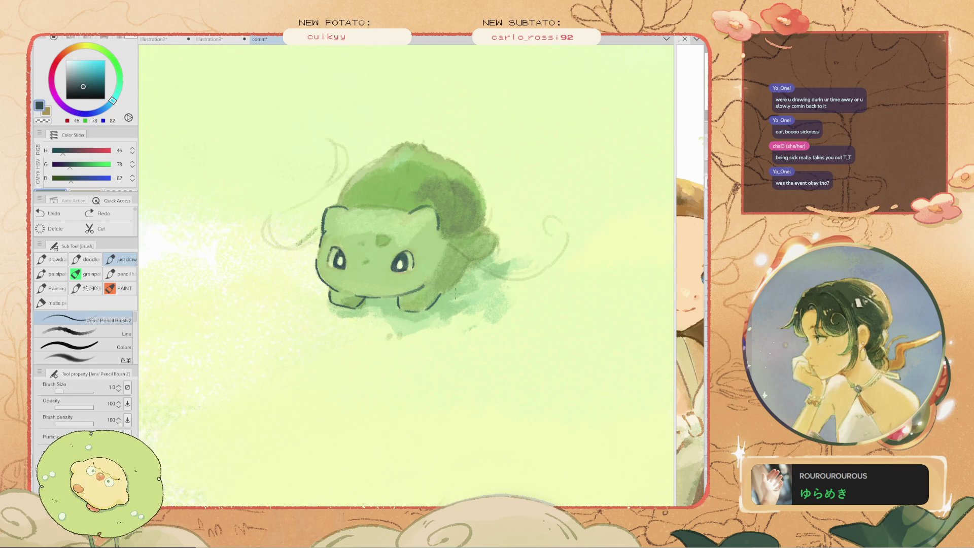
pyautogui.scroll(1, 452, 284)
pyautogui.hotkey('ctrl', 'z')
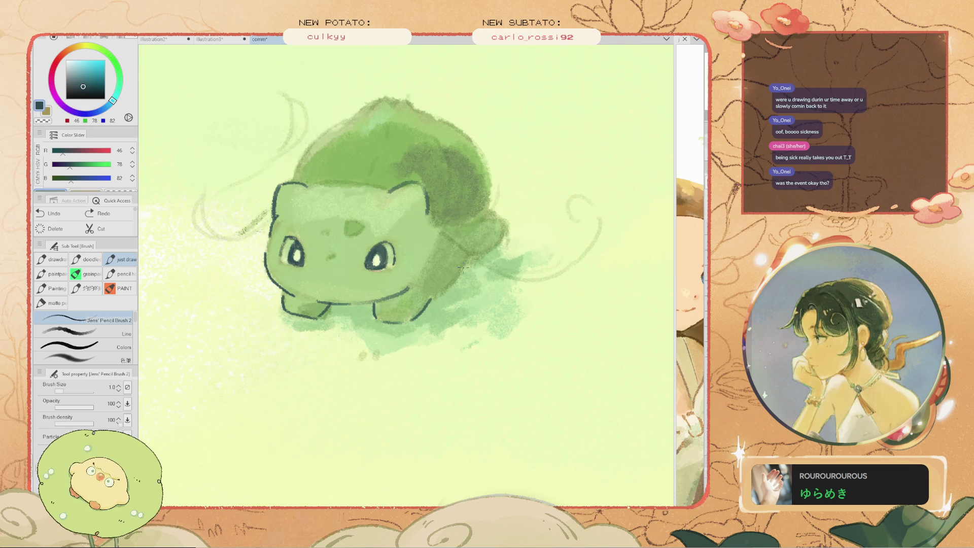
pyautogui.moveTo(434, 293); pyautogui.dragTo(435, 297)
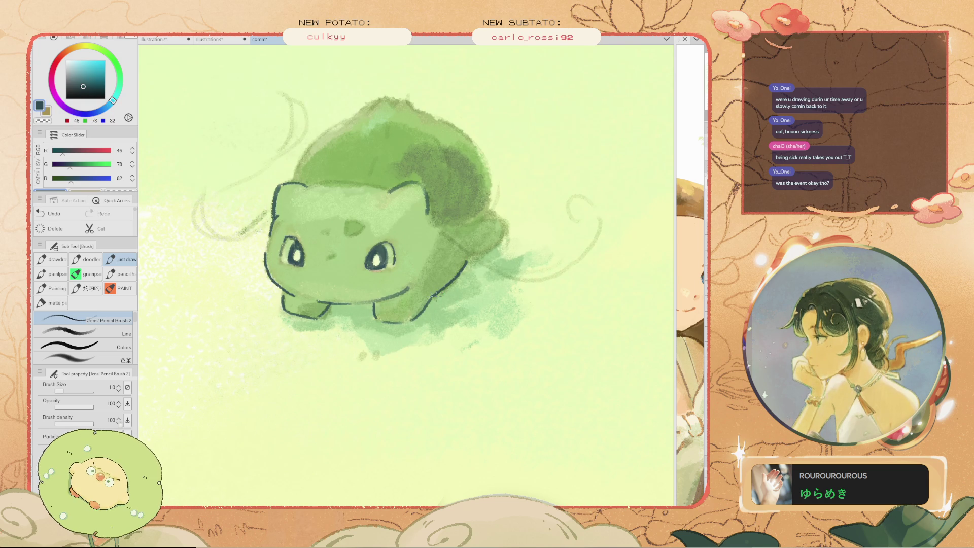
pyautogui.scroll(2, 361, 301)
pyautogui.moveTo(358, 302); pyautogui.dragTo(385, 302)
pyautogui.hotkey('ctrl', 'z')
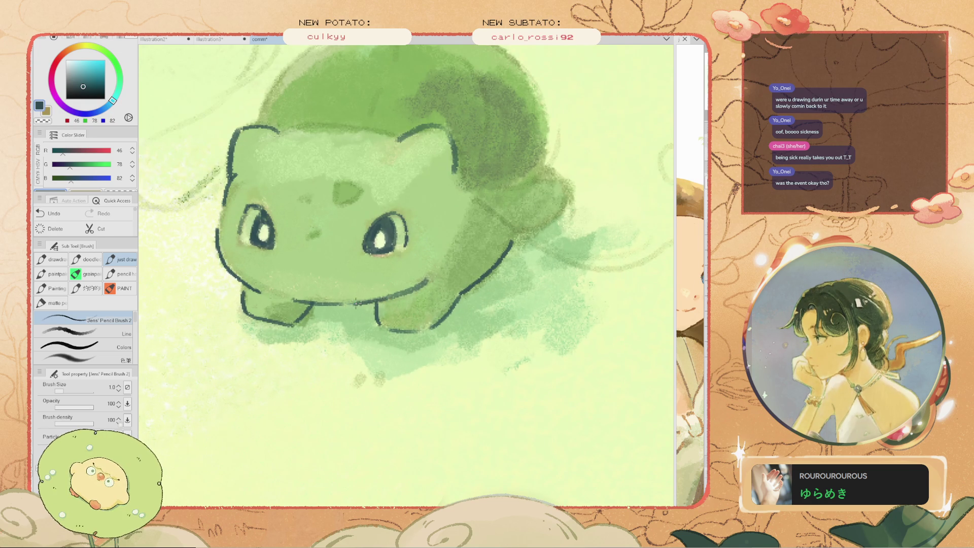
pyautogui.scroll(-5, 456, 289)
pyautogui.scroll(2, 452, 284)
pyautogui.scroll(2, 451, 284)
pyautogui.scroll(2, 459, 317)
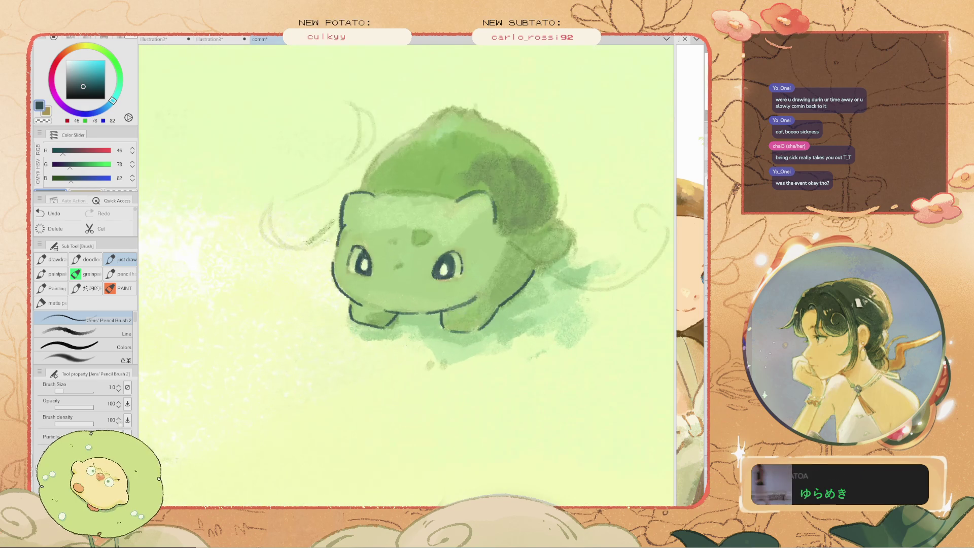
# Attempt outlines along the bulb's right back and left edges, undoing each attempt
pyautogui.moveTo(526, 235); pyautogui.dragTo(483, 275)
pyautogui.hotkey('ctrl', 'z')
pyautogui.moveTo(513, 238); pyautogui.dragTo(484, 269)
pyautogui.hotkey('ctrl', 'z')
pyautogui.moveTo(493, 183); pyautogui.dragTo(510, 257)
pyautogui.hotkey('ctrl', 'z')
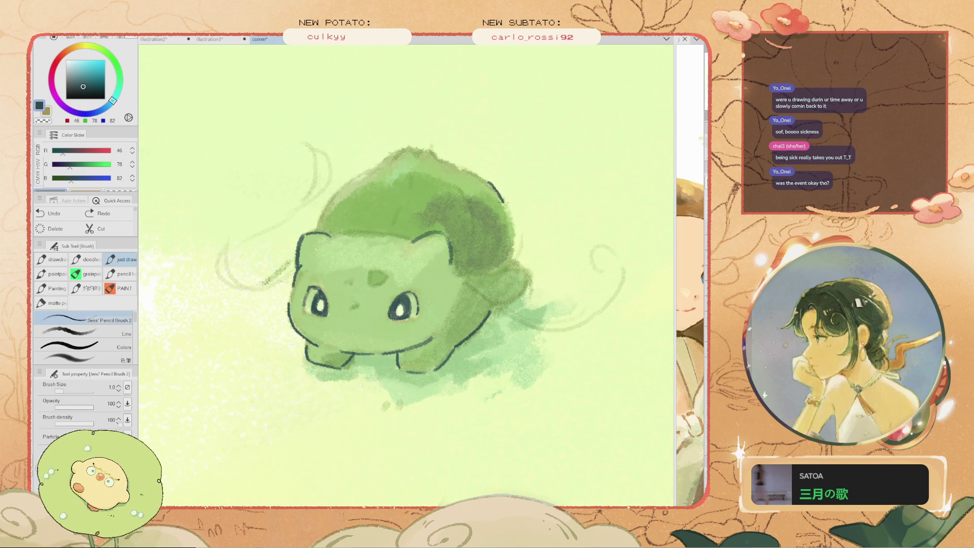
pyautogui.hotkey('ctrl', 'z')
pyautogui.moveTo(486, 178); pyautogui.dragTo(499, 259)
pyautogui.hotkey('ctrl', 'z')
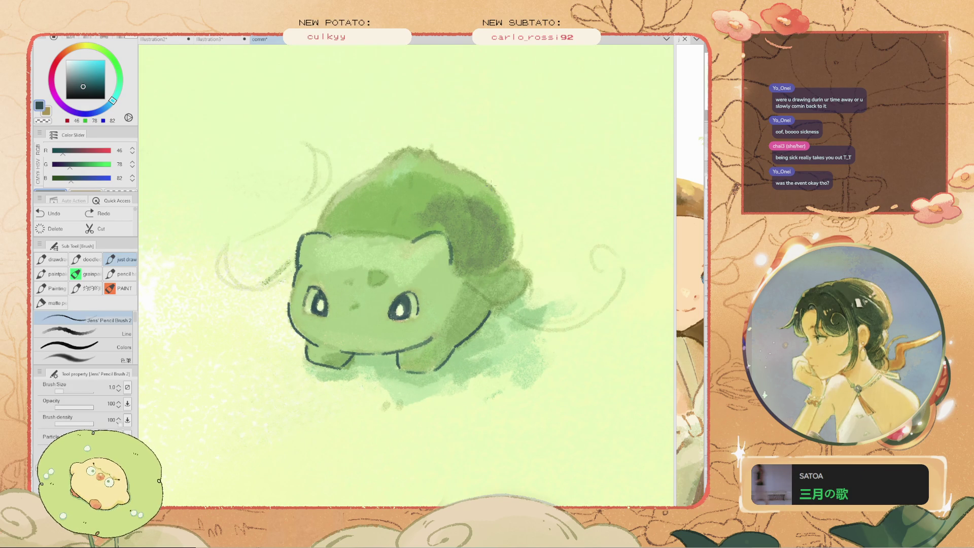
pyautogui.hotkey('ctrl', 'z')
pyautogui.moveTo(339, 185); pyautogui.dragTo(316, 241)
pyautogui.hotkey('ctrl', 'z')
pyautogui.moveTo(333, 191); pyautogui.dragTo(318, 230)
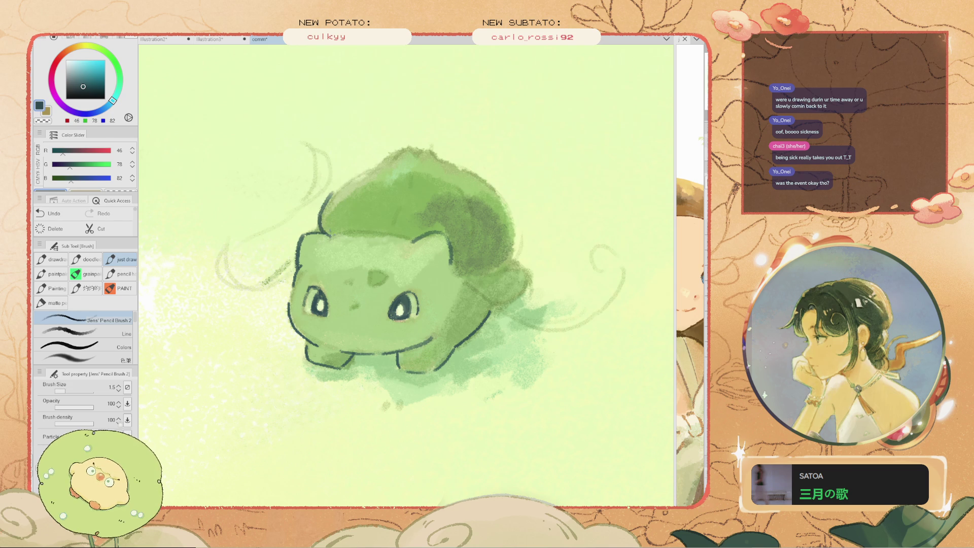
pyautogui.moveTo(515, 269)
pyautogui.mouseDown()
pyautogui.moveTo(528, 290)
pyautogui.moveTo(507, 304)
pyautogui.mouseUp()
pyautogui.hotkey('ctrl', 'z')
pyautogui.hotkey('ctrl', 'z')
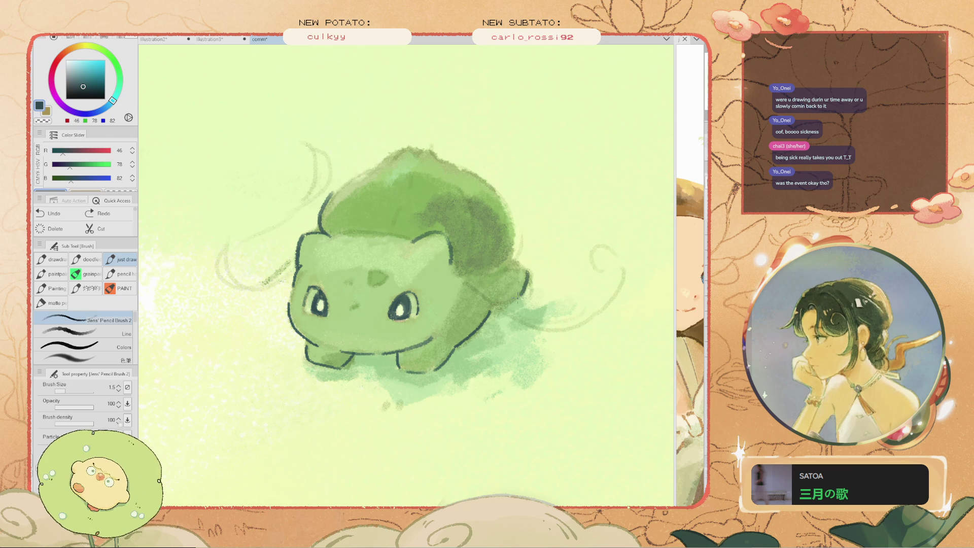
# With the brush at 1.0, repeatedly redraw the left face outline
pyautogui.press('[')
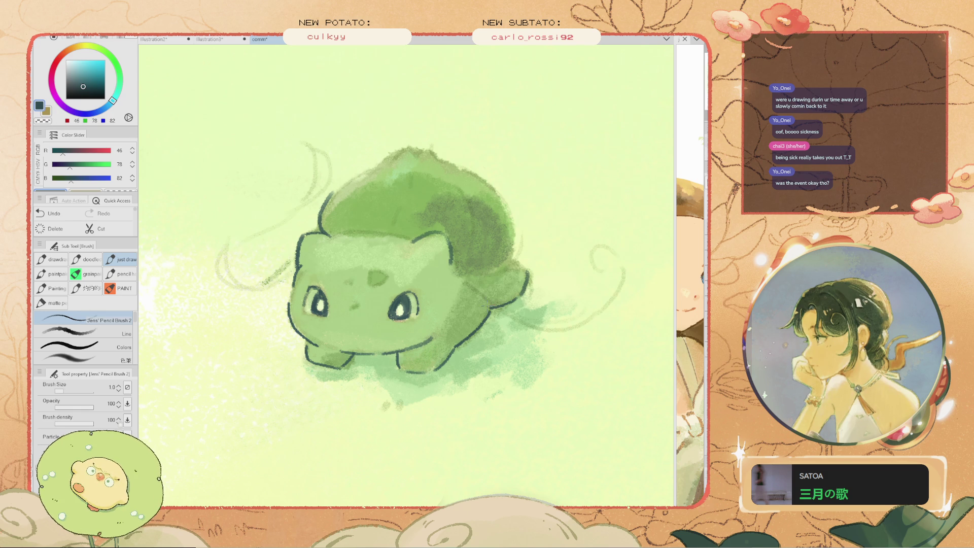
pyautogui.scroll(-1, 279, 280)
pyautogui.scroll(-1, 279, 279)
pyautogui.scroll(4, 278, 279)
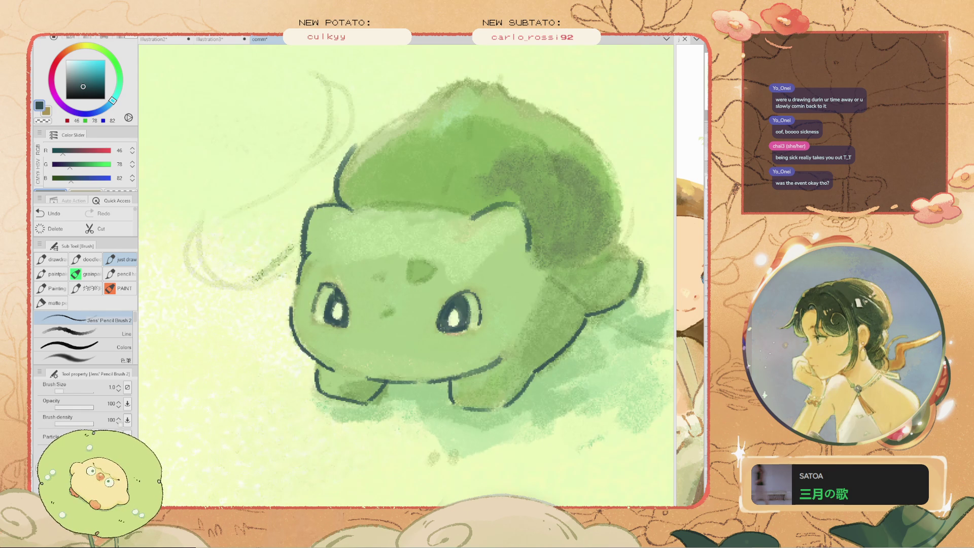
pyautogui.hotkey('ctrl', 'z')
pyautogui.moveTo(311, 254); pyautogui.dragTo(291, 295)
pyautogui.hotkey('ctrl', 'z')
pyautogui.moveTo(308, 255); pyautogui.dragTo(290, 297)
pyautogui.hotkey('ctrl', 'z')
pyautogui.moveTo(306, 256); pyautogui.dragTo(289, 298)
pyautogui.hotkey('ctrl', 'z')
pyautogui.hotkey('ctrl', 'z')
pyautogui.moveTo(304, 257); pyautogui.dragTo(290, 303)
pyautogui.scroll(-3, 321, 324)
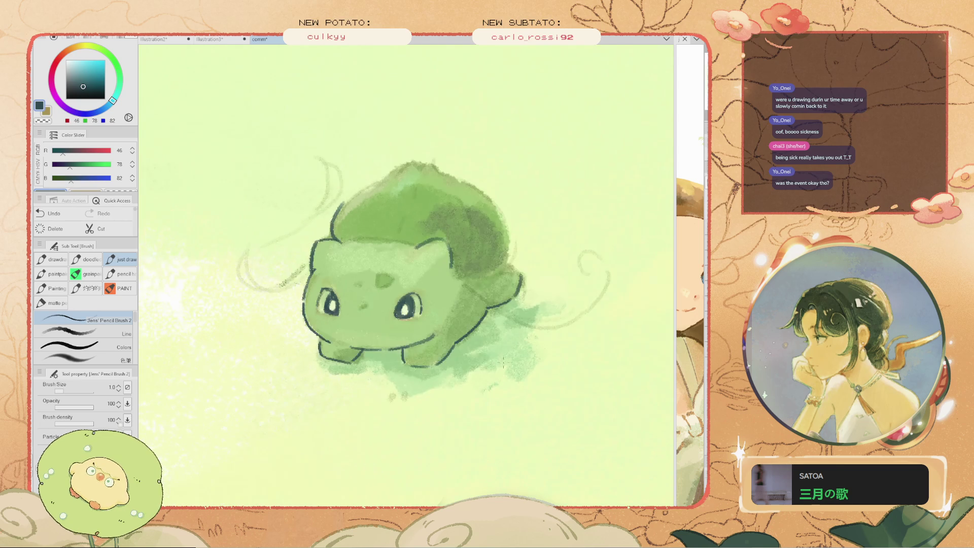
pyautogui.scroll(4, 445, 375)
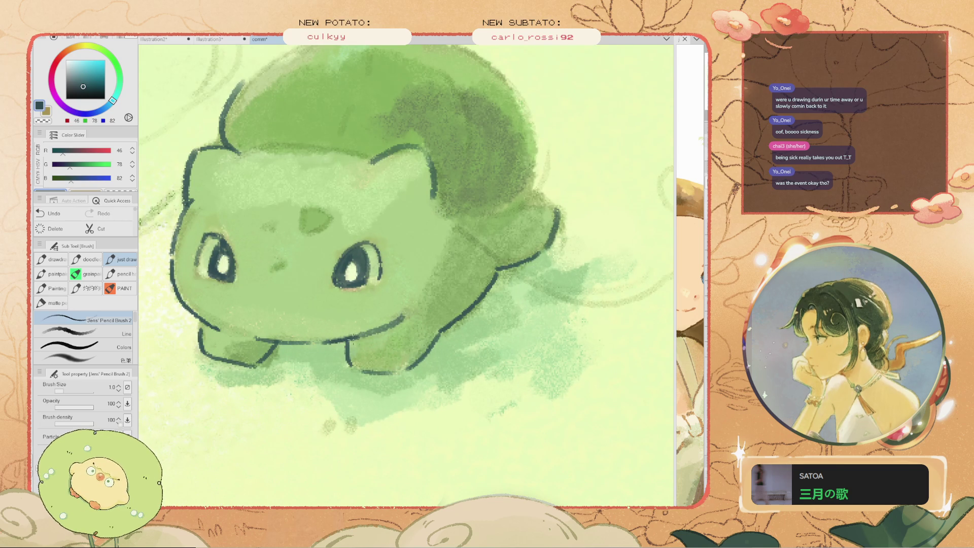
pyautogui.scroll(-2, 330, 343)
# Try strokes near the tail, along the body's right side and beside Bulbasaur, then undo them
pyautogui.moveTo(456, 366); pyautogui.dragTo(446, 392)
pyautogui.hotkey('ctrl', 'z')
pyautogui.scroll(-2, 379, 292)
pyautogui.scroll(1, 380, 292)
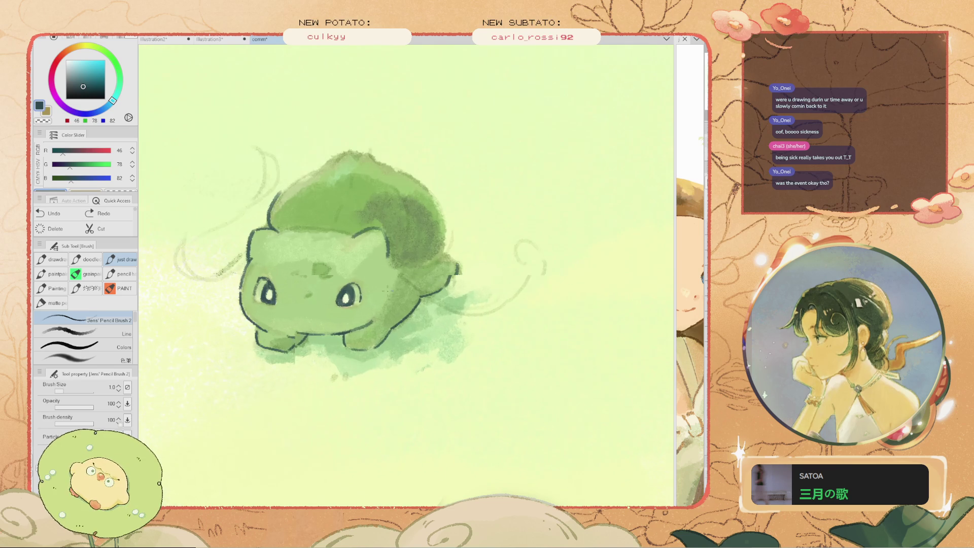
pyautogui.moveTo(399, 270); pyautogui.dragTo(479, 327)
pyautogui.scroll(-2, 398, 285)
pyautogui.hotkey('ctrl', 'z')
pyautogui.scroll(2, 300, 248)
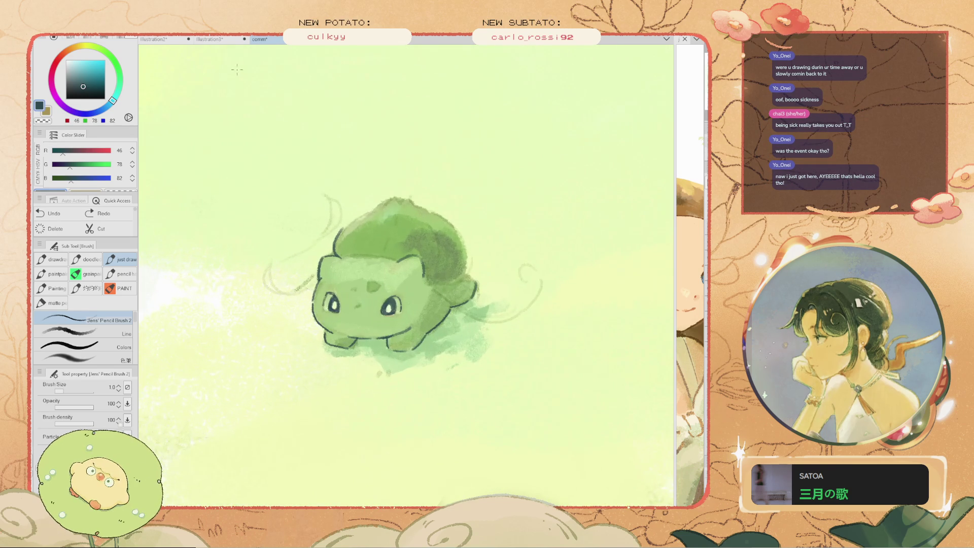
pyautogui.moveTo(475, 332); pyautogui.dragTo(530, 314)
pyautogui.hotkey('ctrl', 'z')
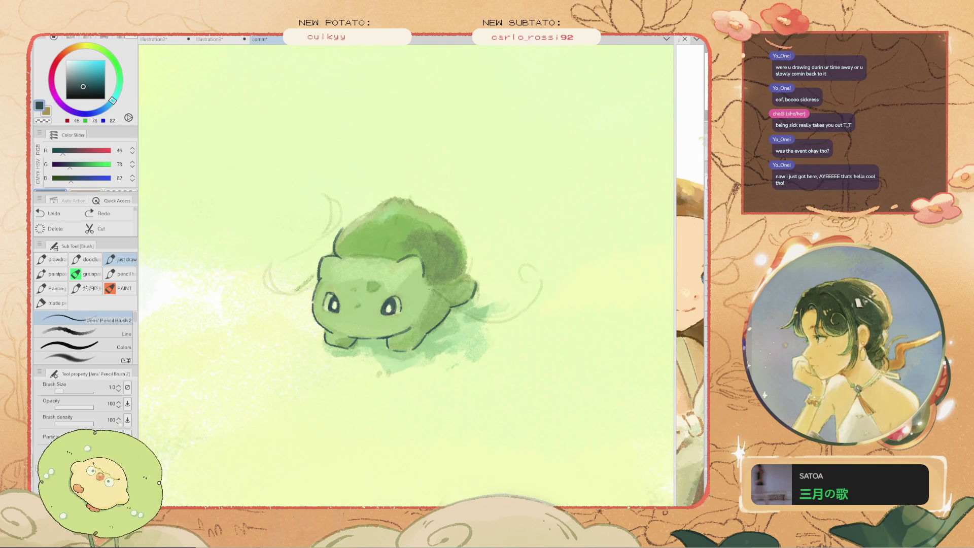
pyautogui.scroll(2, 337, 332)
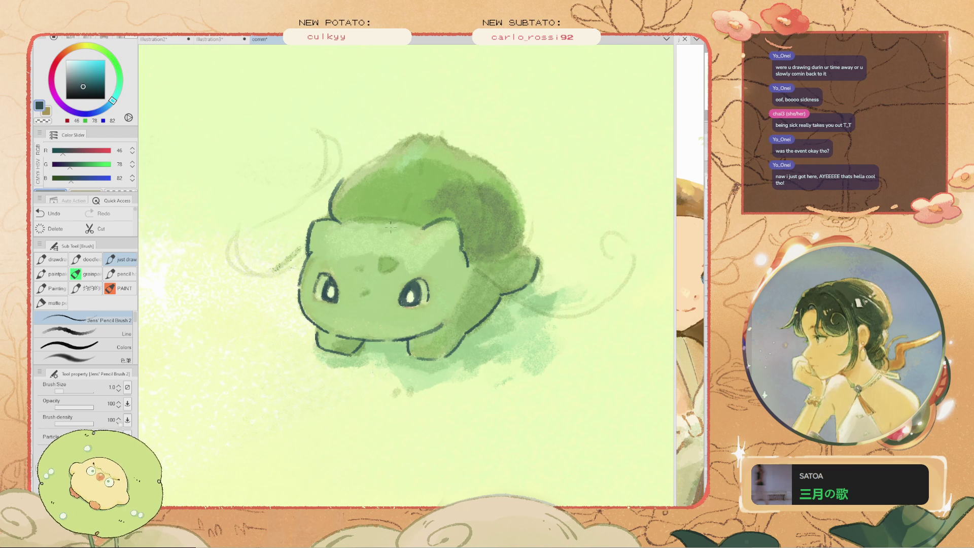
# Set the pencil brush to 1.5, then thinner, and shift the view so Bulbasaur sits lower
pyautogui.press(']')
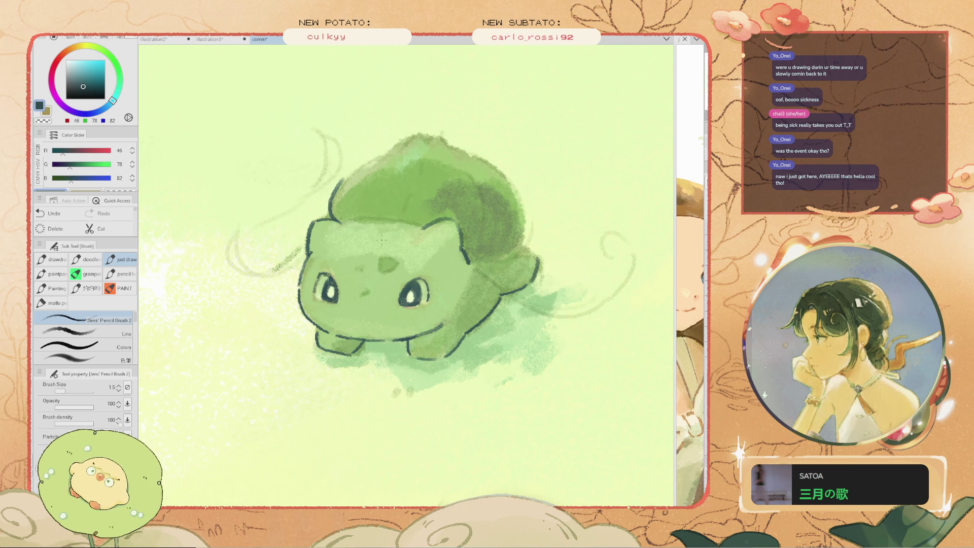
pyautogui.scroll(-3, 397, 267)
pyautogui.scroll(2, 391, 271)
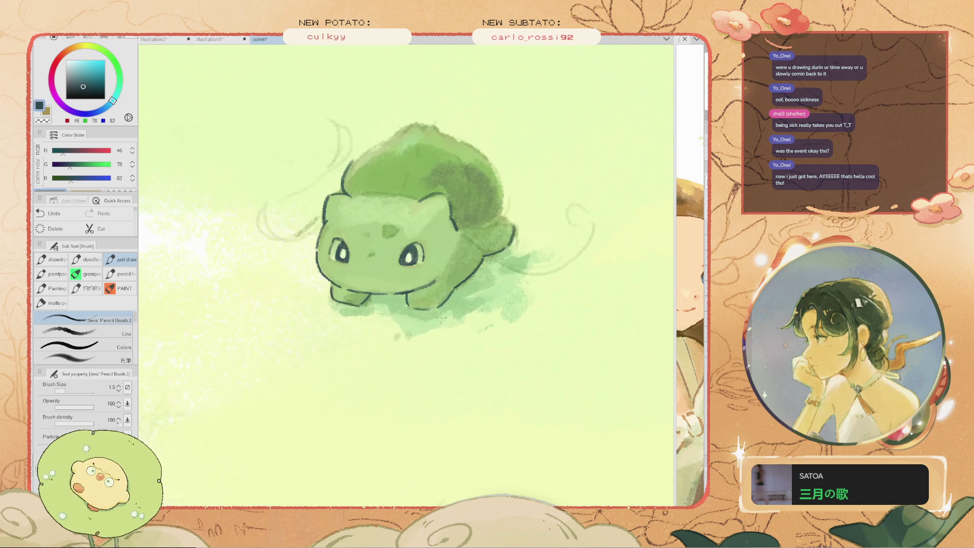
pyautogui.scroll(2, 370, 282)
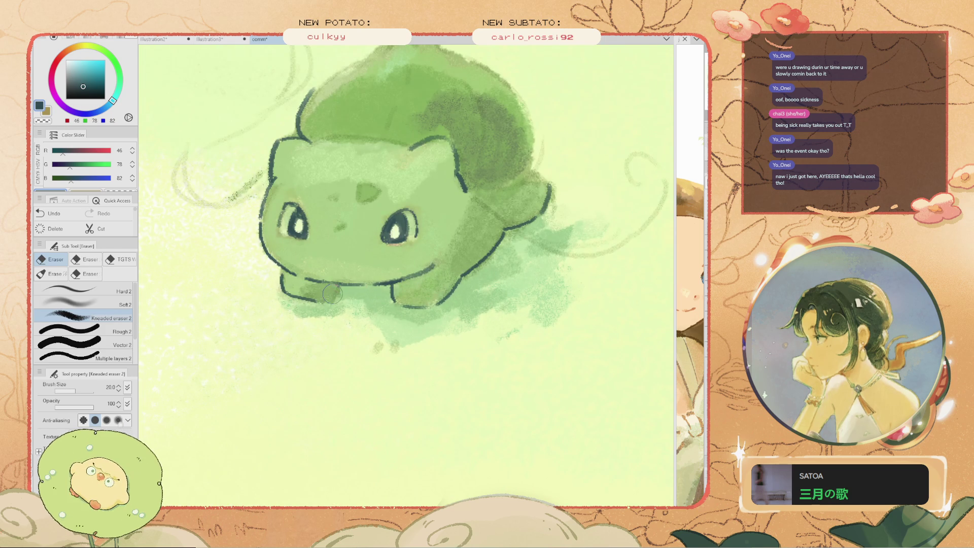
pyautogui.press('[')
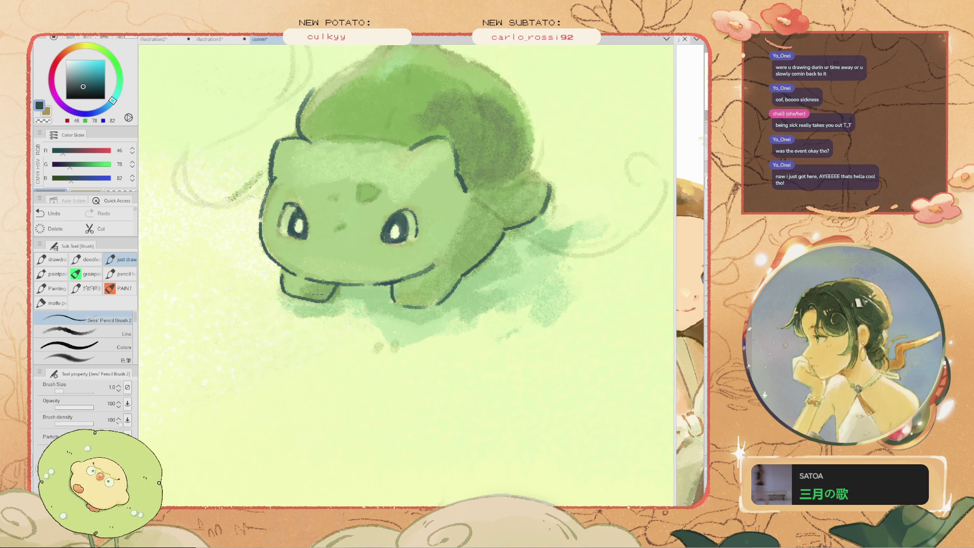
pyautogui.scroll(-2, 317, 293)
pyautogui.scroll(2, 317, 293)
pyautogui.moveTo(499, 175); pyautogui.dragTo(500, 266)
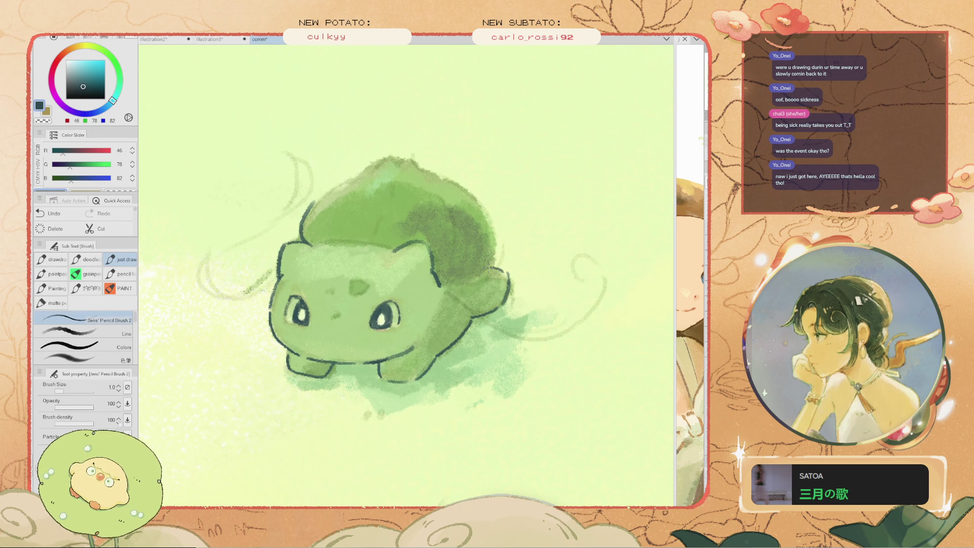
pyautogui.scroll(-2, 493, 269)
pyautogui.scroll(2, 494, 276)
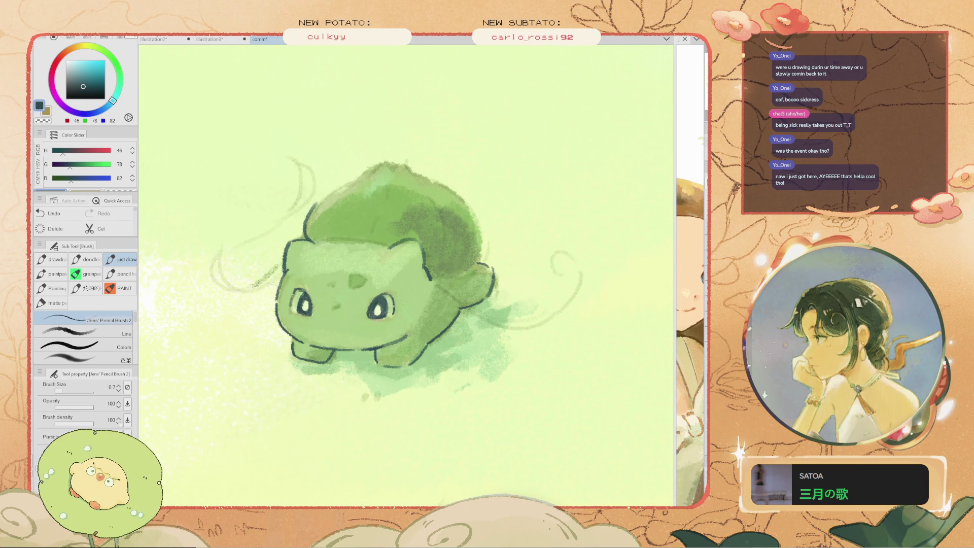
# Pan the canvas, then repeatedly try and undo an outline along the right back edge
pyautogui.press('space')
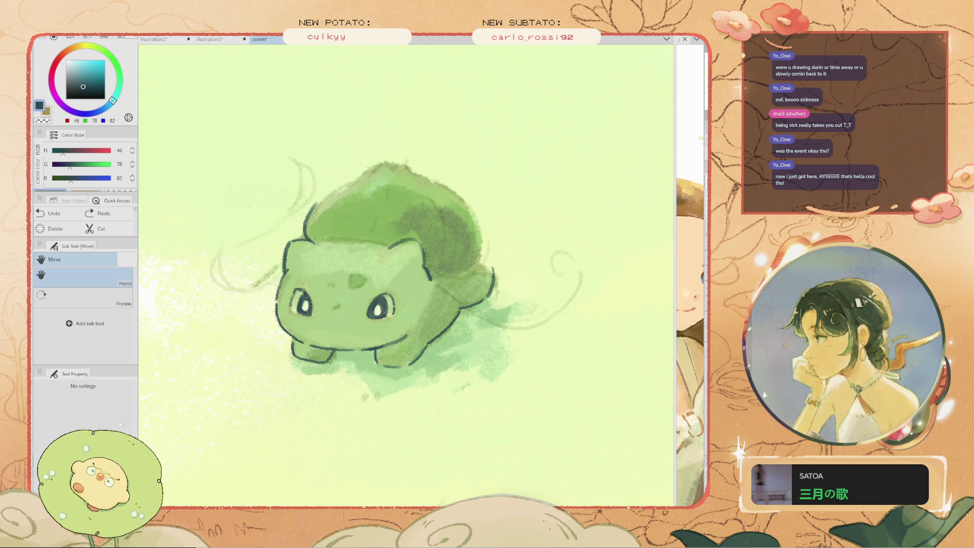
pyautogui.moveTo(297, 234); pyautogui.dragTo(341, 249)
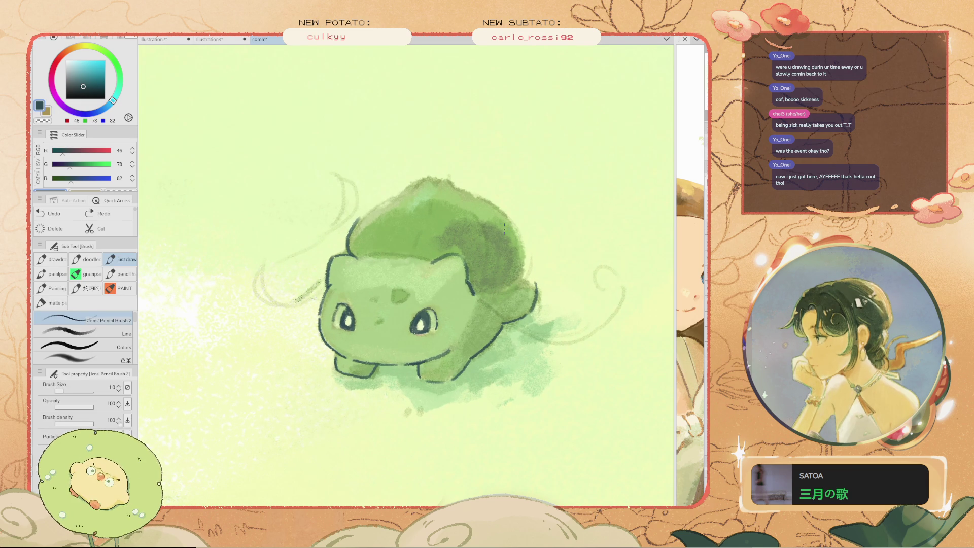
pyautogui.moveTo(514, 222); pyautogui.dragTo(523, 274)
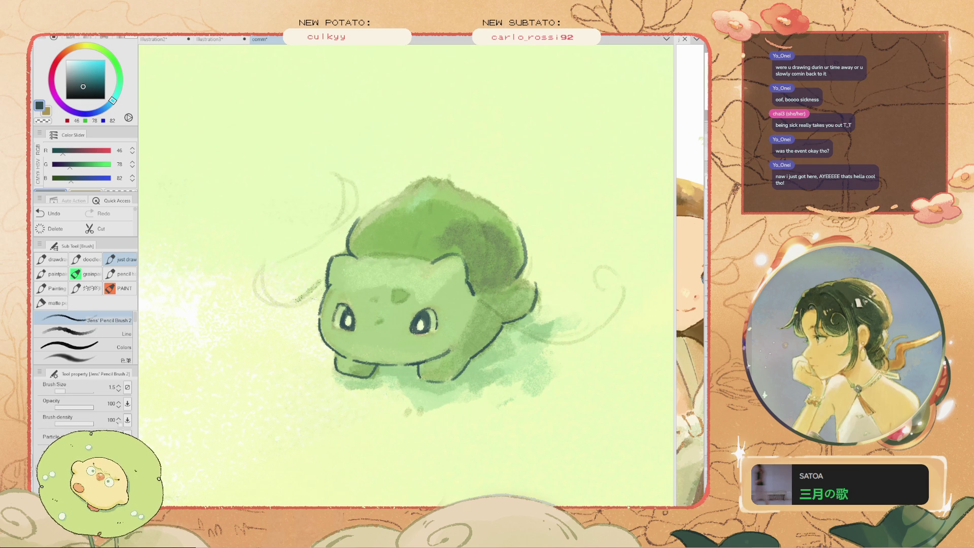
pyautogui.hotkey('ctrl', 'z')
pyautogui.press('[')
pyautogui.hotkey('ctrl', 'z')
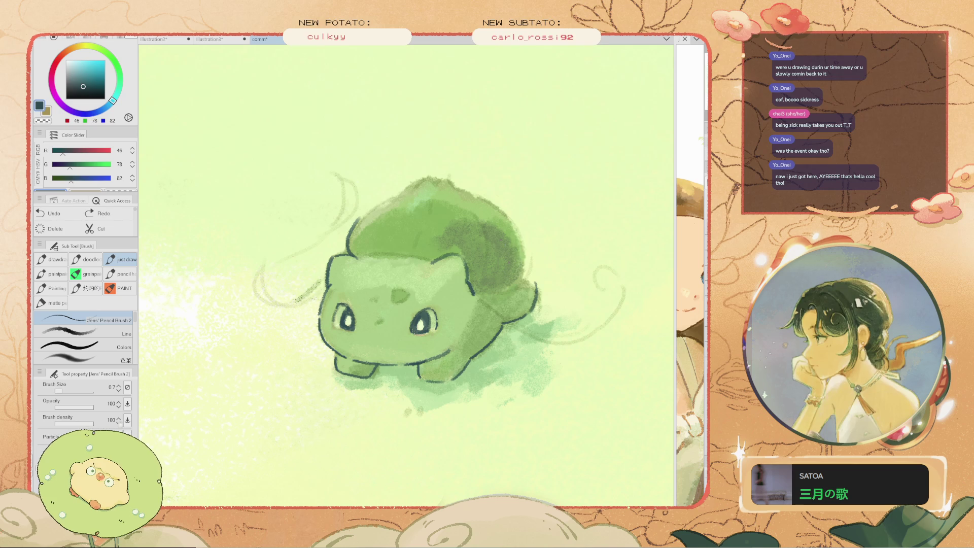
pyautogui.moveTo(513, 222); pyautogui.dragTo(523, 273)
pyautogui.hotkey('ctrl', 'z')
pyautogui.press(']')
pyautogui.moveTo(513, 221); pyautogui.dragTo(507, 279)
pyautogui.hotkey('ctrl', 'z')
pyautogui.moveTo(513, 224)
pyautogui.mouseDown()
pyautogui.moveTo(523, 279)
pyautogui.moveTo(526, 248)
pyautogui.mouseUp()
pyautogui.hotkey('ctrl', 'z')
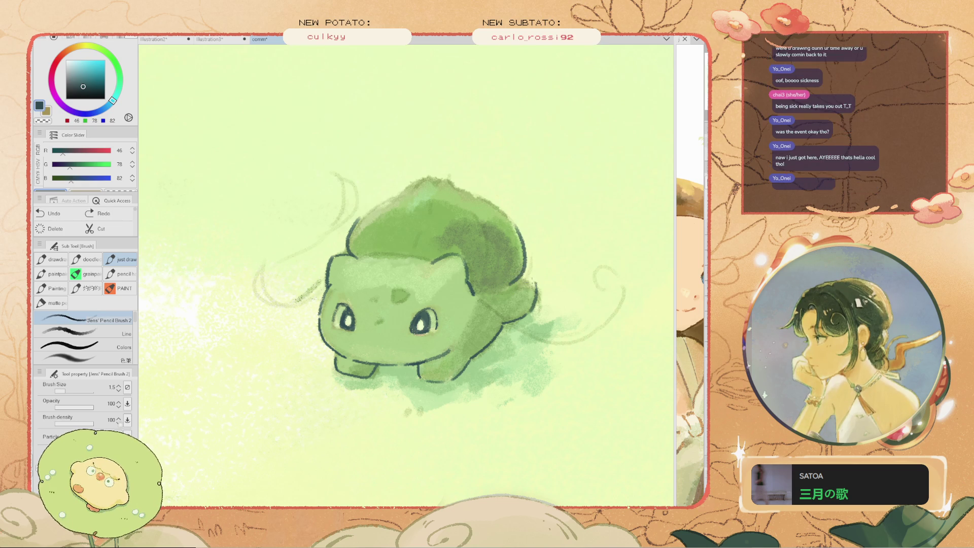
# Dab two small dark pencil dots on the ground beneath the front foot
pyautogui.scroll(-2, 499, 253)
pyautogui.scroll(1, 476, 308)
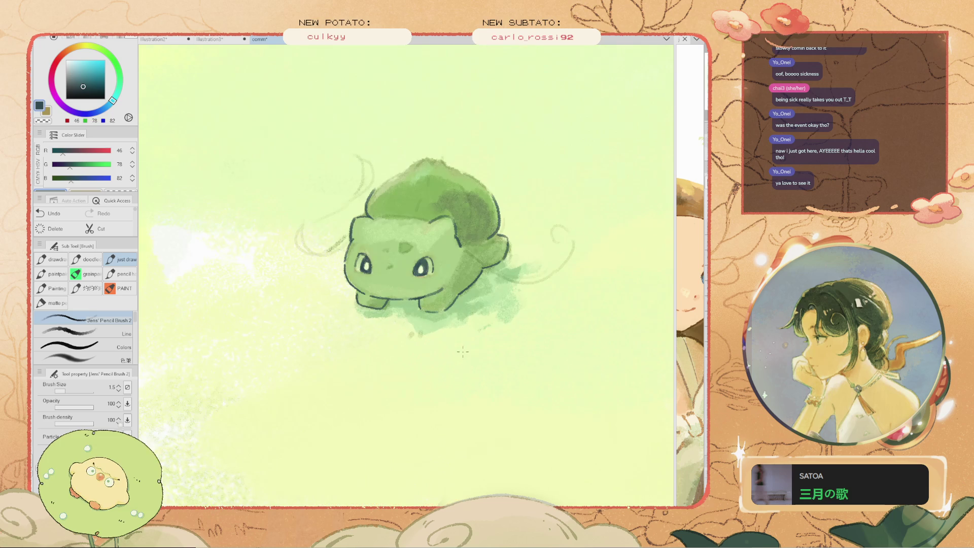
pyautogui.click(461, 317)
pyautogui.click(467, 315)
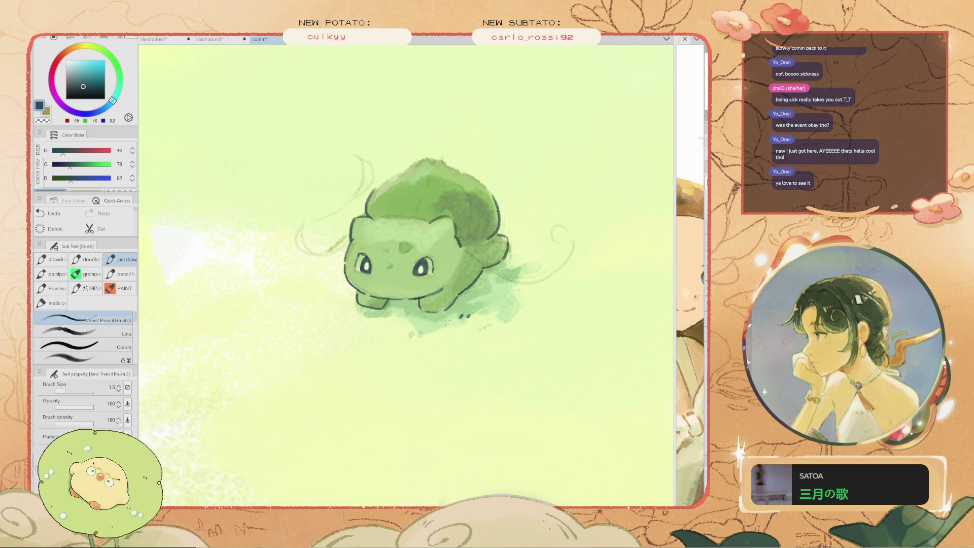
pyautogui.hotkey('ctrl', 'z')
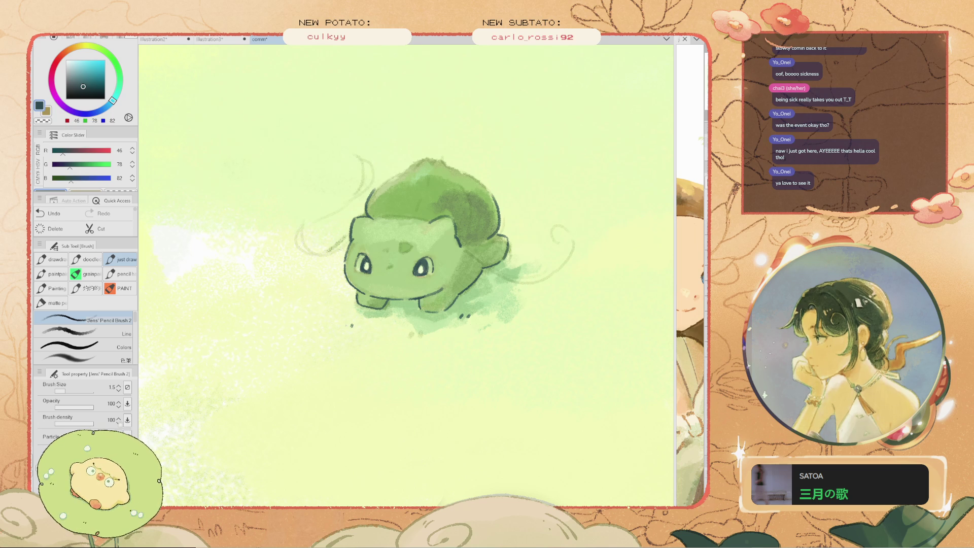
# Draw a dark pencil outline along the top edge of the bulb, comparing it with undo and redo
pyautogui.scroll(1, 424, 296)
pyautogui.scroll(1, 424, 296)
pyautogui.scroll(1, 423, 296)
pyautogui.scroll(2, 424, 296)
pyautogui.scroll(-1, 424, 296)
pyautogui.scroll(-2, 423, 296)
pyautogui.scroll(-1, 457, 253)
pyautogui.scroll(1, 498, 215)
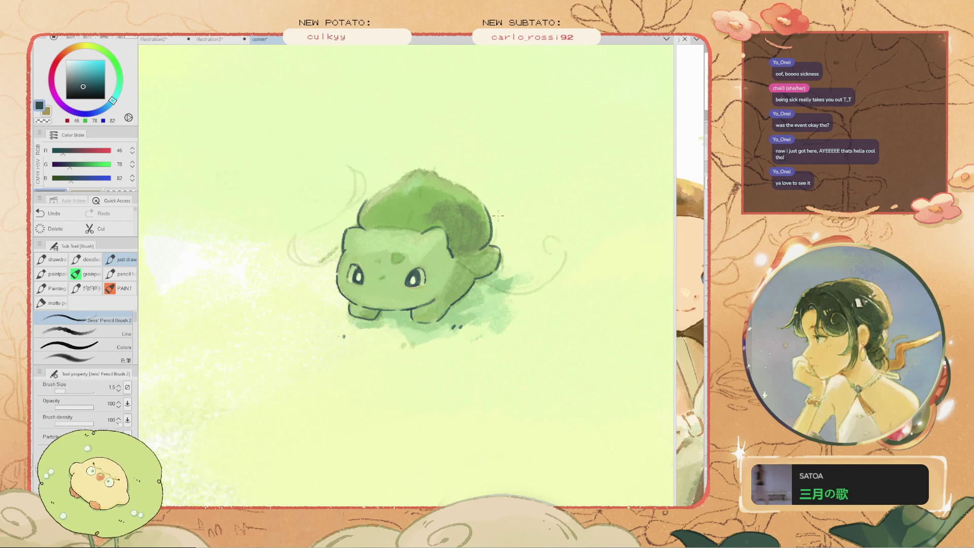
pyautogui.scroll(3, 508, 236)
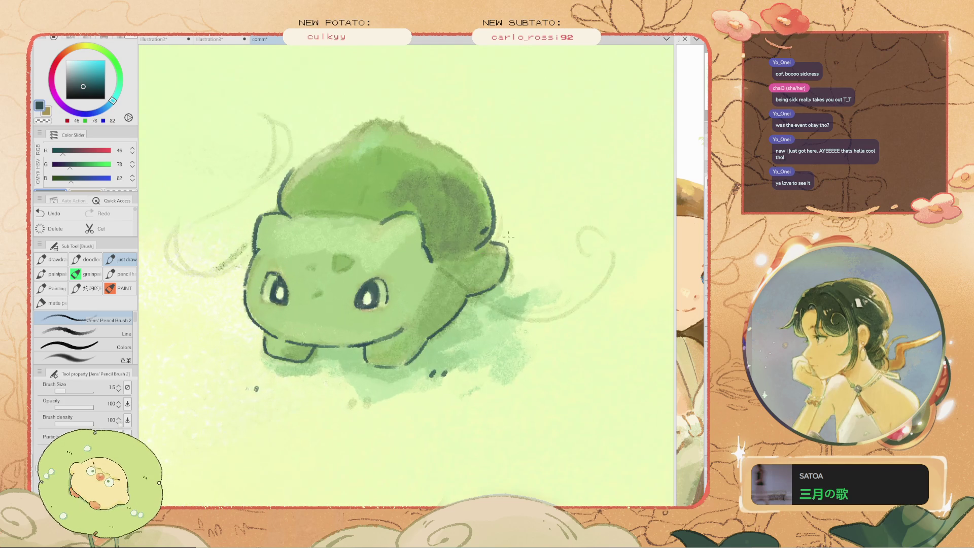
pyautogui.scroll(-2, 304, 305)
pyautogui.scroll(1, 304, 304)
pyautogui.moveTo(477, 181); pyautogui.dragTo(459, 267)
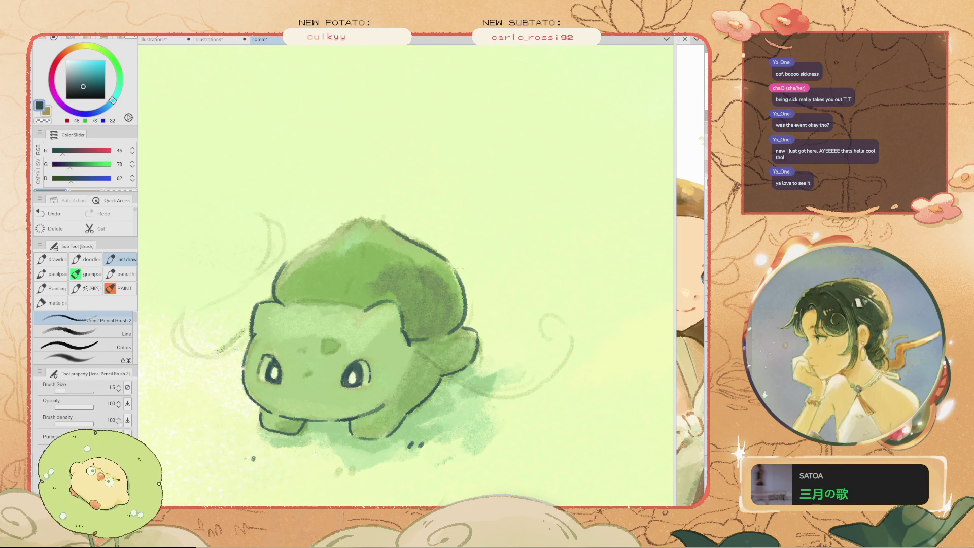
pyautogui.scroll(1, 395, 239)
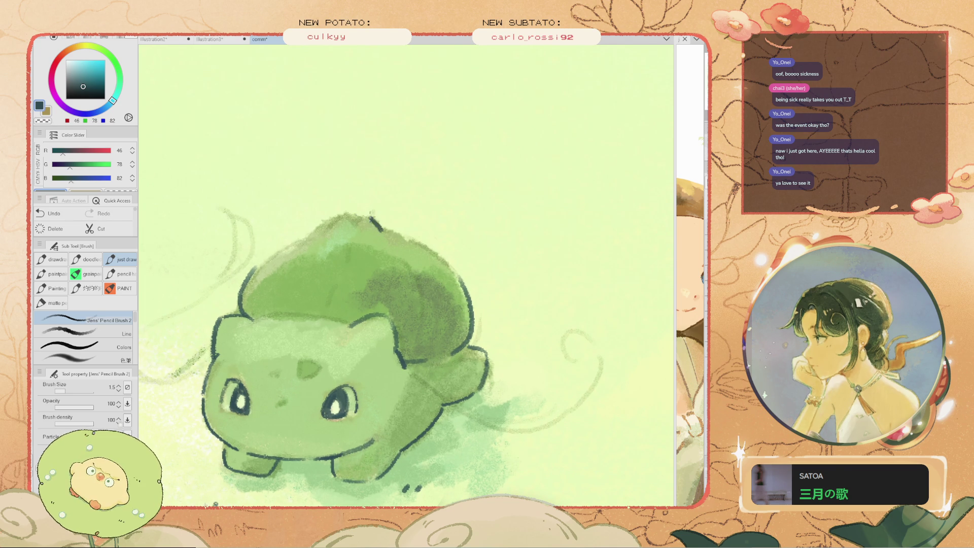
pyautogui.moveTo(400, 232)
pyautogui.mouseDown()
pyautogui.moveTo(378, 217)
pyautogui.moveTo(326, 224)
pyautogui.moveTo(307, 237)
pyautogui.mouseUp()
pyautogui.hotkey('ctrl', 'z')
pyautogui.hotkey('ctrl', 'z')
pyautogui.hotkey('ctrl', 'z')
pyautogui.hotkey('ctrl', 'y')
pyautogui.hotkey('ctrl', 'z')
# With the brush thinned to 1.0, add a small mark beneath the back foot and remove stray strokes
pyautogui.scroll(-3, 284, 287)
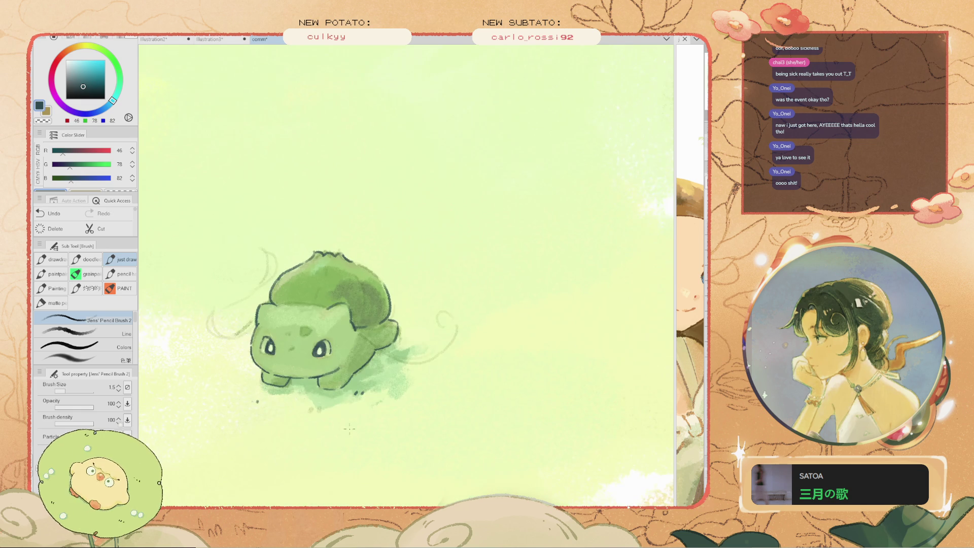
pyautogui.scroll(3, 325, 396)
pyautogui.moveTo(286, 427); pyautogui.dragTo(368, 394)
pyautogui.hotkey('ctrl', 'z')
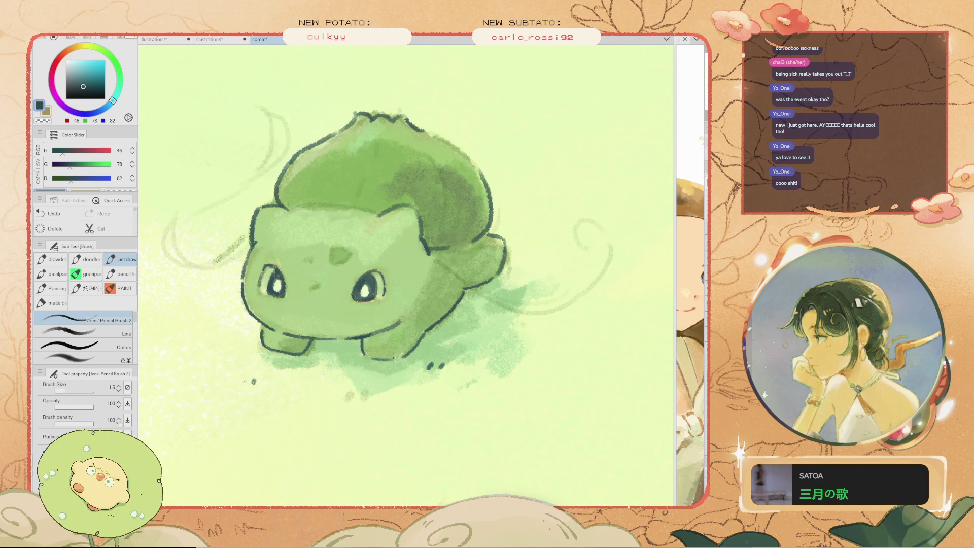
pyautogui.press('[')
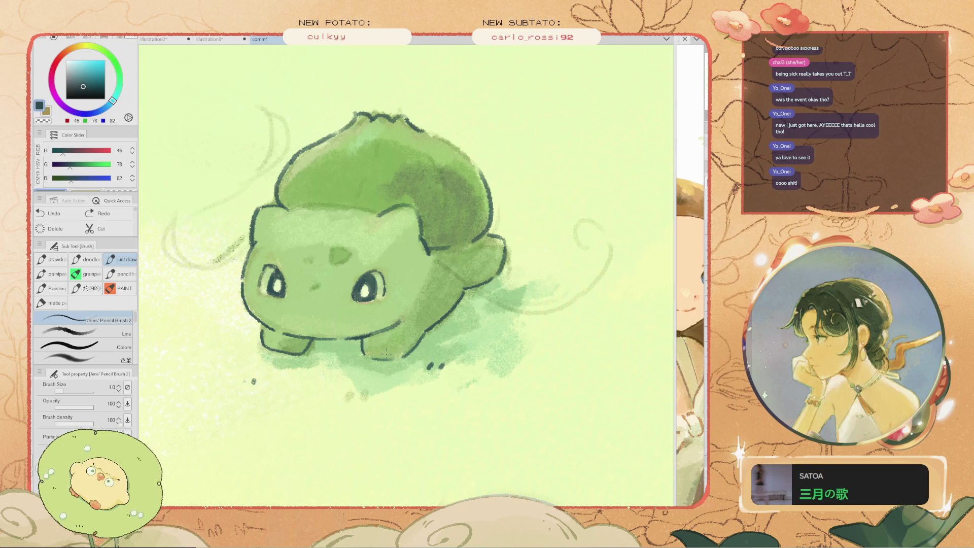
pyautogui.moveTo(378, 356); pyautogui.dragTo(378, 357)
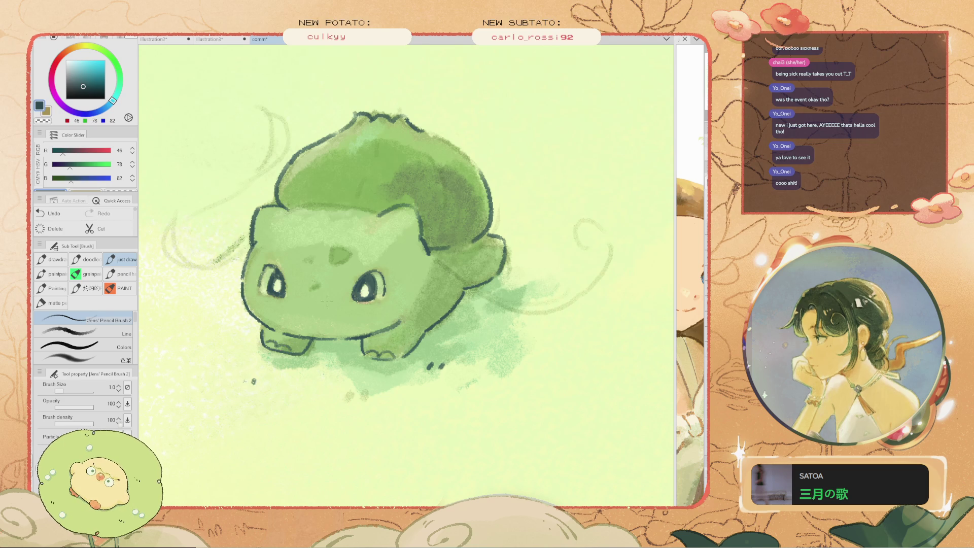
pyautogui.scroll(-3, 394, 315)
pyautogui.scroll(2, 365, 299)
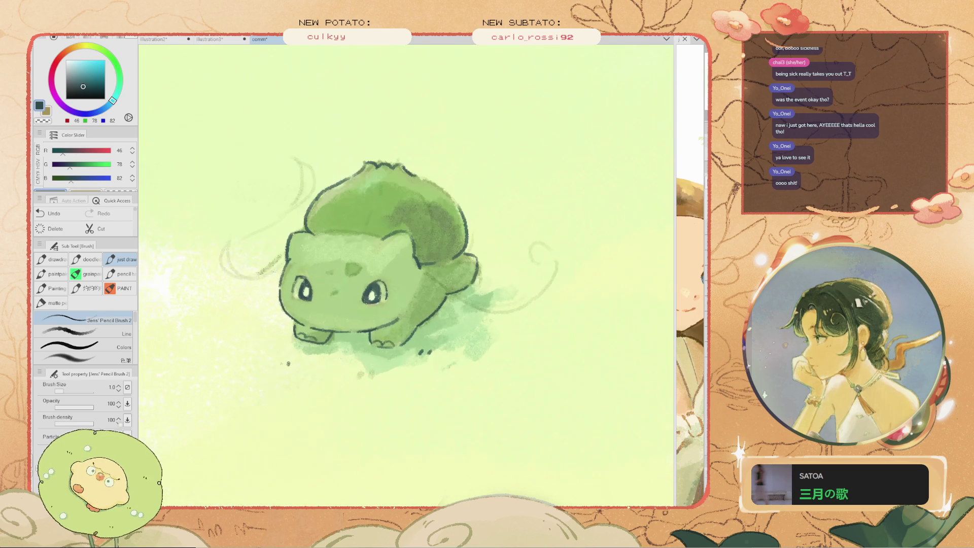
pyautogui.scroll(3, 345, 314)
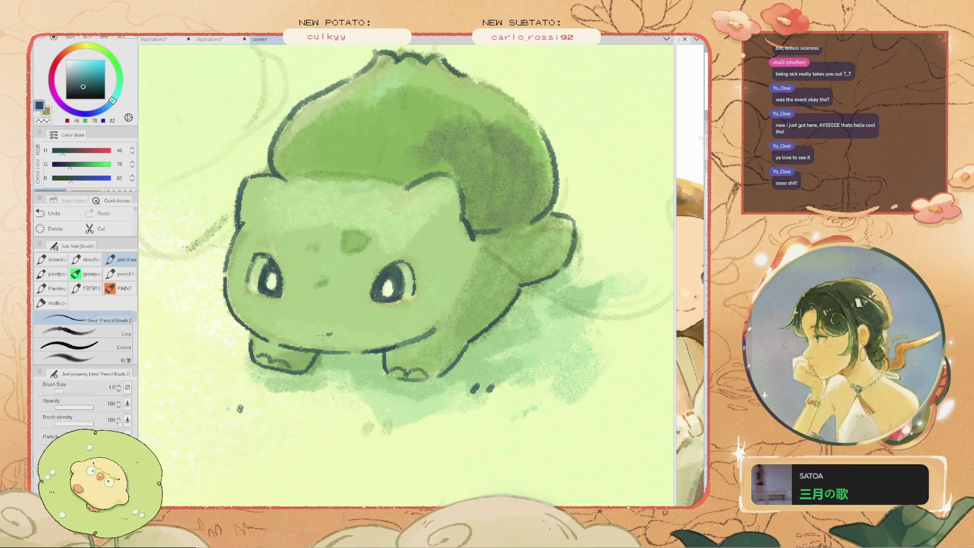
pyautogui.click(330, 335)
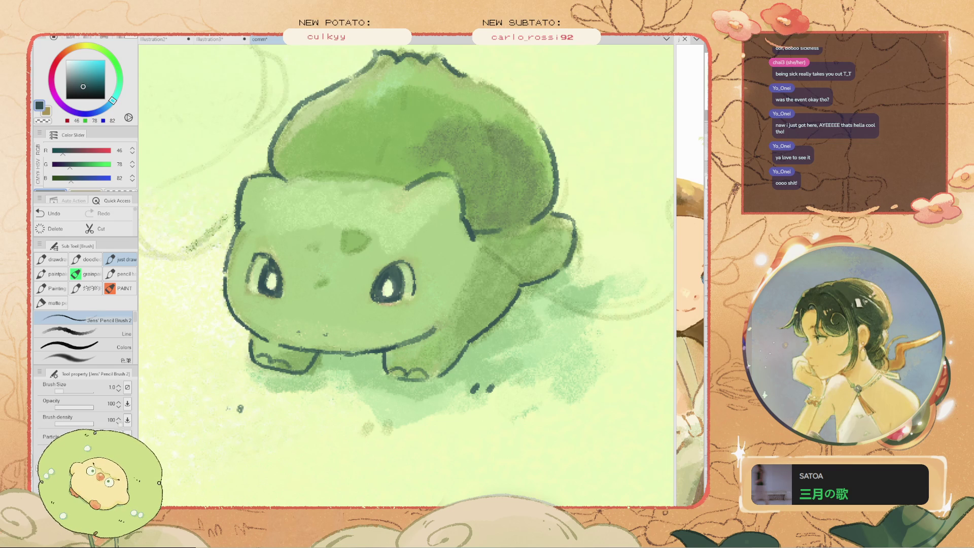
pyautogui.hotkey('ctrl', 'z')
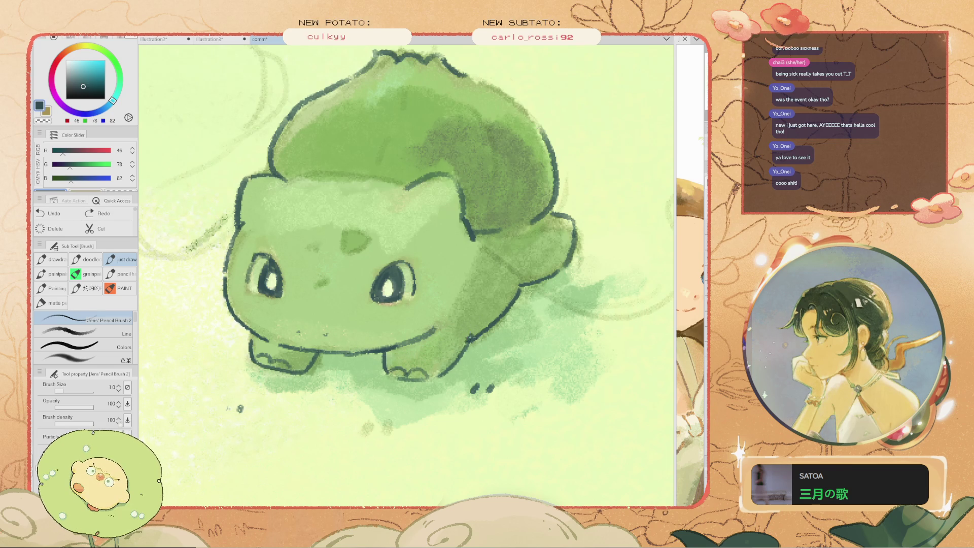
# Shift the view up-left, toggle the eraser and pencil, and rotate the canvas clockwise
pyautogui.scroll(-5, 471, 339)
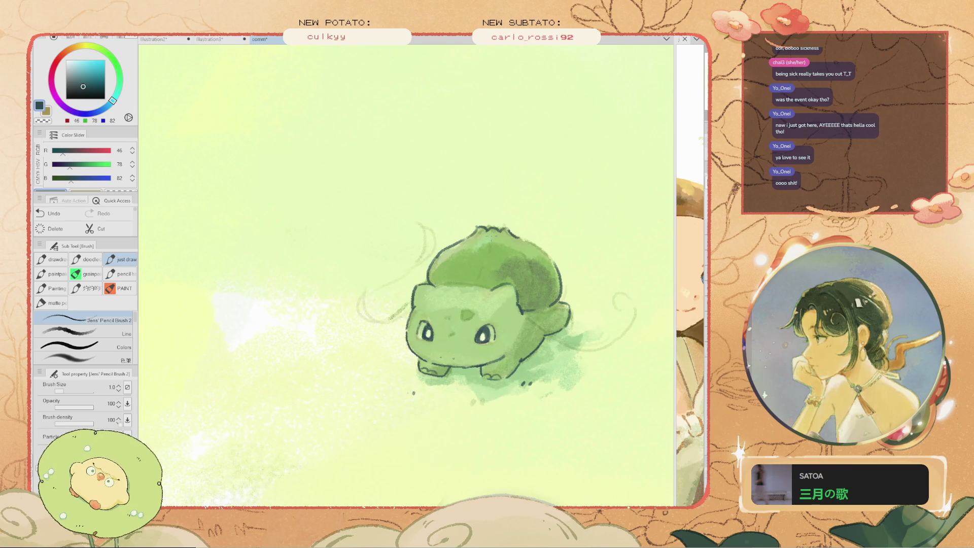
pyautogui.moveTo(470, 339); pyautogui.dragTo(392, 297)
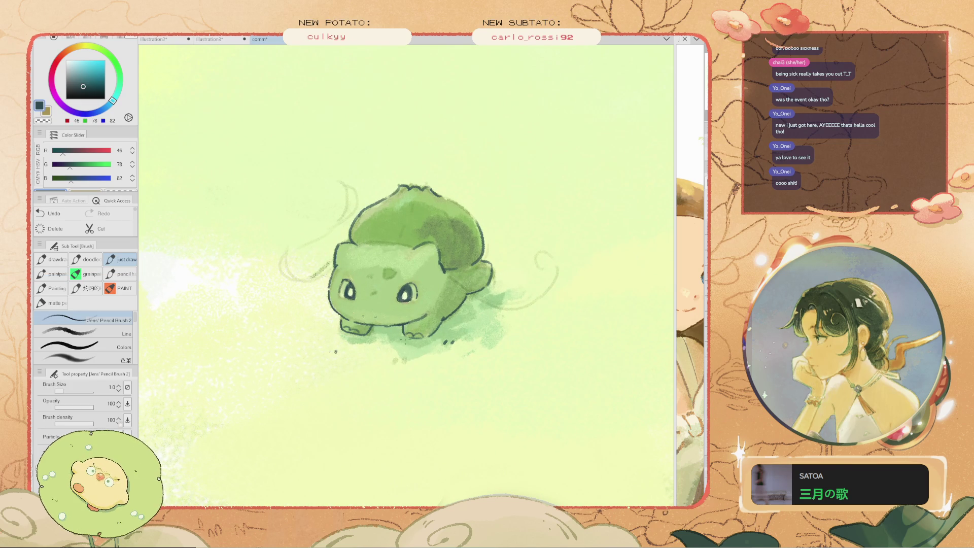
pyautogui.scroll(2, 375, 334)
pyautogui.press('e')
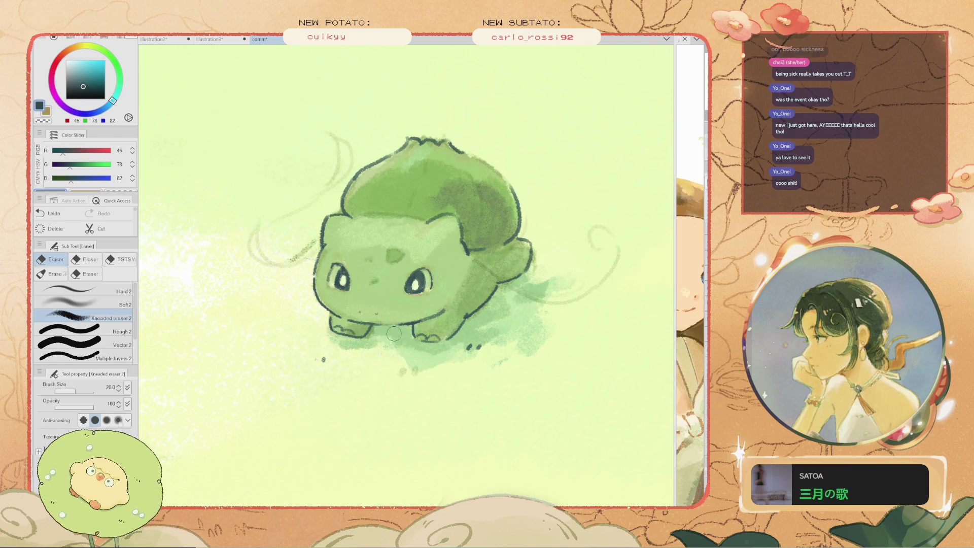
pyautogui.press('b')
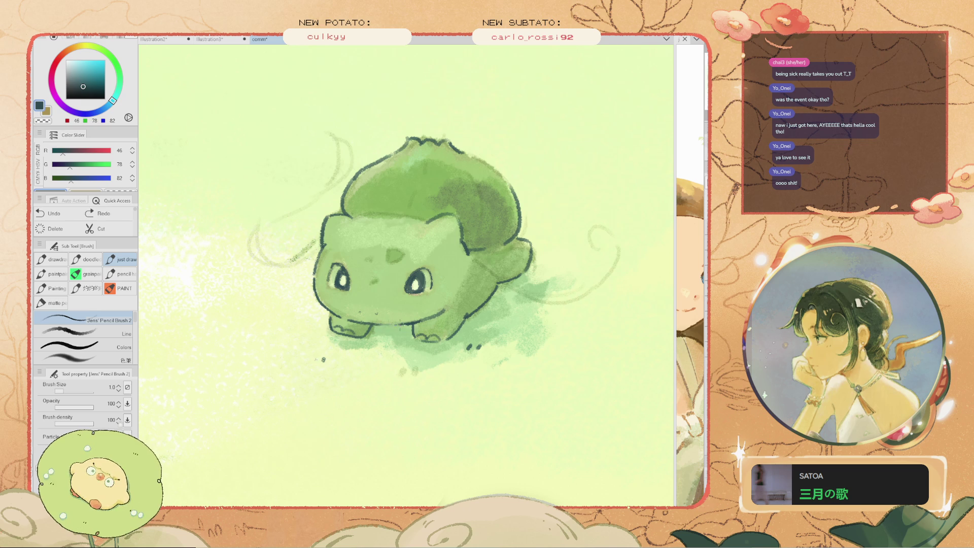
pyautogui.scroll(2, 420, 307)
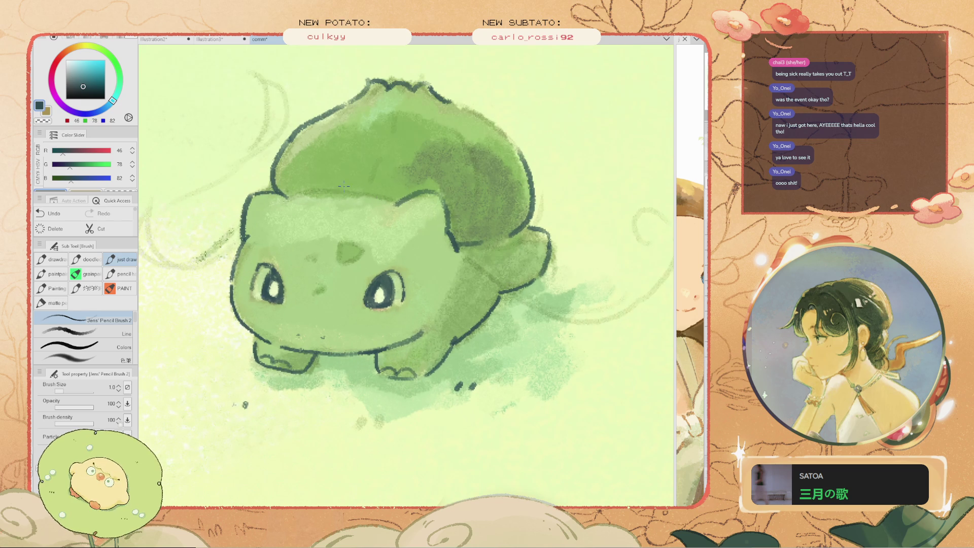
pyautogui.press('^')
pyautogui.press('^')
pyautogui.press('^')
pyautogui.scroll(2, 395, 162)
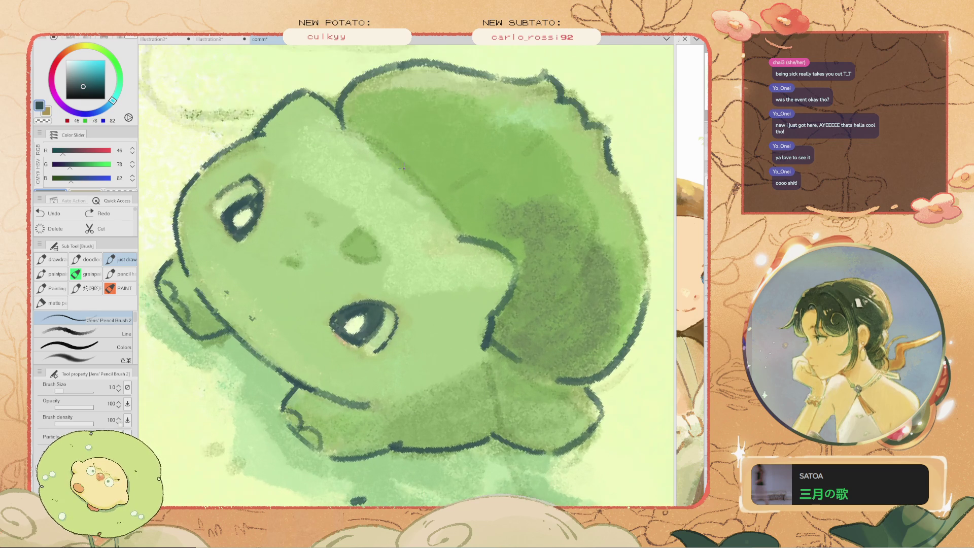
# Enlarge the pencil to 1.5 and redraw the head-to-bulb edge outline until it looks clean
pyautogui.press(']')
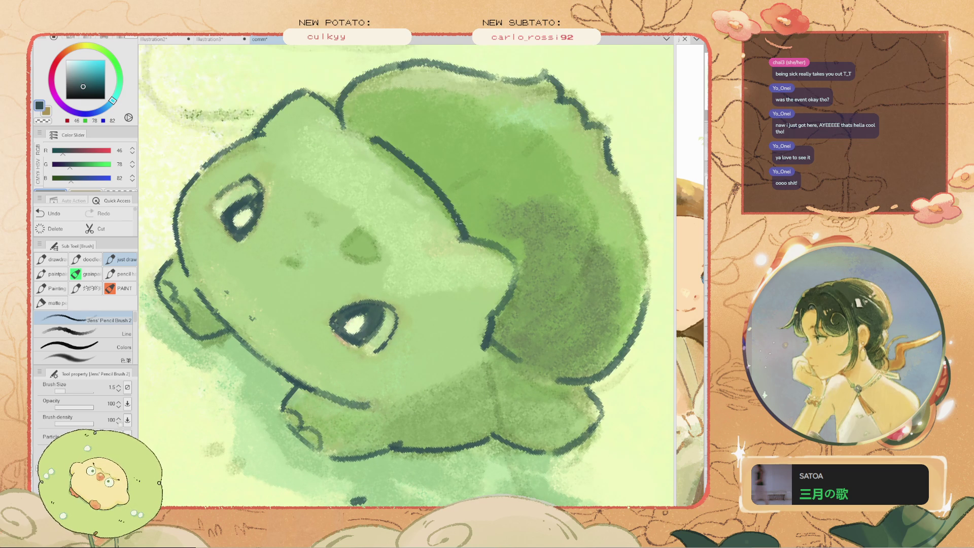
pyautogui.moveTo(345, 123)
pyautogui.mouseDown()
pyautogui.moveTo(385, 148)
pyautogui.moveTo(456, 228)
pyautogui.mouseUp()
pyautogui.hotkey('ctrl', 'z')
pyautogui.moveTo(360, 135); pyautogui.dragTo(462, 236)
pyautogui.hotkey('ctrl', 'z')
pyautogui.moveTo(386, 150); pyautogui.dragTo(462, 236)
pyautogui.hotkey('ctrl', 'z')
pyautogui.moveTo(371, 137); pyautogui.dragTo(462, 236)
pyautogui.hotkey('ctrl', 'z')
pyautogui.moveTo(366, 131); pyautogui.dragTo(472, 248)
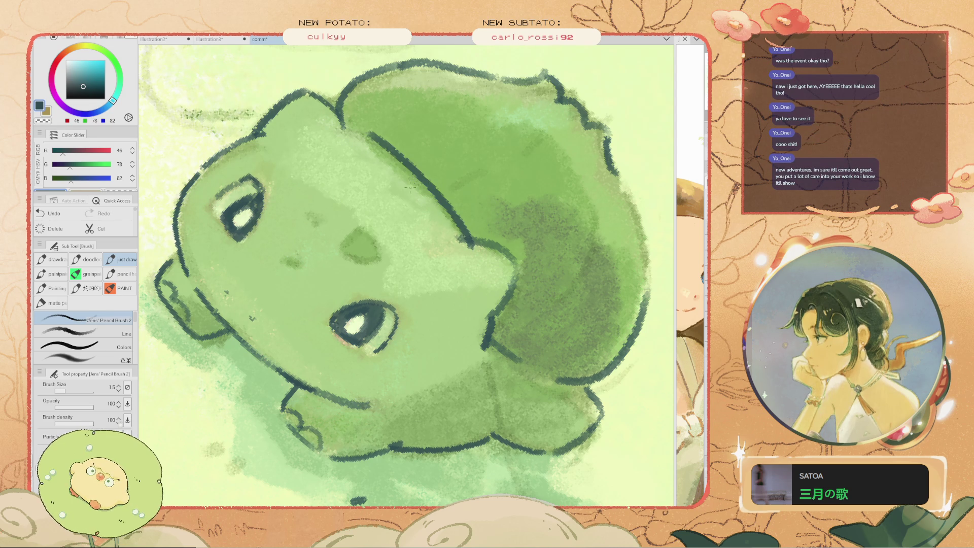
pyautogui.hotkey('ctrl', 'z')
pyautogui.moveTo(400, 163); pyautogui.dragTo(465, 235)
pyautogui.hotkey('ctrl', 'z')
pyautogui.moveTo(365, 133); pyautogui.dragTo(461, 236)
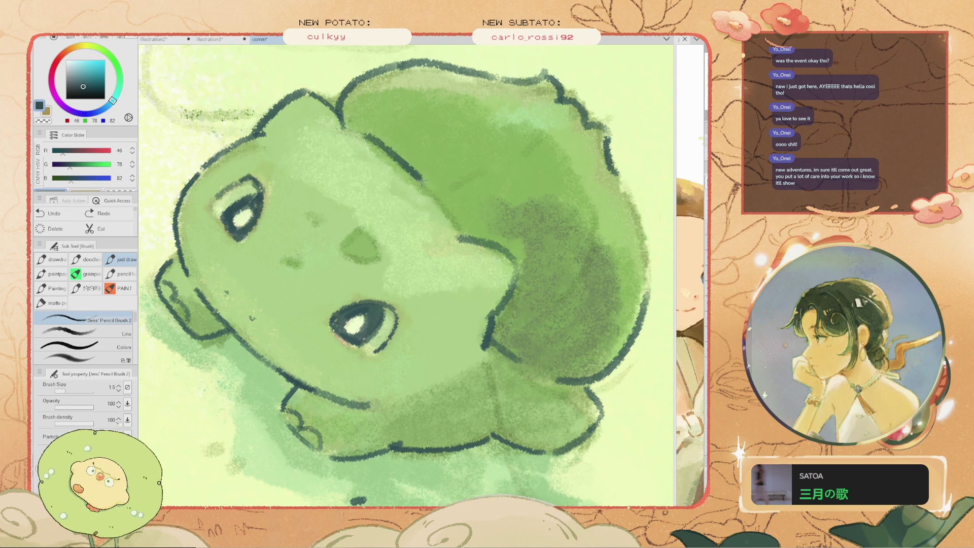
pyautogui.hotkey('ctrl', 'z')
pyautogui.moveTo(380, 142); pyautogui.dragTo(469, 250)
pyautogui.hotkey('ctrl', 'z')
pyautogui.moveTo(382, 136); pyautogui.dragTo(457, 224)
pyautogui.hotkey('ctrl', 'z')
pyautogui.moveTo(381, 141); pyautogui.dragTo(459, 231)
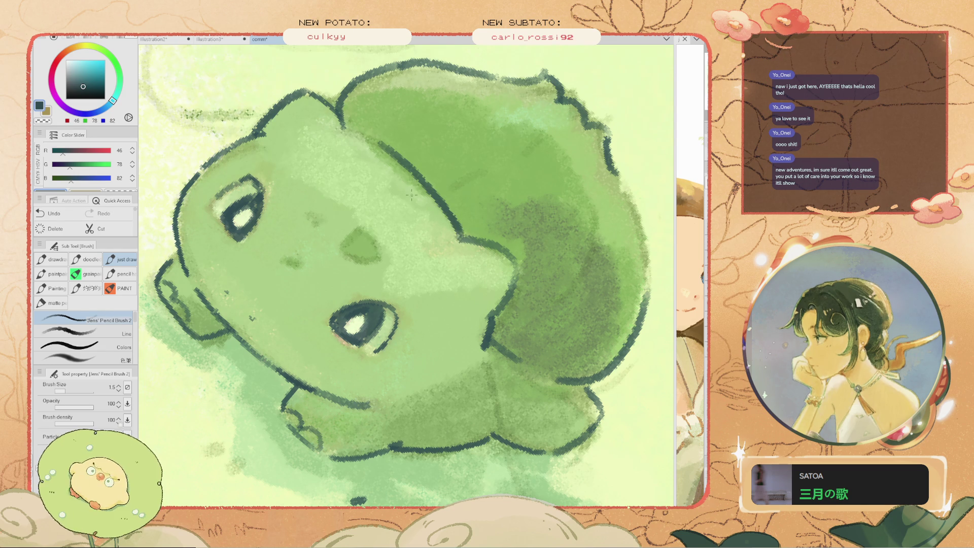
# Reset the canvas rotation, thin the pencil to 0.7, and outline the forehead spot's right and bottom edges
pyautogui.hotkey('ctrl', 'alt', '0')
pyautogui.press('[')
pyautogui.press('[')
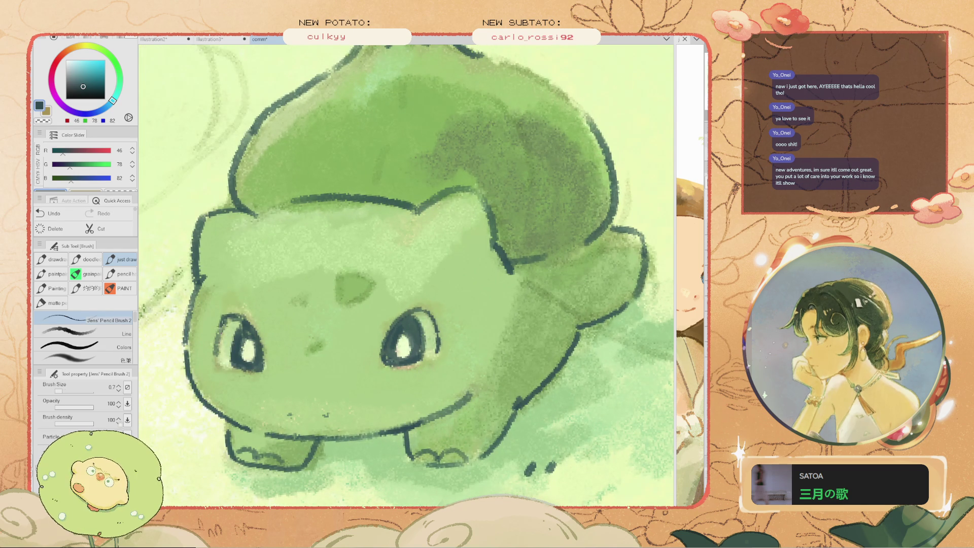
pyautogui.hotkey('ctrl', 'z')
pyautogui.moveTo(374, 282); pyautogui.dragTo(350, 304)
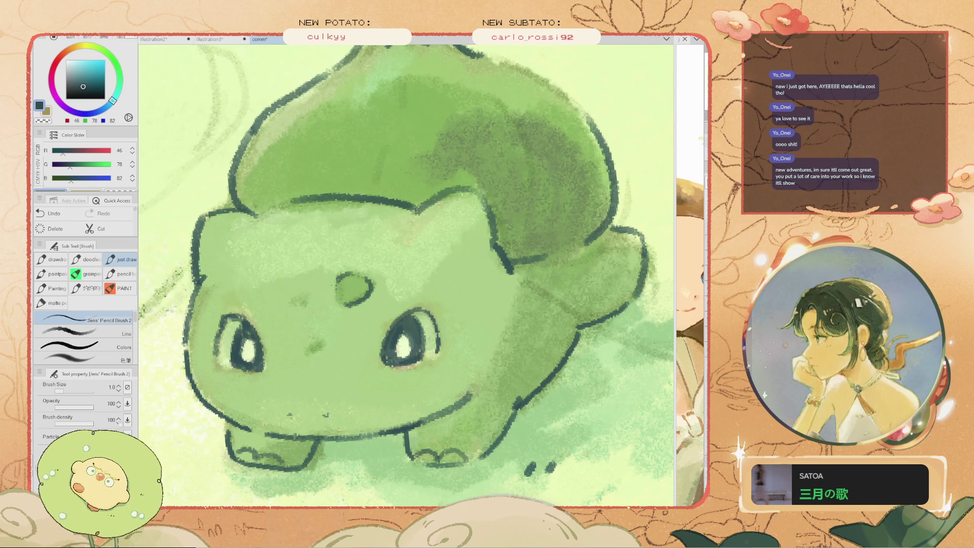
pyautogui.hotkey('ctrl', 'z')
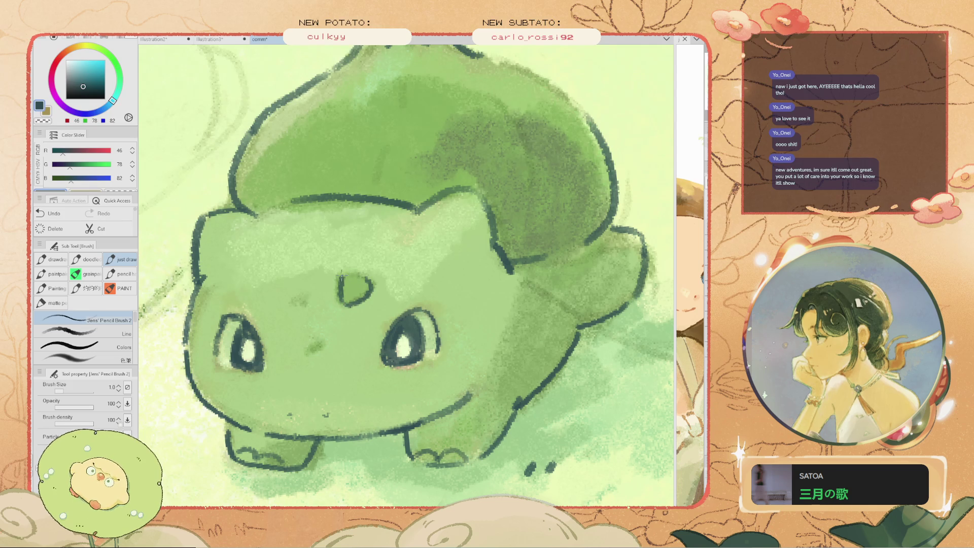
# Outline the forehead spot's top and left edges and remove the stray stroke beside the nose
pyautogui.scroll(-2, 345, 284)
pyautogui.scroll(3, 346, 278)
pyautogui.moveTo(362, 272); pyautogui.dragTo(335, 307)
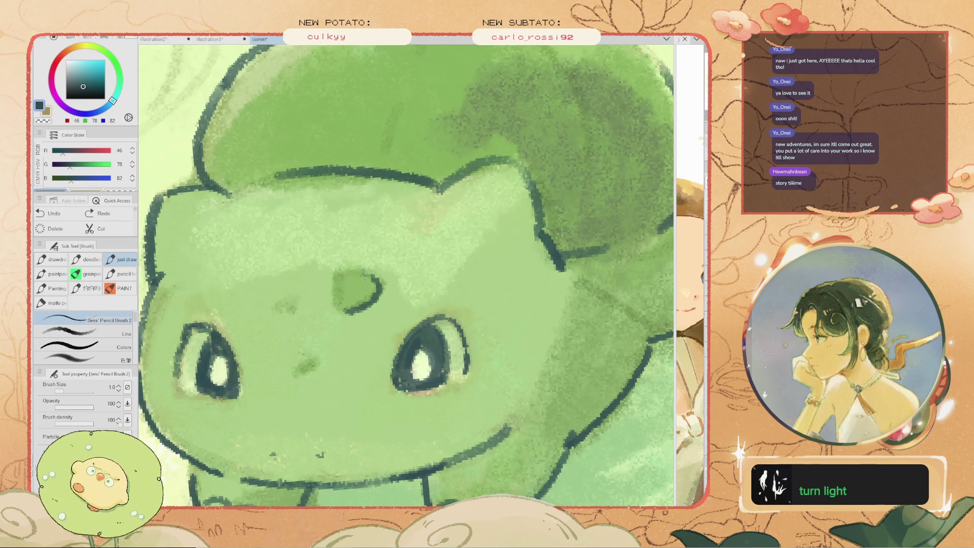
pyautogui.scroll(-3, 337, 288)
pyautogui.scroll(2, 315, 315)
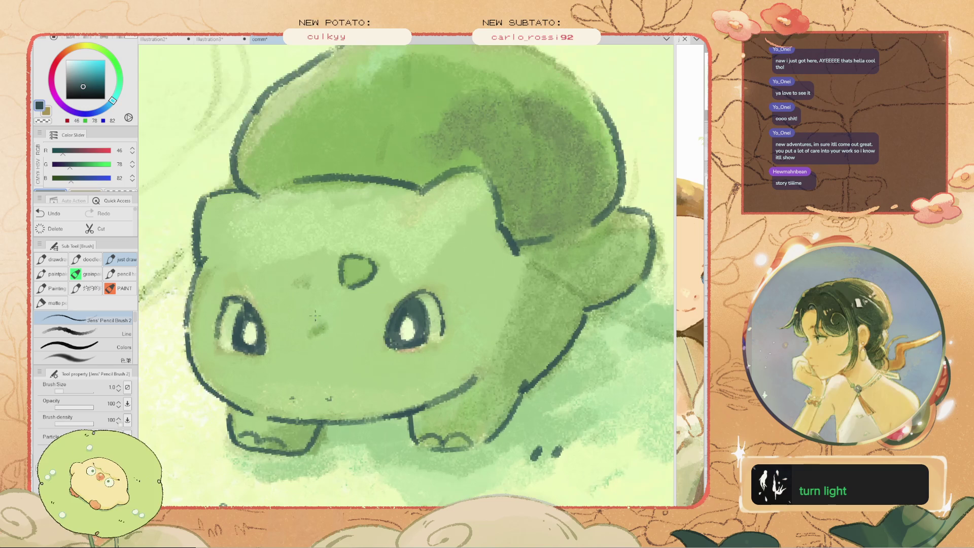
pyautogui.hotkey('ctrl', 'z')
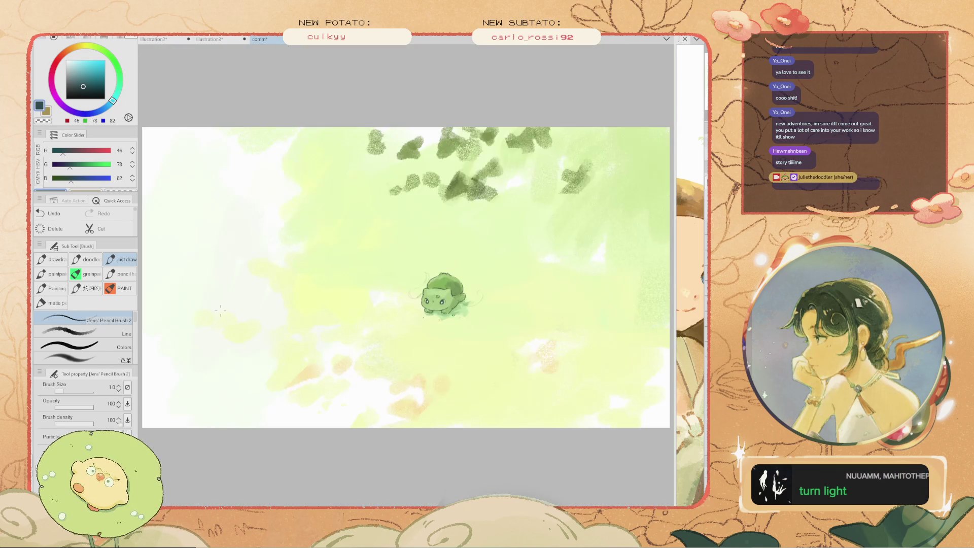
# Add small dark pencil marks under the right and left eyes
pyautogui.scroll(-5, 444, 292)
pyautogui.scroll(3, 444, 292)
pyautogui.moveTo(572, 269); pyautogui.dragTo(437, 292)
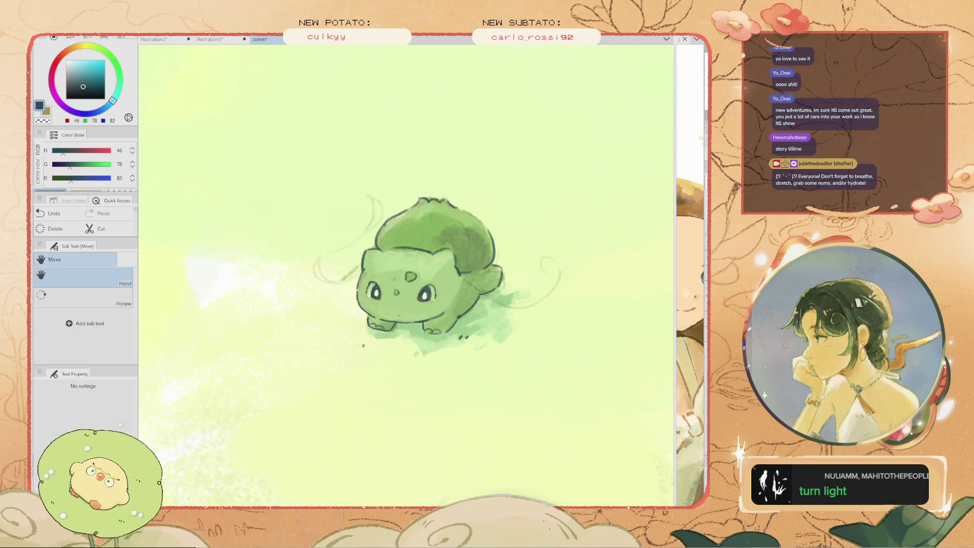
pyautogui.scroll(5, 437, 299)
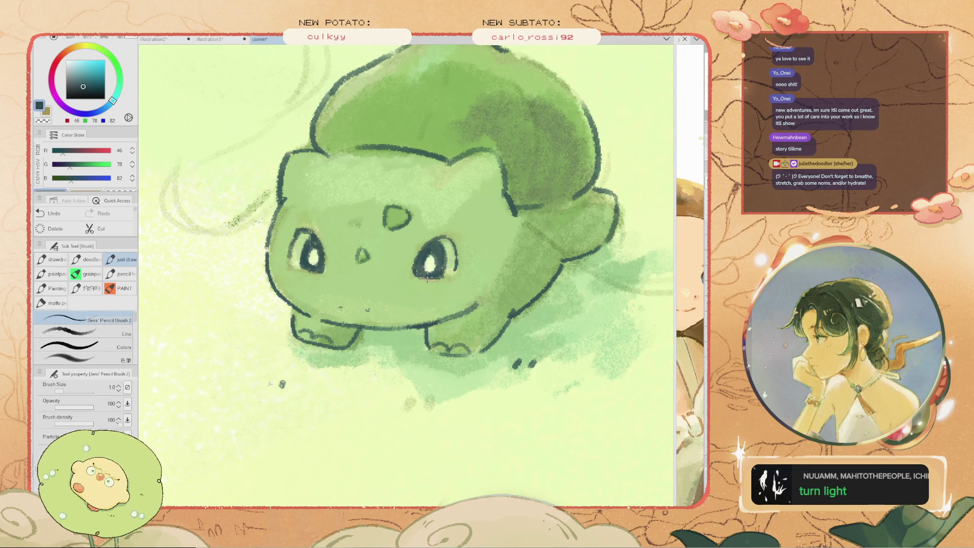
pyautogui.moveTo(437, 279); pyautogui.dragTo(419, 274)
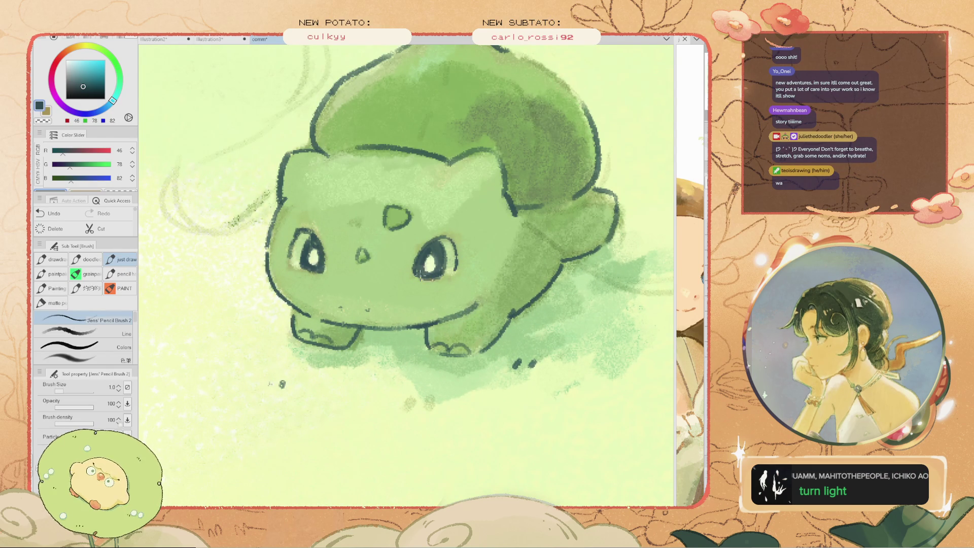
pyautogui.scroll(2, 414, 274)
pyautogui.scroll(1, 413, 274)
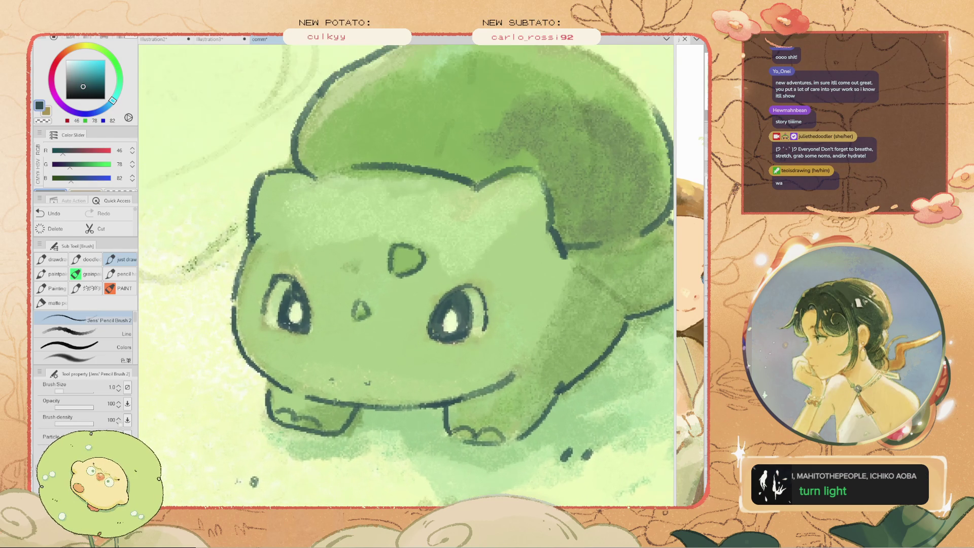
pyautogui.moveTo(298, 330); pyautogui.dragTo(285, 329)
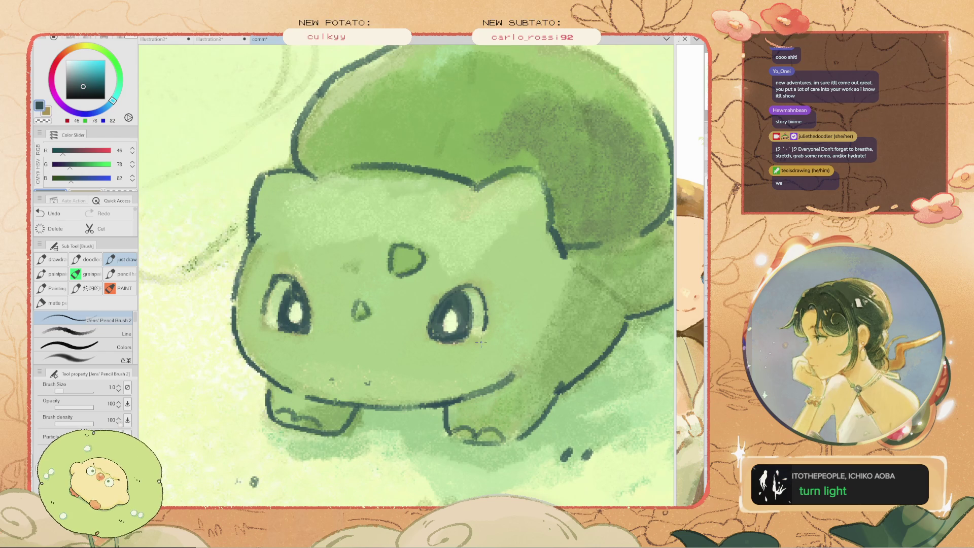
# Frame Bulbasaur's face and thicken the pencil line back to 1.5
pyautogui.press('e')
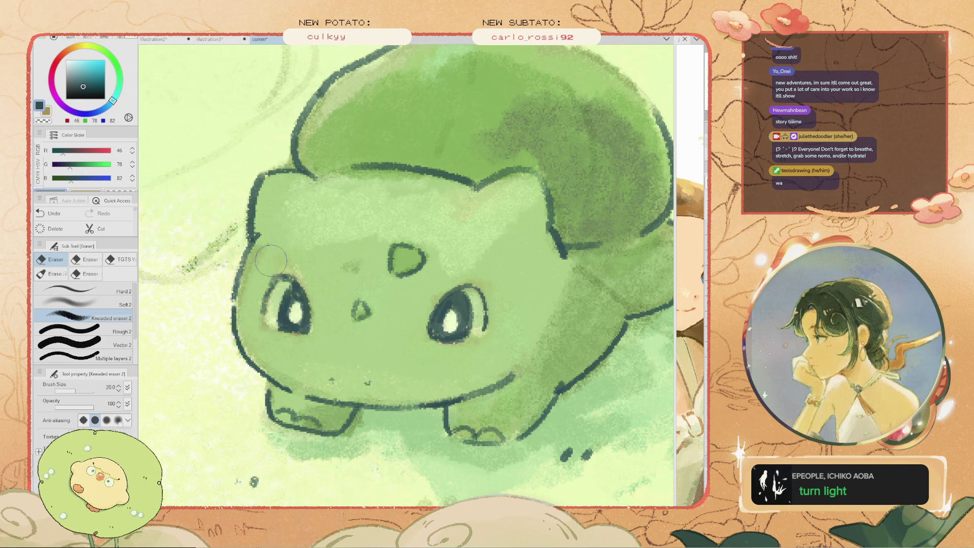
pyautogui.press('b')
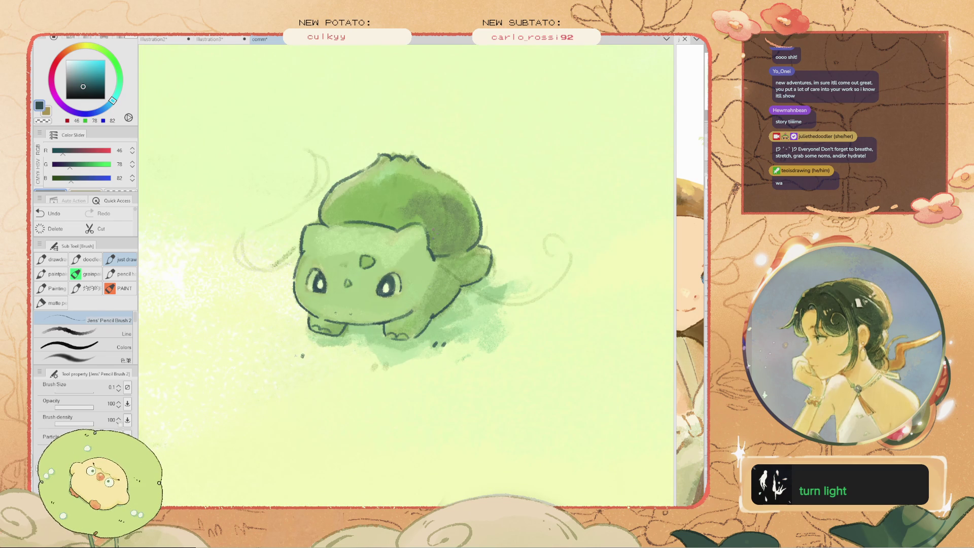
pyautogui.scroll(3, 417, 228)
pyautogui.press('e')
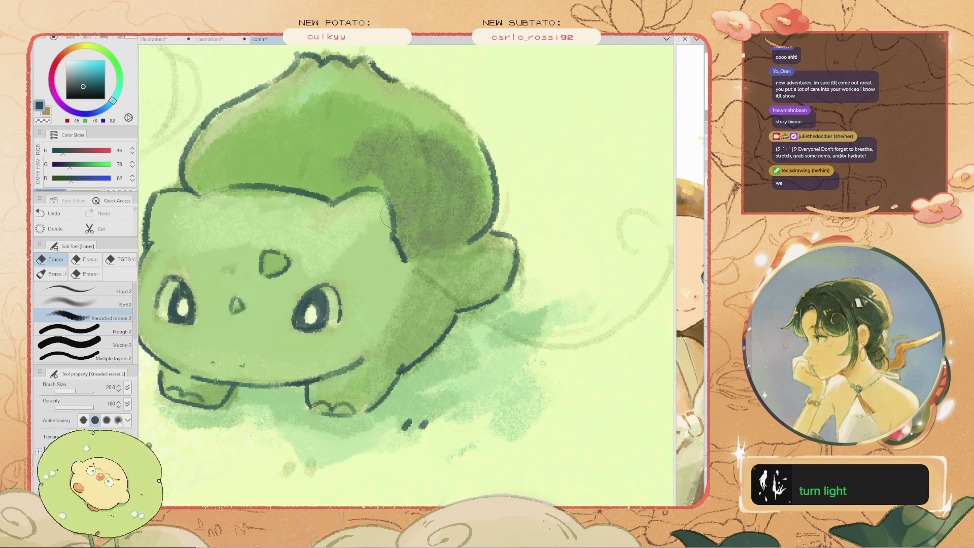
pyautogui.moveTo(395, 213); pyautogui.dragTo(504, 299)
pyautogui.press('b')
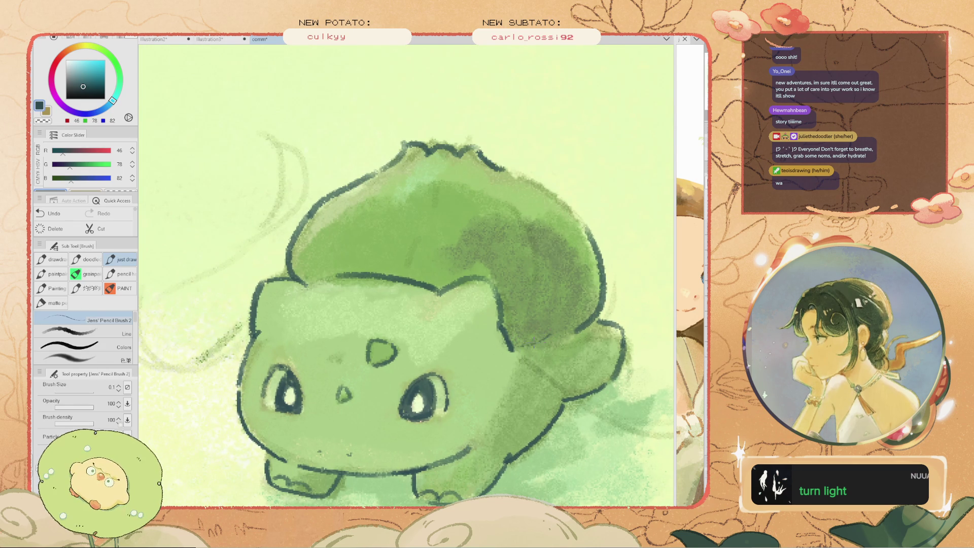
pyautogui.press(']')
pyautogui.press(']')
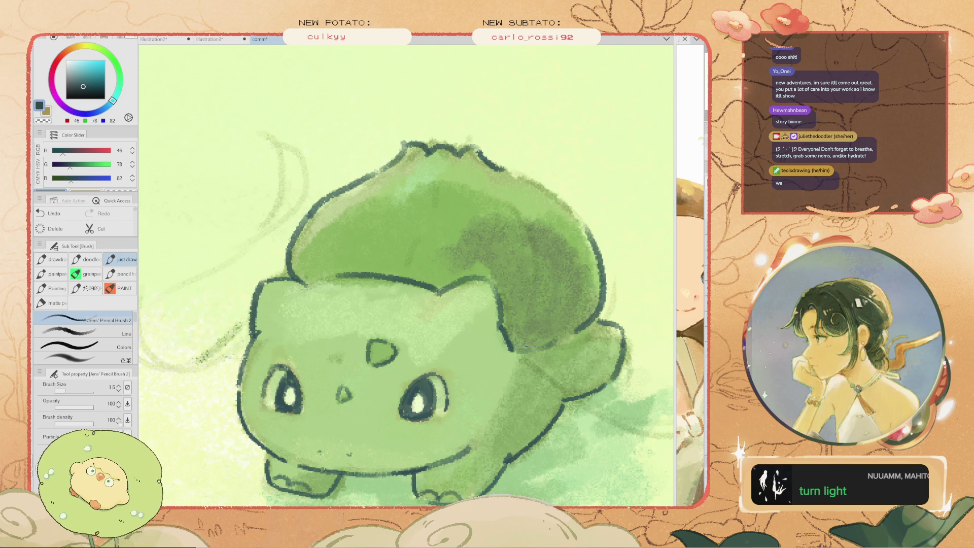
# Pick a muted rose colour, R192 G90 B97, in the colour wheel
pyautogui.scroll(-5, 405, 276)
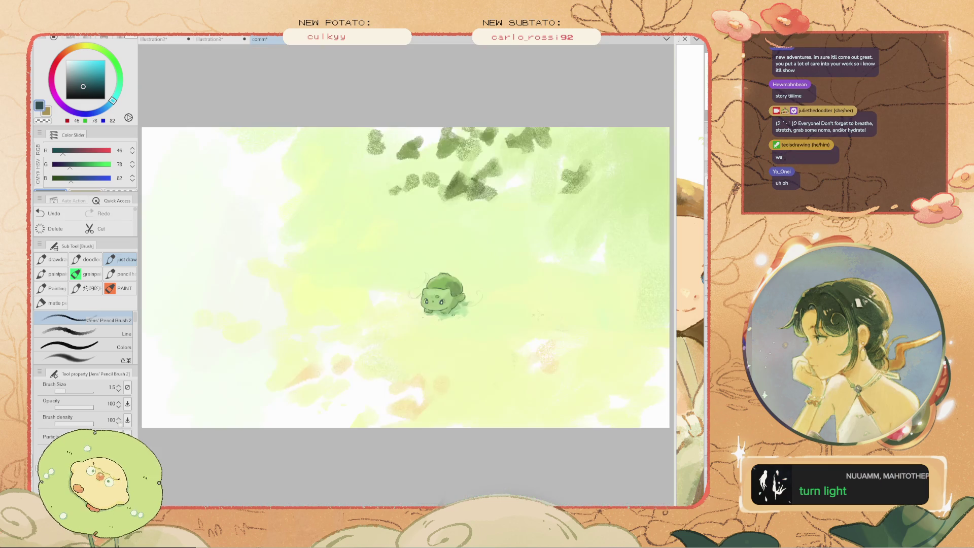
pyautogui.scroll(2, 426, 294)
pyautogui.scroll(2, 426, 294)
pyautogui.scroll(3, 426, 294)
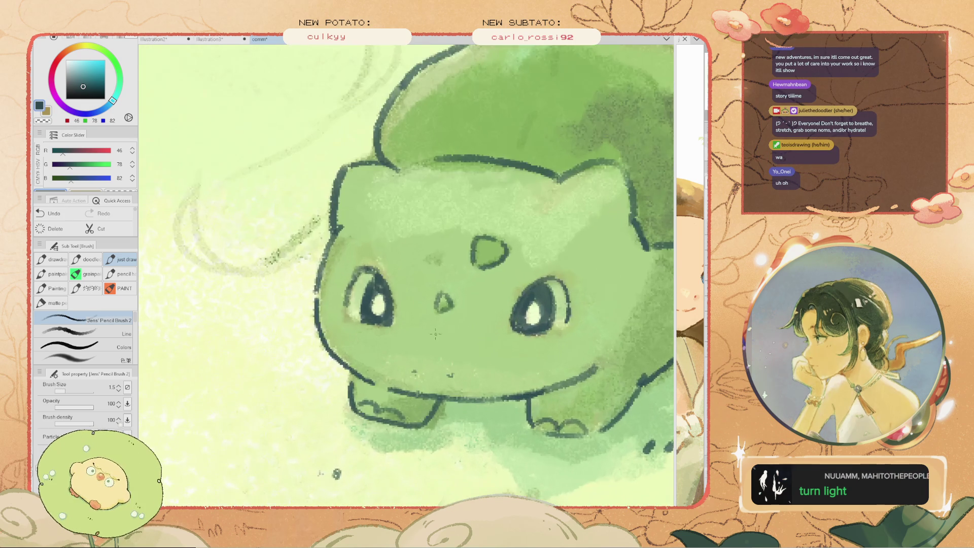
pyautogui.press('h')
pyautogui.moveTo(426, 294); pyautogui.dragTo(351, 294)
pyautogui.moveTo(62, 150); pyautogui.dragTo(84, 150)
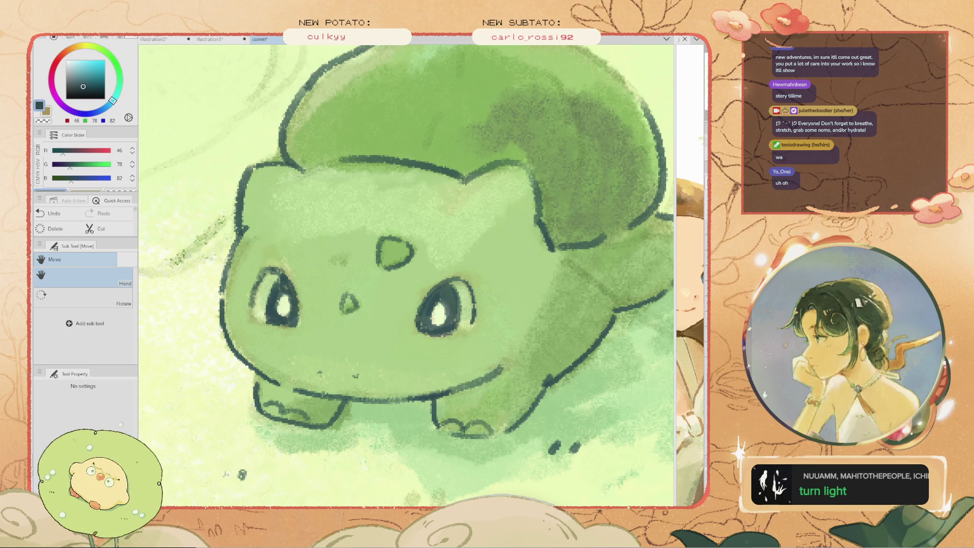
pyautogui.moveTo(84, 78); pyautogui.dragTo(87, 70)
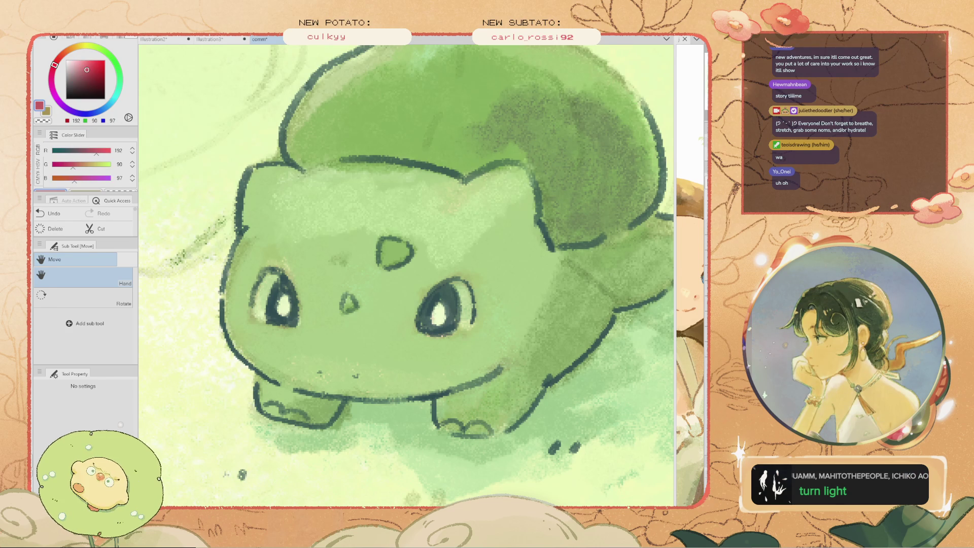
# Enlarge the brush to 2.5 and paint red into Bulbasaur's right eye
pyautogui.press('b')
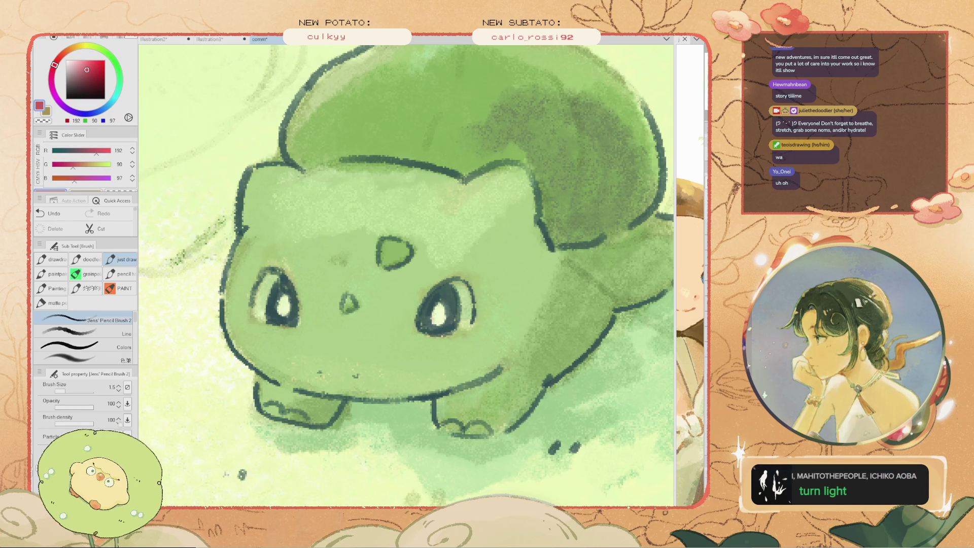
pyautogui.press(']')
pyautogui.moveTo(451, 309); pyautogui.dragTo(452, 325)
pyautogui.hotkey('ctrl', 'z')
pyautogui.hotkey('ctrl', 'y')
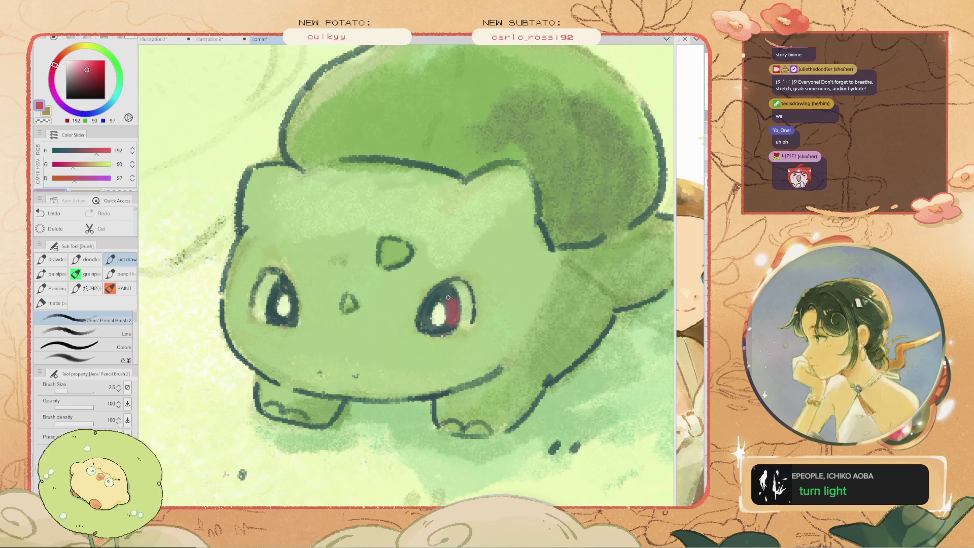
pyautogui.moveTo(447, 293); pyautogui.dragTo(447, 307)
pyautogui.hotkey('ctrl', 'z')
pyautogui.hotkey('ctrl', 'y')
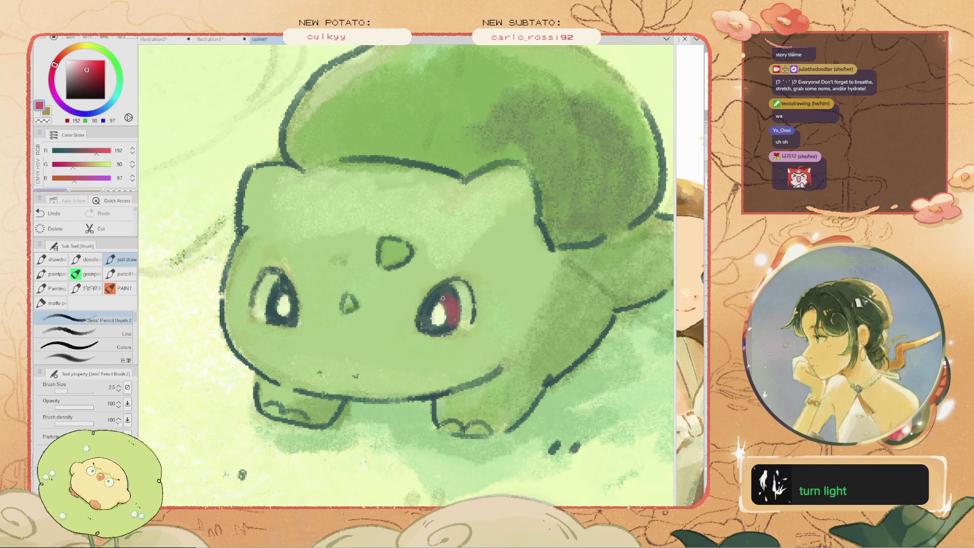
pyautogui.hotkey('ctrl', 'z')
pyautogui.hotkey('ctrl', 'y')
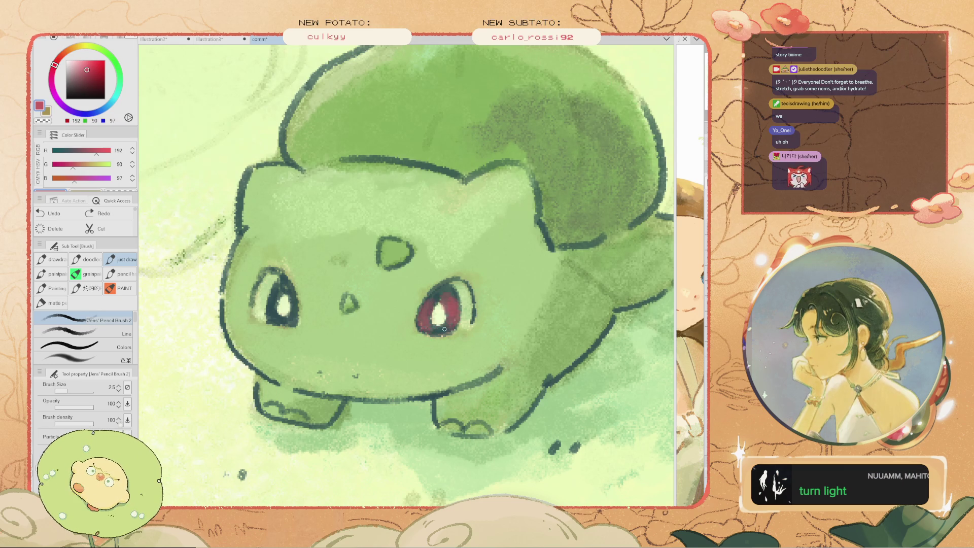
# Retouch the right eye's red, then sample the darker brownish rose R117 G94 B95
pyautogui.keyDown('alt'); pyautogui.click(449, 317); pyautogui.keyUp('alt')
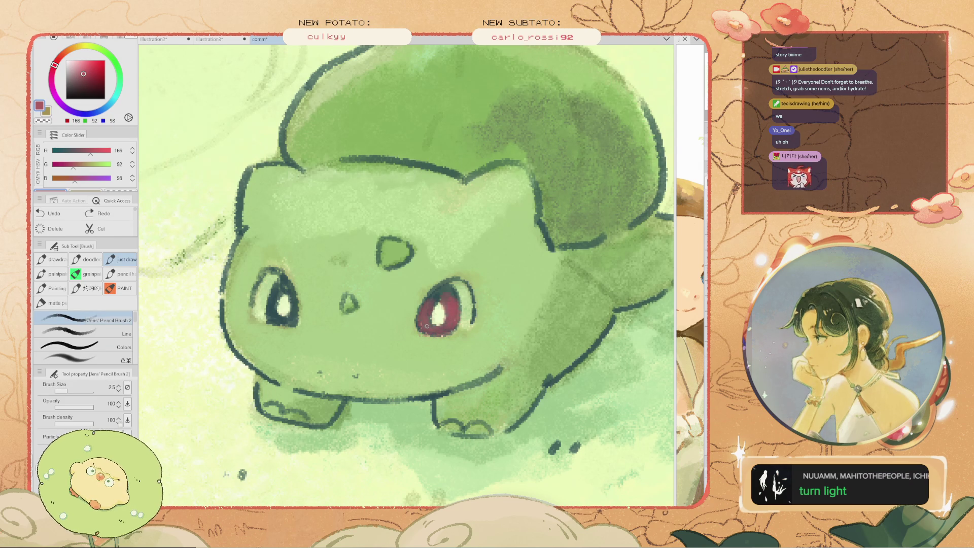
pyautogui.scroll(-5, 431, 299)
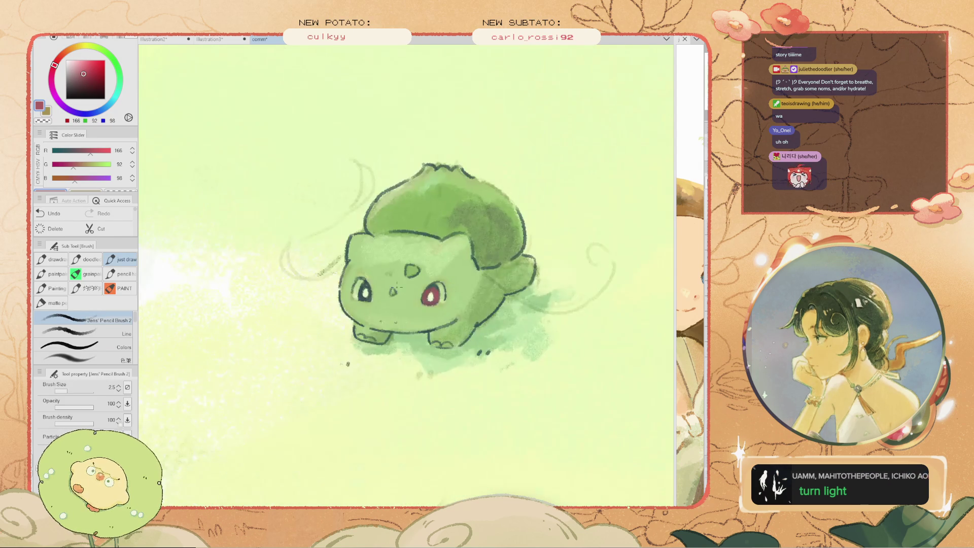
pyautogui.scroll(3, 424, 287)
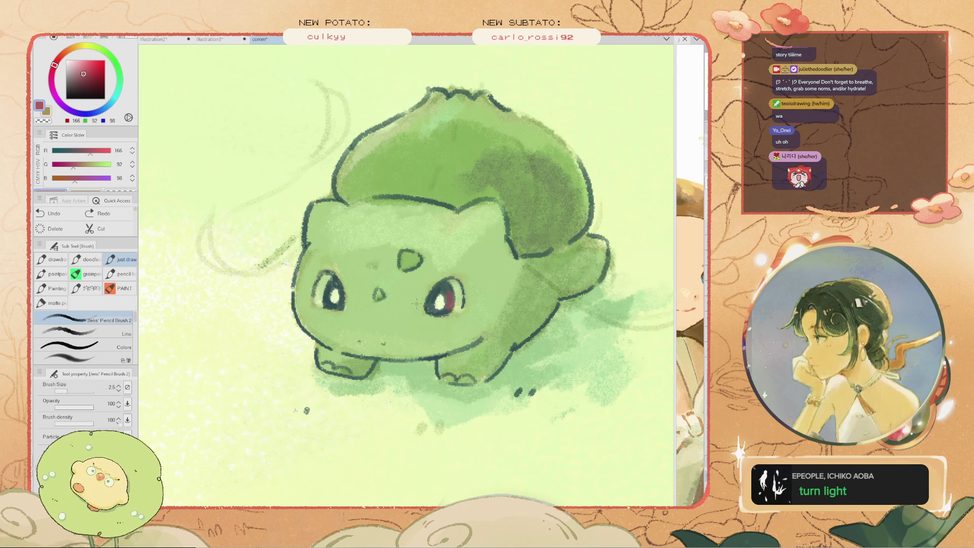
pyautogui.moveTo(450, 293); pyautogui.dragTo(447, 308)
pyautogui.press('i')
pyautogui.keyDown('alt'); pyautogui.click(431, 306); pyautogui.keyUp('alt')
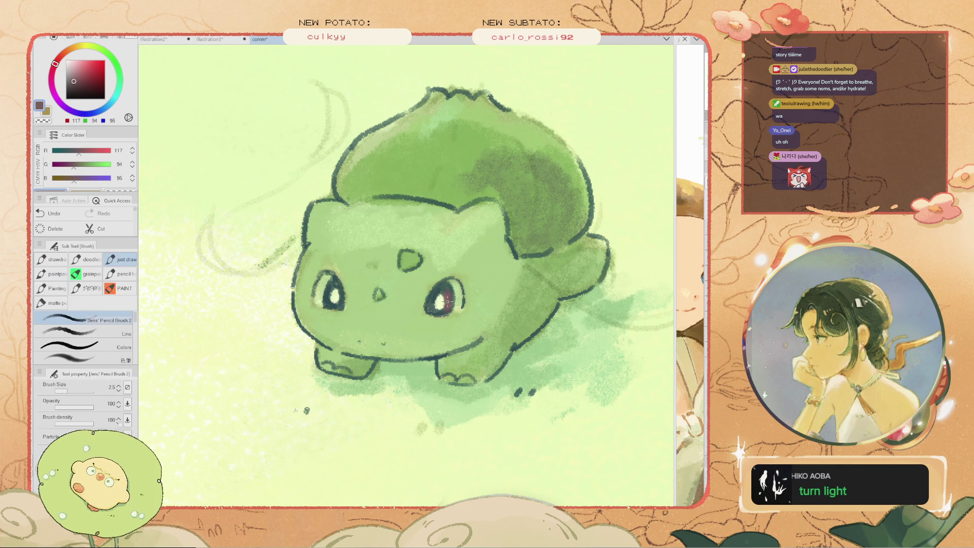
# Touch up the left eye with pink at brush size 2.0, then raise the brush to 25
pyautogui.press('[')
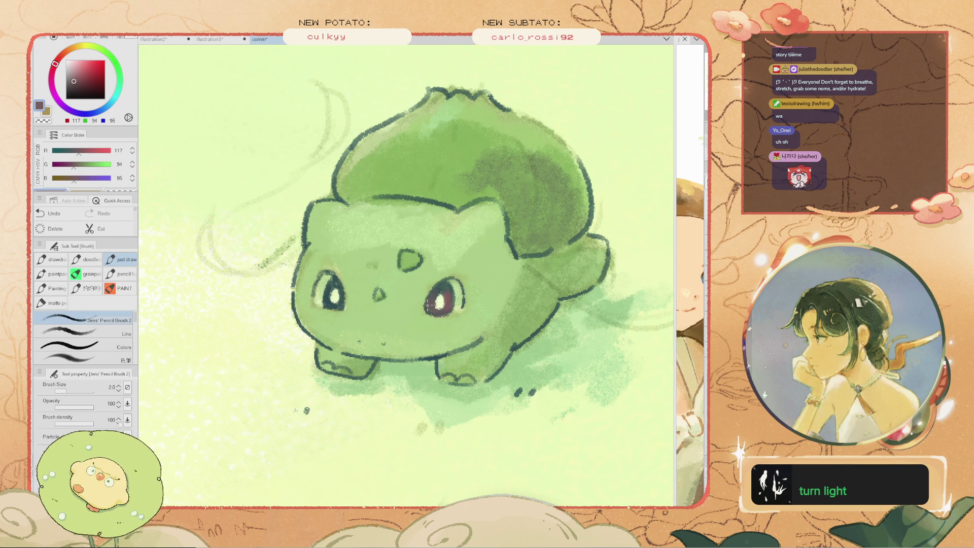
pyautogui.scroll(2, 337, 302)
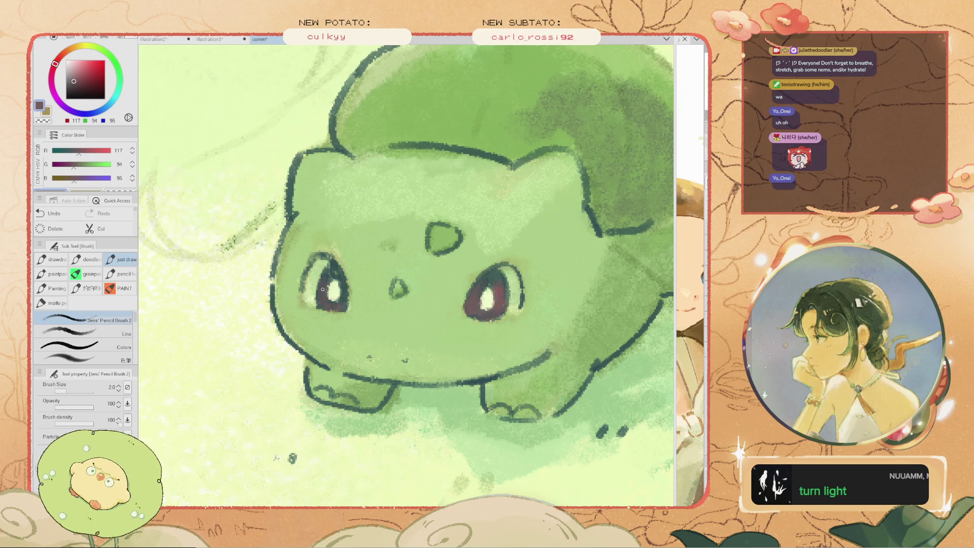
pyautogui.scroll(-3, 363, 302)
pyautogui.scroll(4, 362, 302)
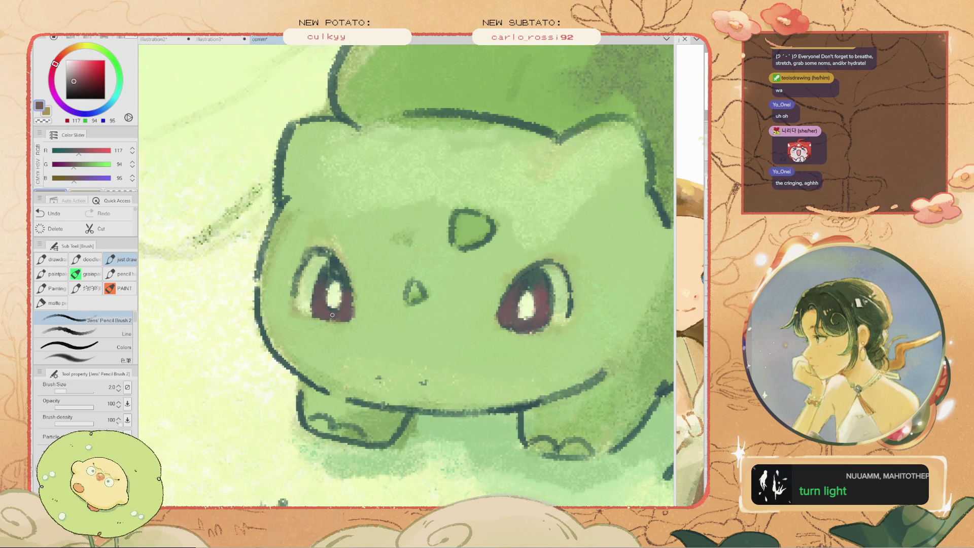
pyautogui.scroll(-3, 337, 311)
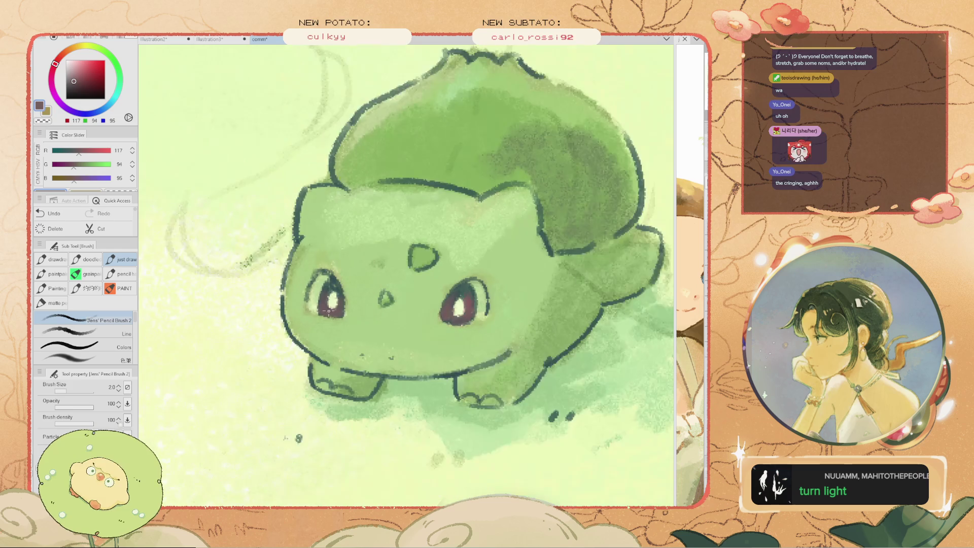
pyautogui.scroll(3, 478, 320)
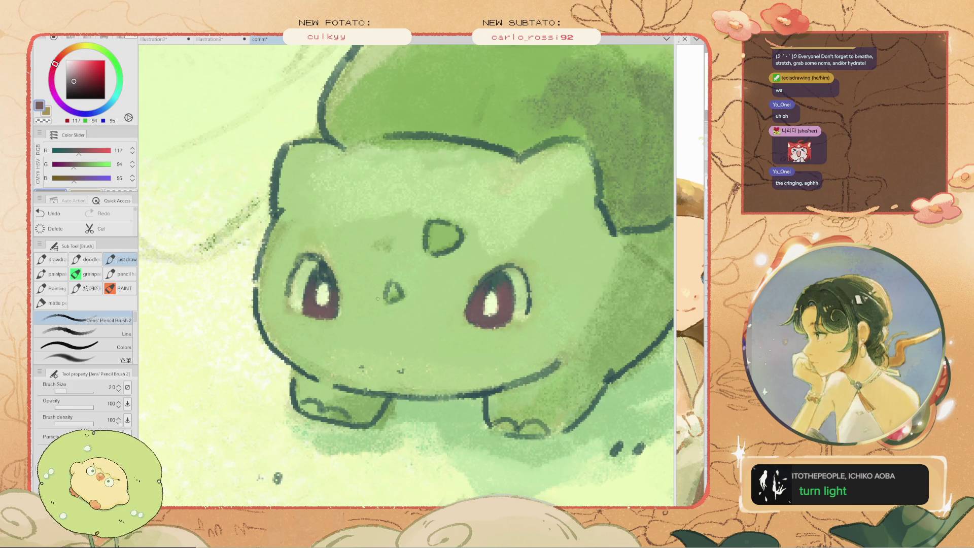
pyautogui.scroll(-5, 313, 284)
pyautogui.moveTo(351, 294); pyautogui.dragTo(355, 289)
pyautogui.scroll(-4, 416, 301)
pyautogui.scroll(3, 416, 300)
pyautogui.press(']')
pyautogui.press(']')
pyautogui.press(']')
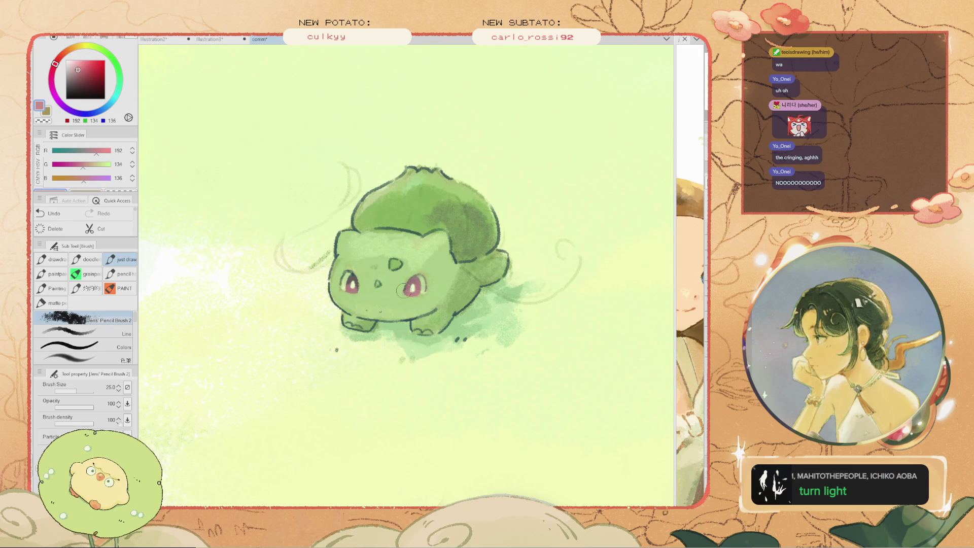
# Brighten the left eye's pink and deepen both eyes' rims with a darker red
pyautogui.moveTo(351, 284); pyautogui.dragTo(345, 287)
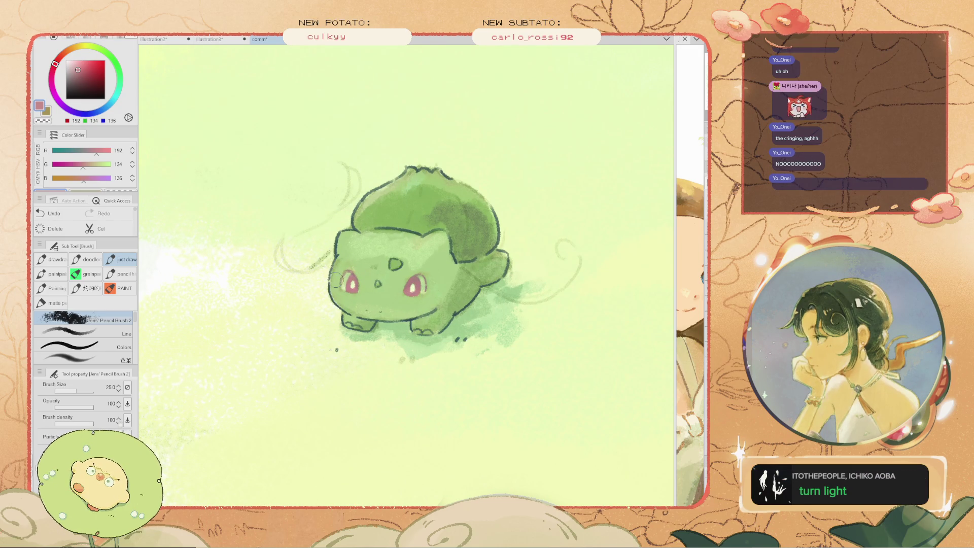
pyautogui.keyDown('alt'); pyautogui.click(412, 285); pyautogui.keyUp('alt')
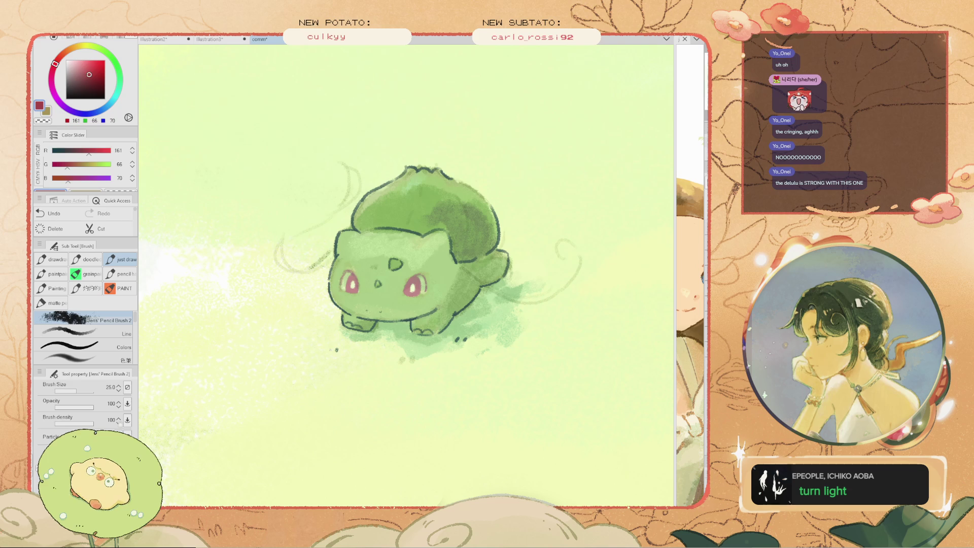
pyautogui.moveTo(408, 279); pyautogui.dragTo(422, 292)
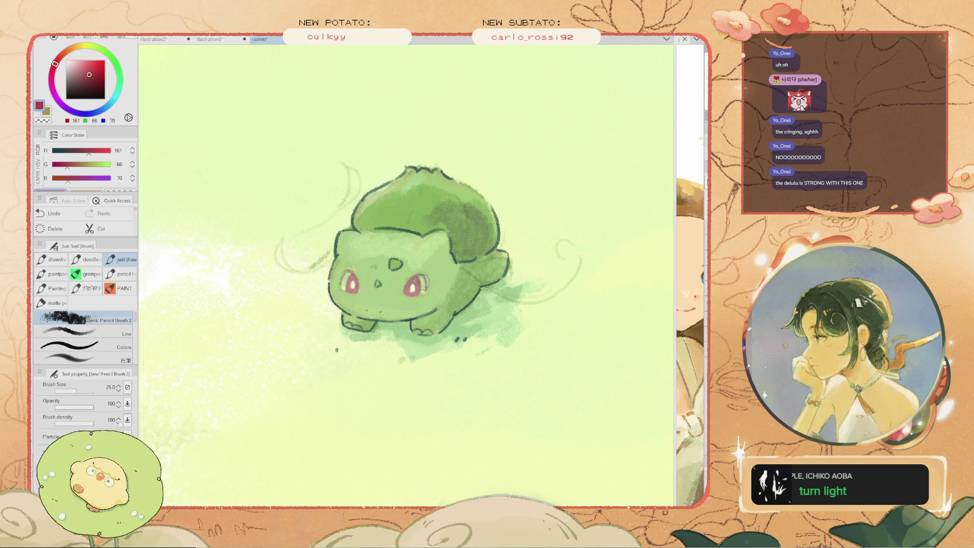
pyautogui.click(88, 80)
pyautogui.click(83, 79)
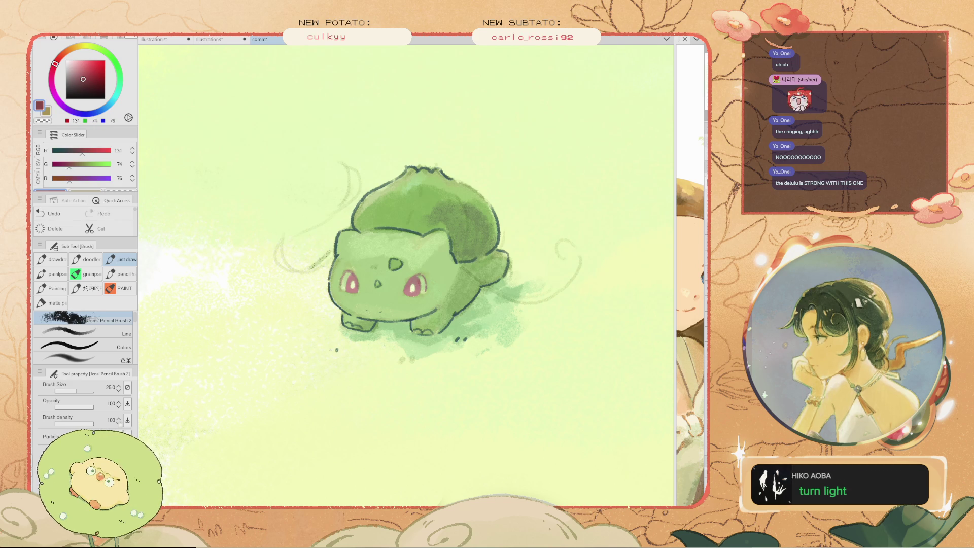
pyautogui.scroll(2, 398, 272)
pyautogui.moveTo(398, 272); pyautogui.dragTo(388, 299)
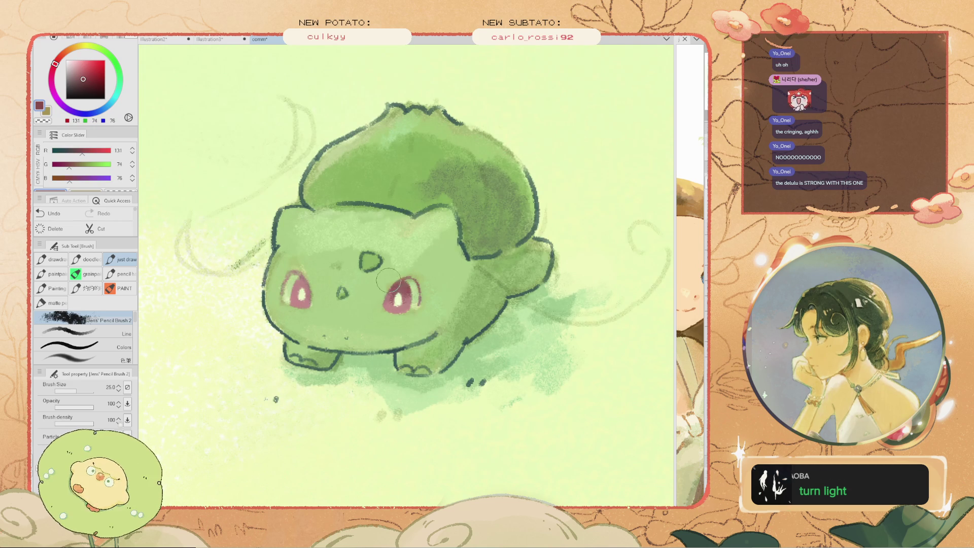
pyautogui.moveTo(304, 292); pyautogui.dragTo(293, 267)
# Undo a test stroke and mix a muted grey-green, R111 G120 B113
pyautogui.scroll(-3, 274, 299)
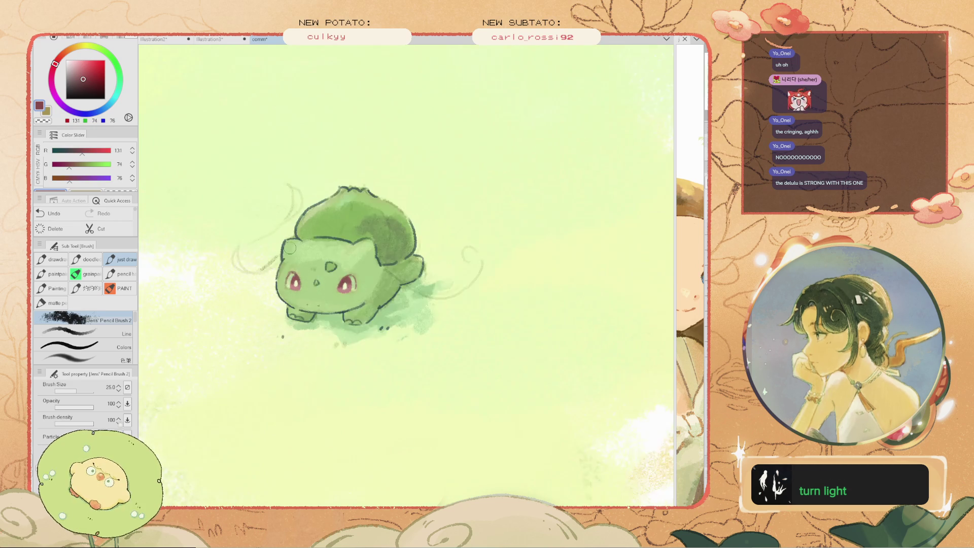
pyautogui.scroll(2, 274, 299)
pyautogui.click(72, 150)
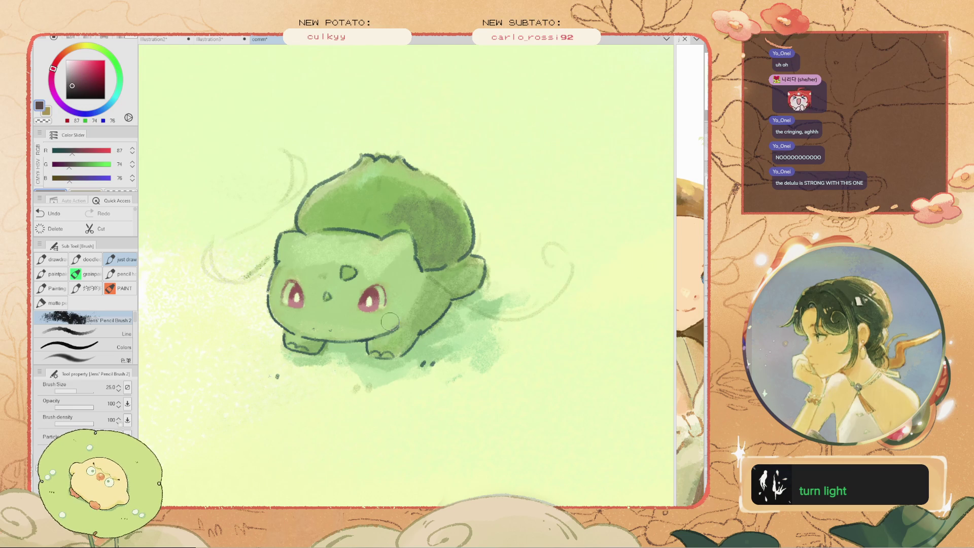
pyautogui.click(90, 114)
pyautogui.click(82, 83)
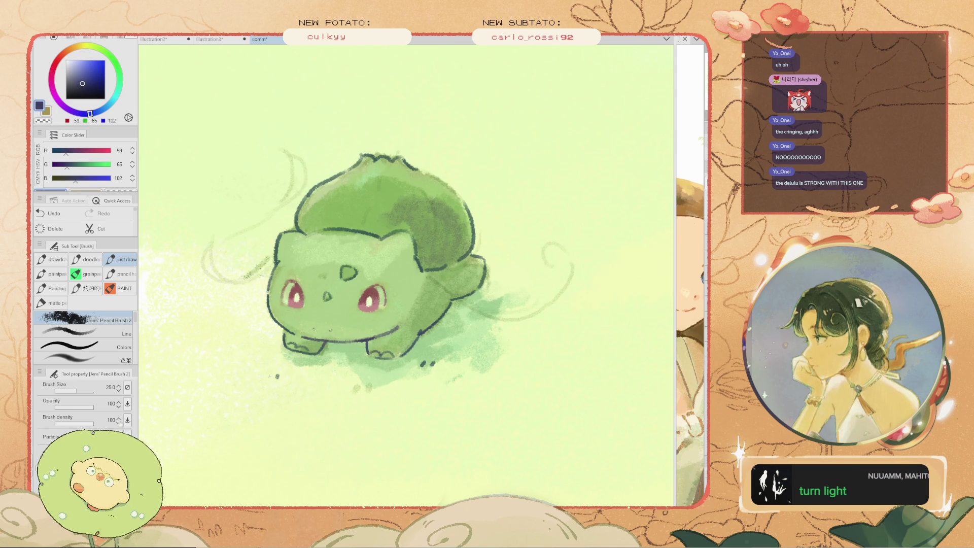
pyautogui.click(81, 71)
pyautogui.hotkey('ctrl', 'z')
pyautogui.moveTo(95, 178); pyautogui.dragTo(77, 177)
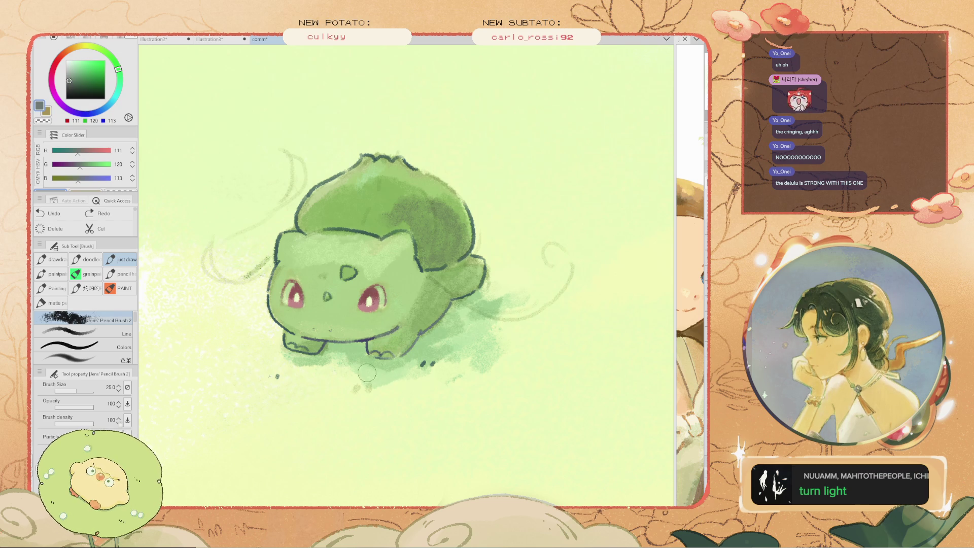
pyautogui.keyDown('alt'); pyautogui.click(279, 326); pyautogui.keyUp('alt')
pyautogui.keyDown('alt'); pyautogui.click(397, 274); pyautogui.keyUp('alt')
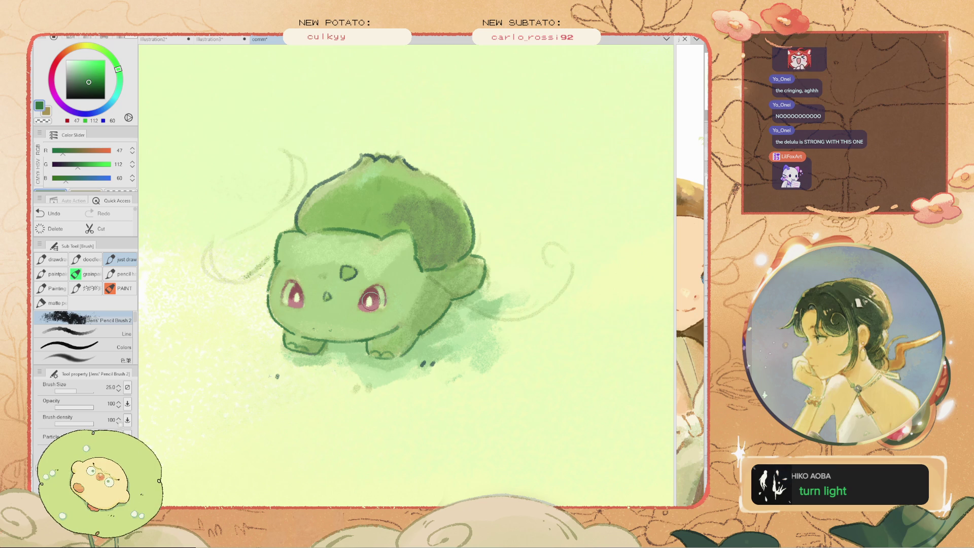
pyautogui.scroll(2, 373, 299)
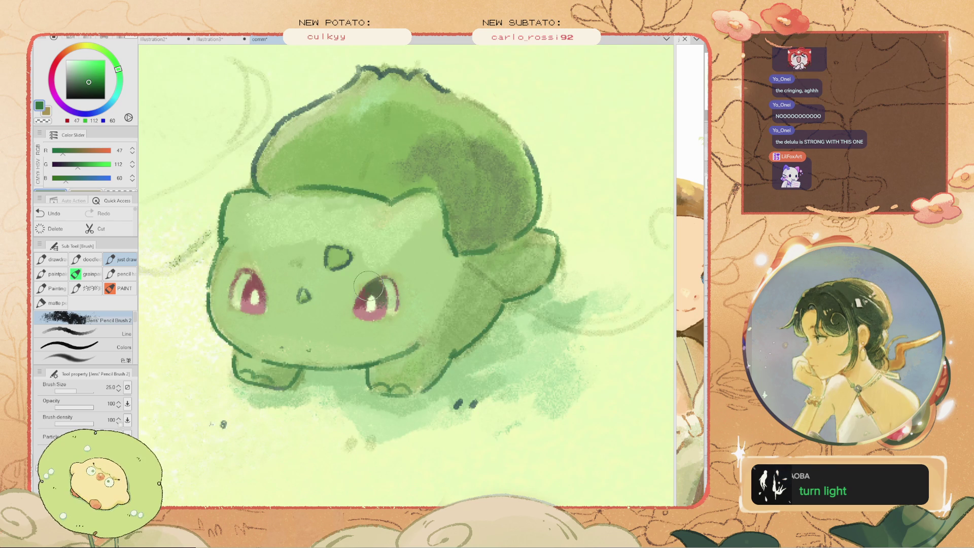
pyautogui.scroll(-1, 377, 294)
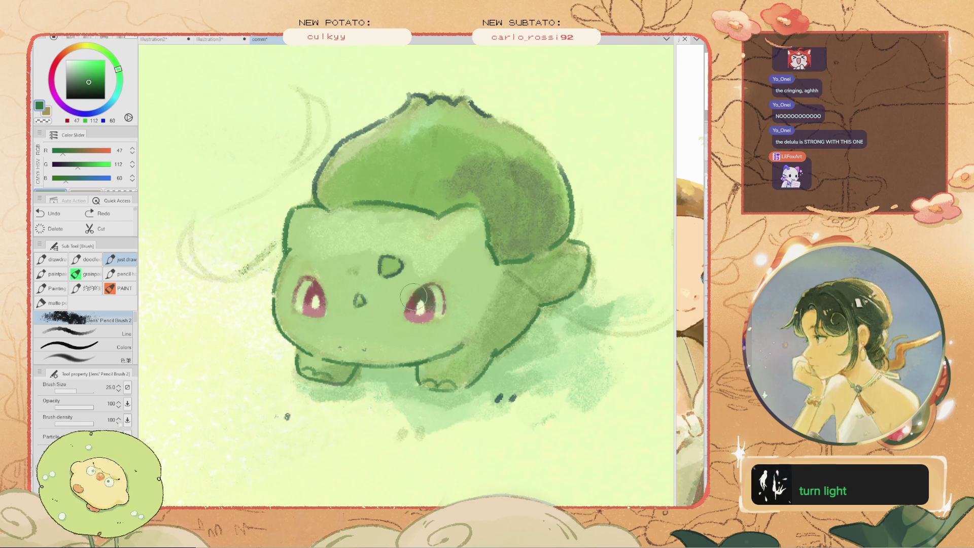
pyautogui.keyDown('alt'); pyautogui.click(413, 297); pyautogui.keyUp('alt')
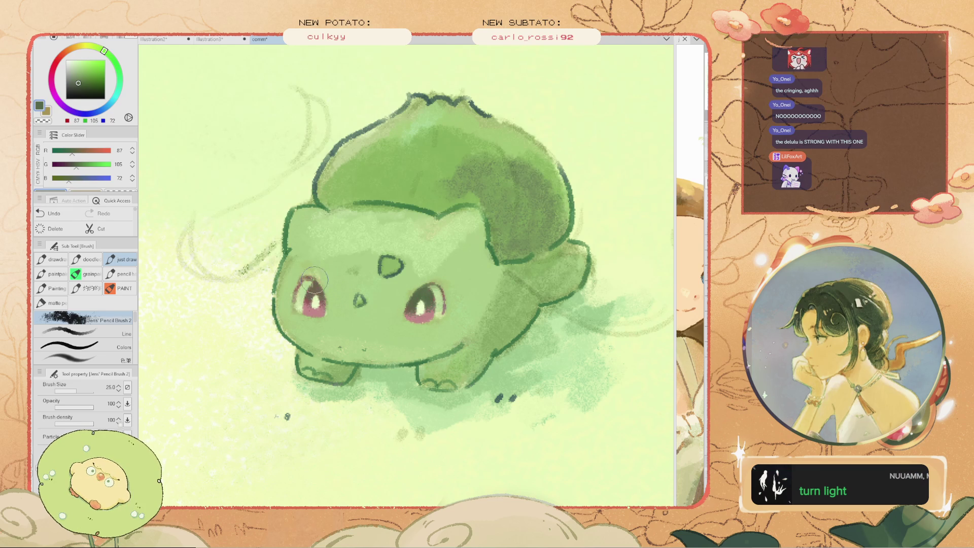
pyautogui.scroll(-1, 330, 286)
pyautogui.scroll(-1, 386, 269)
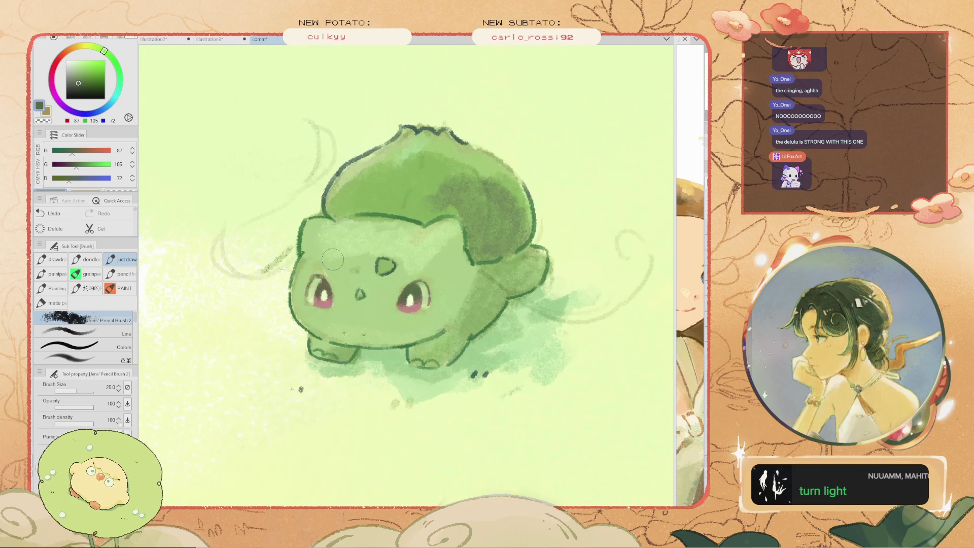
pyautogui.scroll(1, 396, 278)
pyautogui.scroll(1, 409, 288)
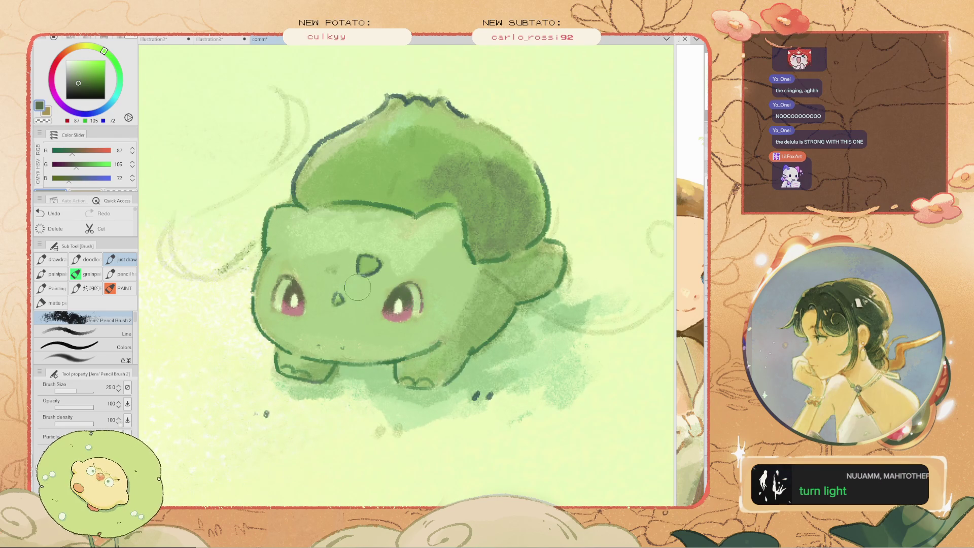
pyautogui.keyDown('alt'); pyautogui.click(368, 262); pyautogui.keyUp('alt')
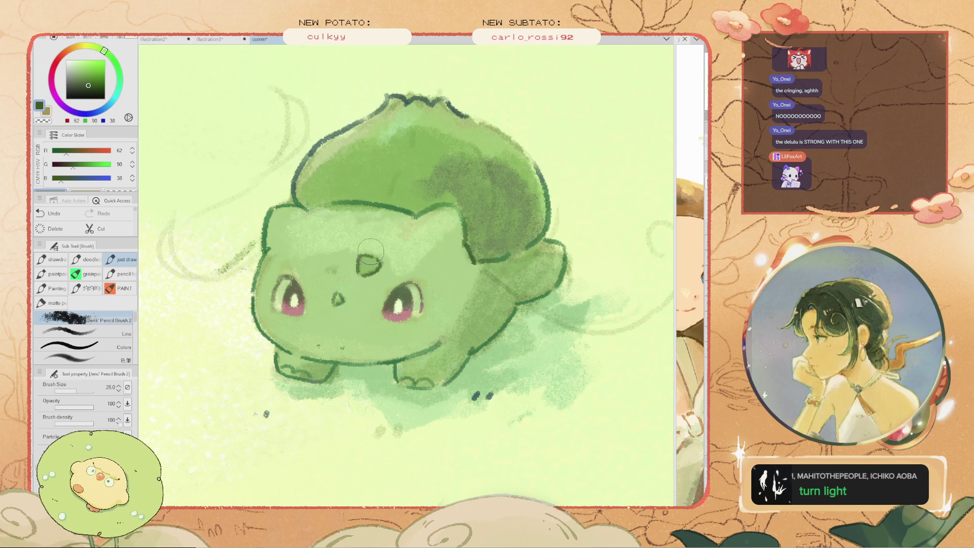
pyautogui.keyDown('alt'); pyautogui.click(283, 224); pyautogui.keyUp('alt')
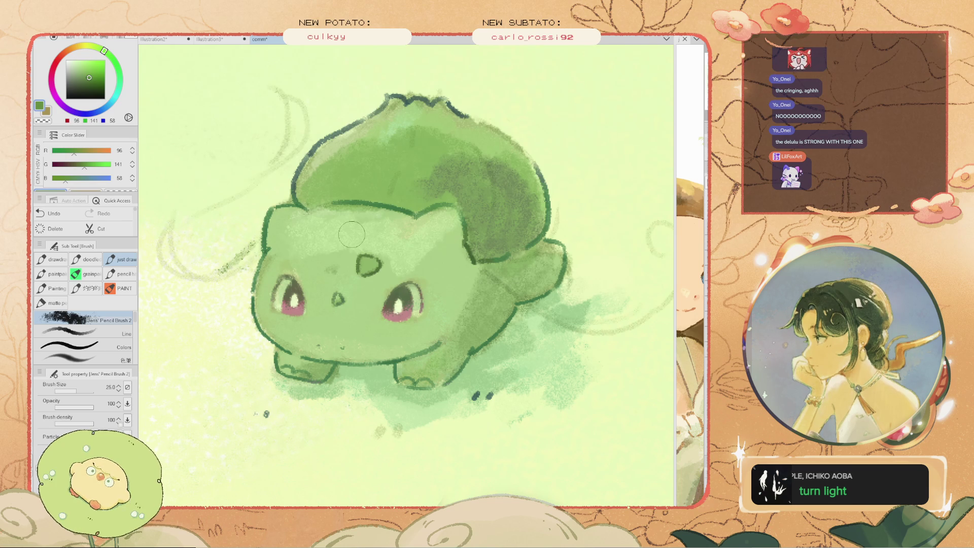
pyautogui.hotkey('ctrl', 'z')
pyautogui.keyDown('alt'); pyautogui.click(293, 279); pyautogui.keyUp('alt')
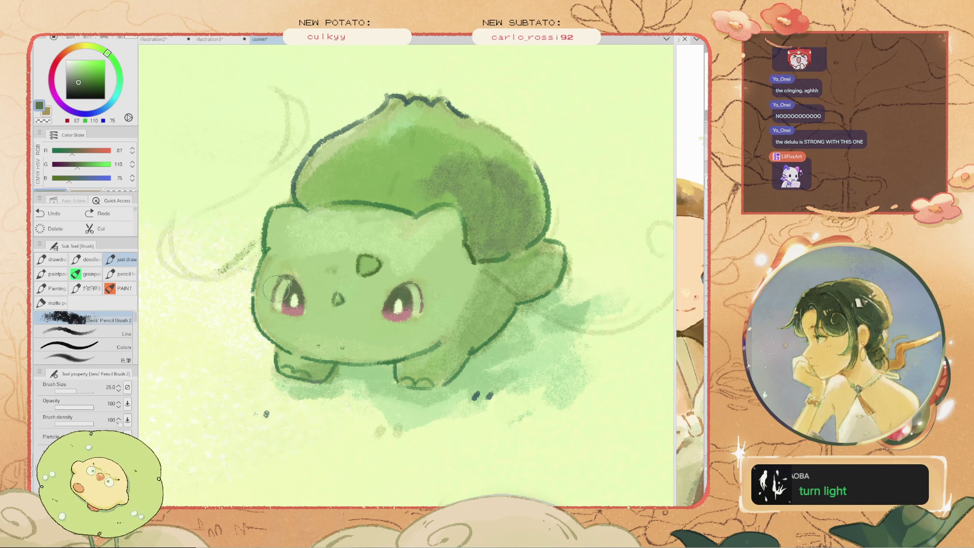
pyautogui.scroll(-5, 434, 338)
pyautogui.hotkey('ctrl', 'z')
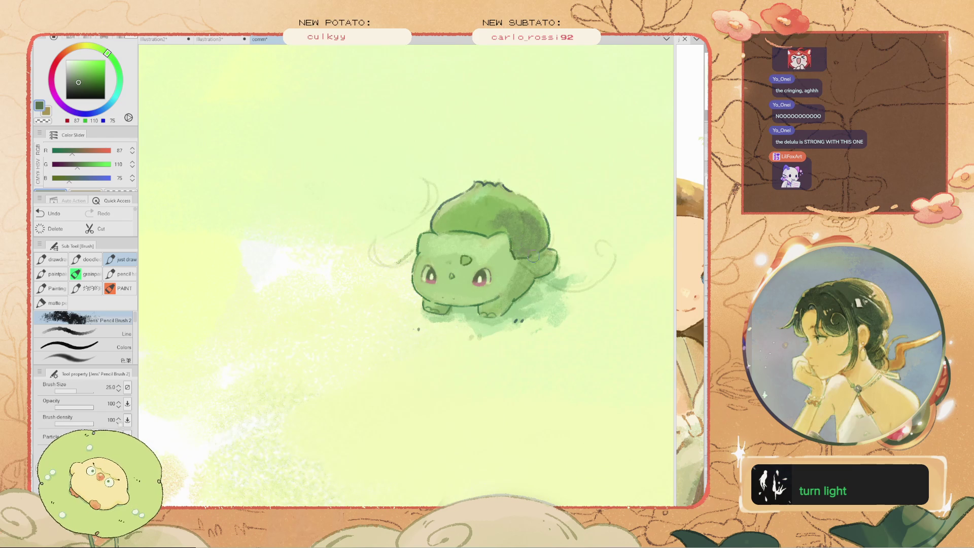
# Dab green near the top of the head, sample the back's dark green, and set brush size 35
pyautogui.click(504, 193)
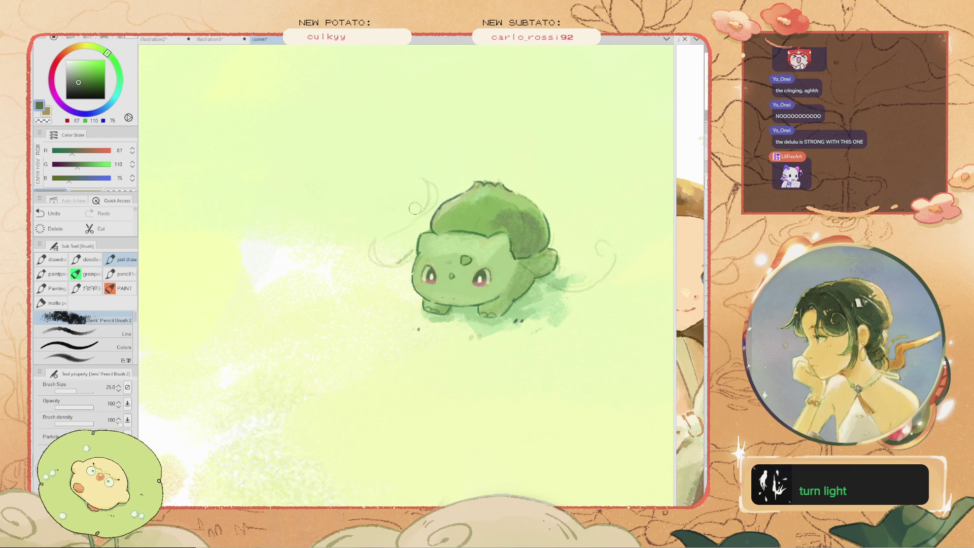
pyautogui.click(455, 192)
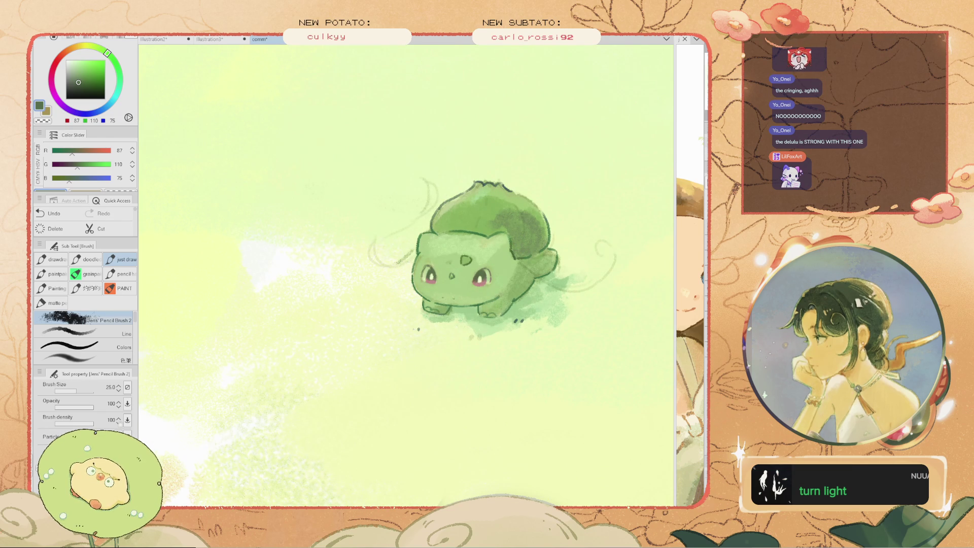
pyautogui.keyDown('alt'); pyautogui.click(532, 226); pyautogui.keyUp('alt')
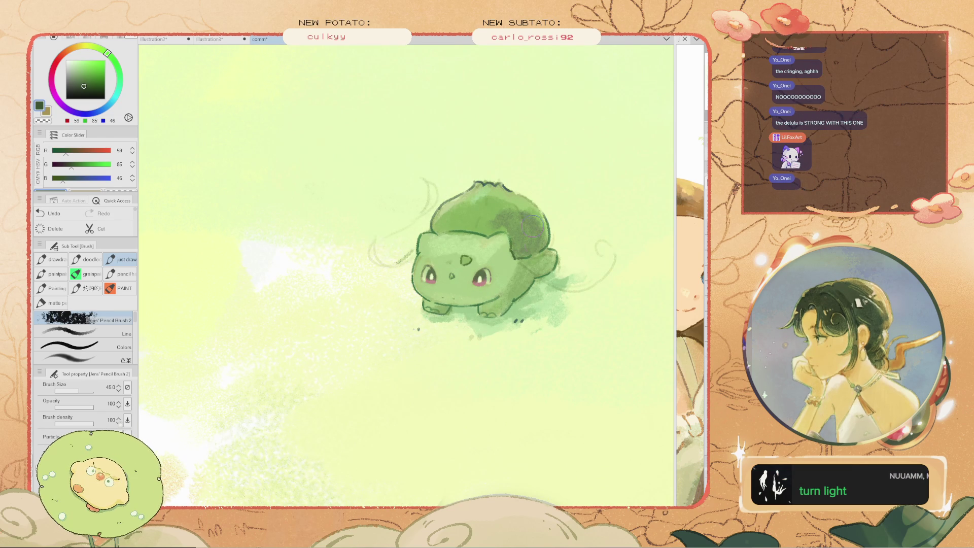
pyautogui.scroll(2, 532, 226)
pyautogui.scroll(3, 531, 226)
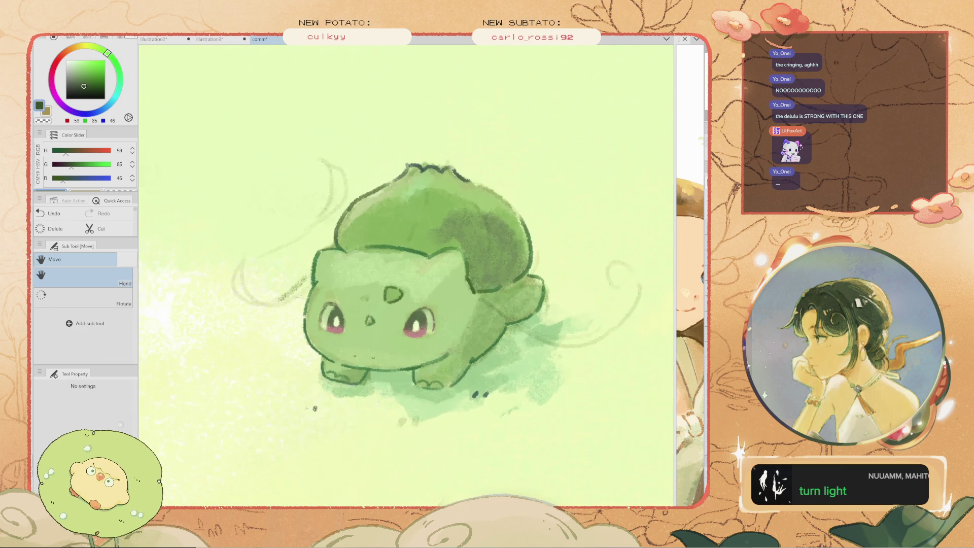
pyautogui.scroll(1, 532, 226)
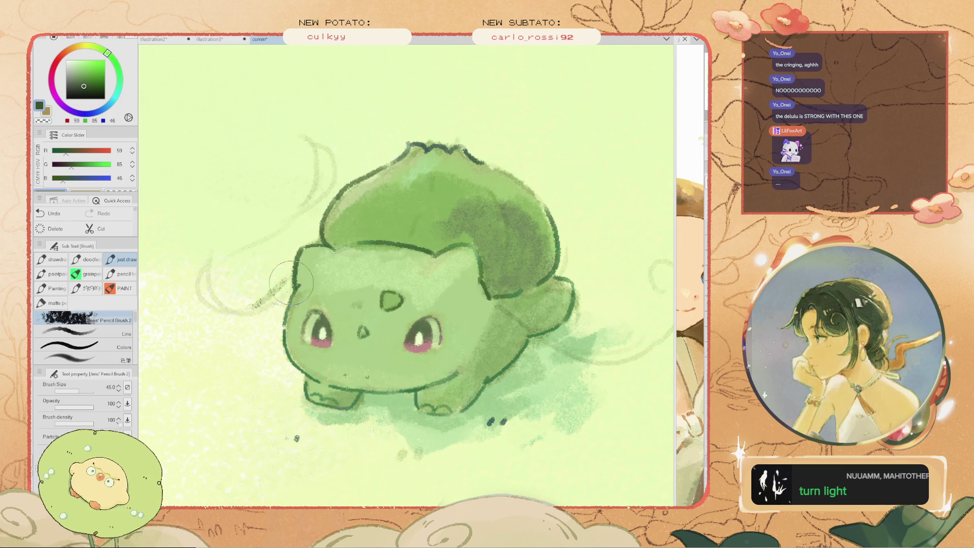
pyautogui.press('[')
pyautogui.press('[')
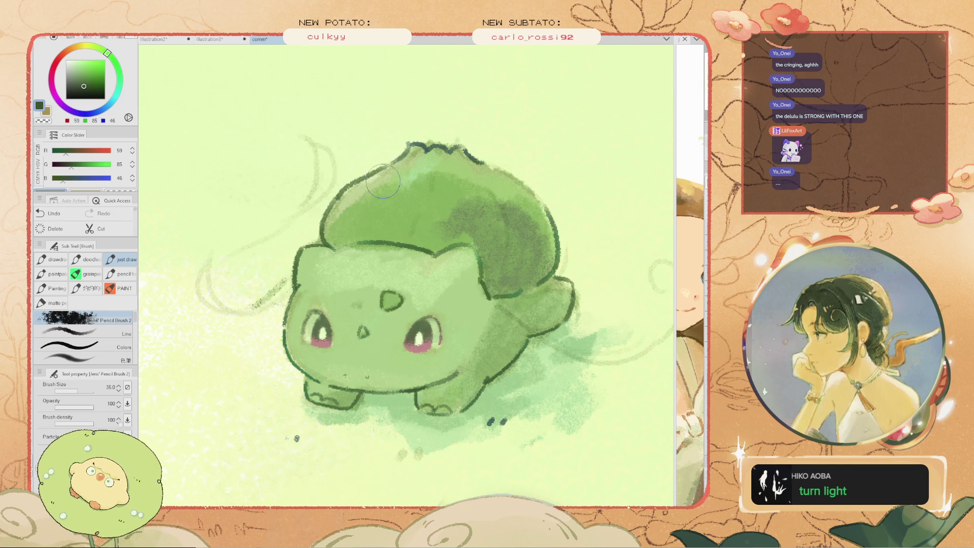
# Fit the whole illustration in view, sample the leaf green R73 G108 B58, and narrow the brush
pyautogui.hotkey('ctrl', '0')
pyautogui.scroll(4, 431, 284)
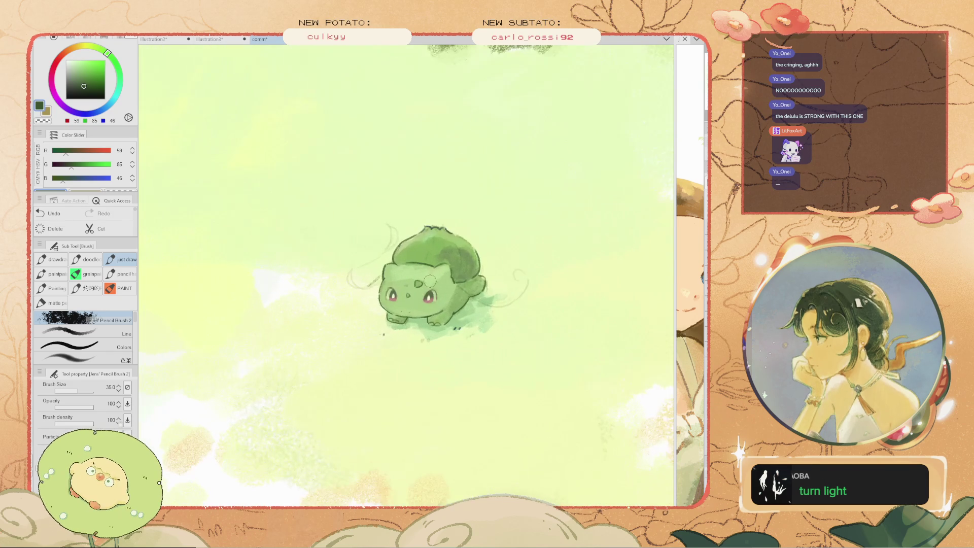
pyautogui.click(48, 229)
pyautogui.hotkey('ctrl', 'z')
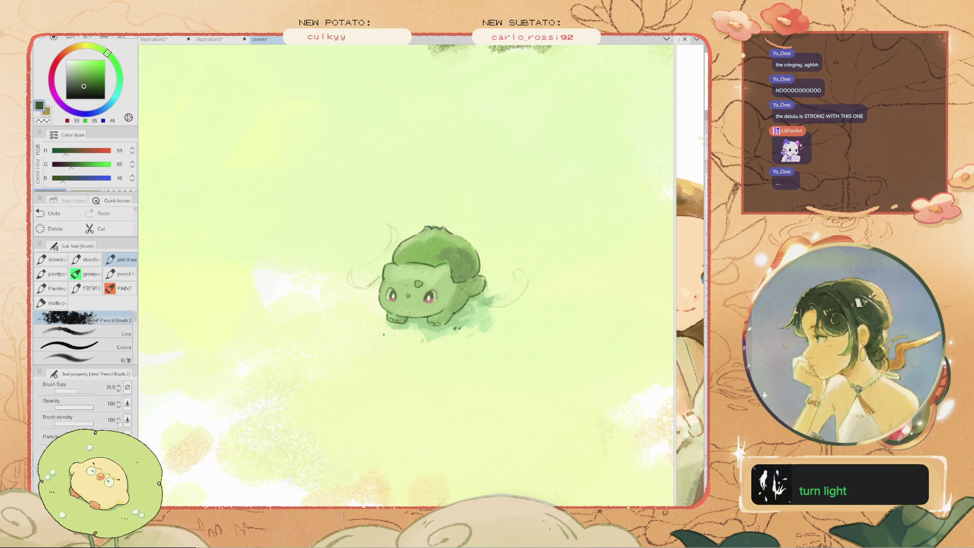
pyautogui.scroll(2, 435, 263)
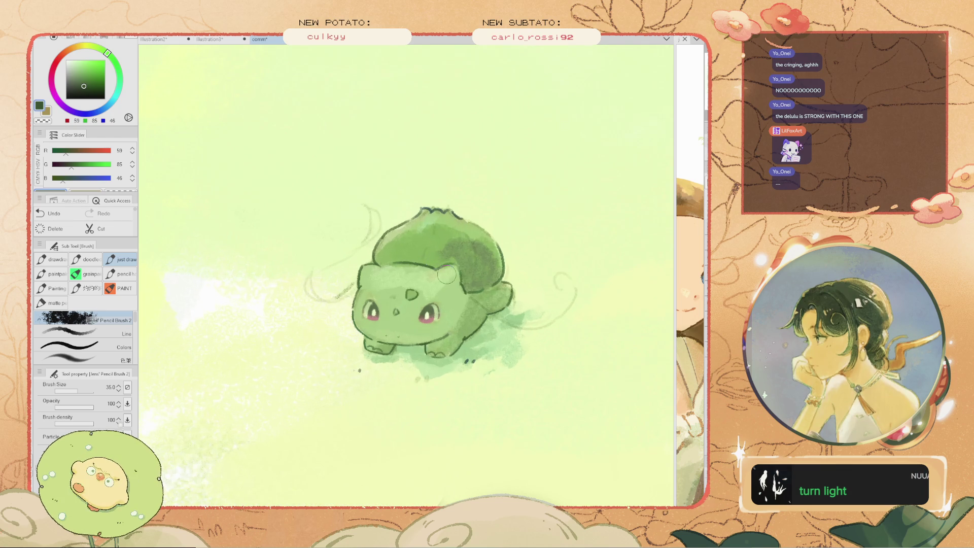
pyautogui.scroll(2, 435, 263)
pyautogui.keyDown('alt'); pyautogui.click(512, 307); pyautogui.keyUp('alt')
pyautogui.moveTo(512, 306)
pyautogui.mouseDown()
pyautogui.moveTo(485, 303)
pyautogui.moveTo(602, 370)
pyautogui.mouseUp()
# Undo the trial back strokes and left wisp, then eyedrop the muted green R88 G106 B73
pyautogui.hotkey('ctrl', 'z')
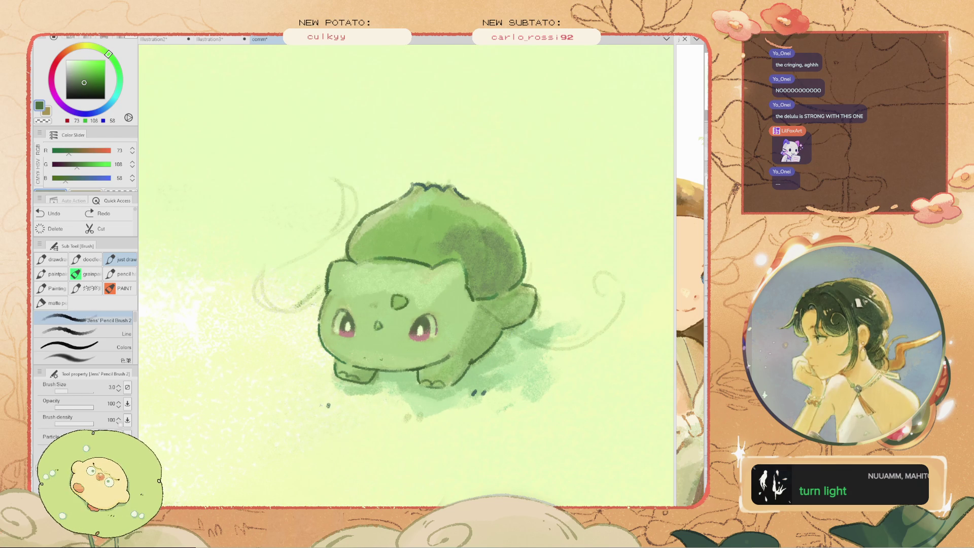
pyautogui.moveTo(484, 302); pyautogui.dragTo(550, 354)
pyautogui.hotkey('ctrl', 'z')
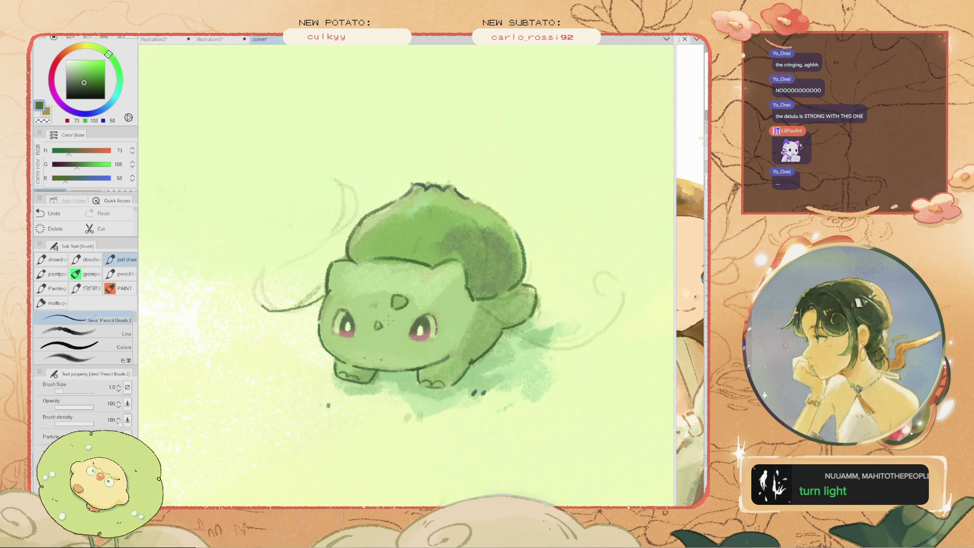
pyautogui.hotkey('ctrl', 'z')
pyautogui.scroll(2, 388, 319)
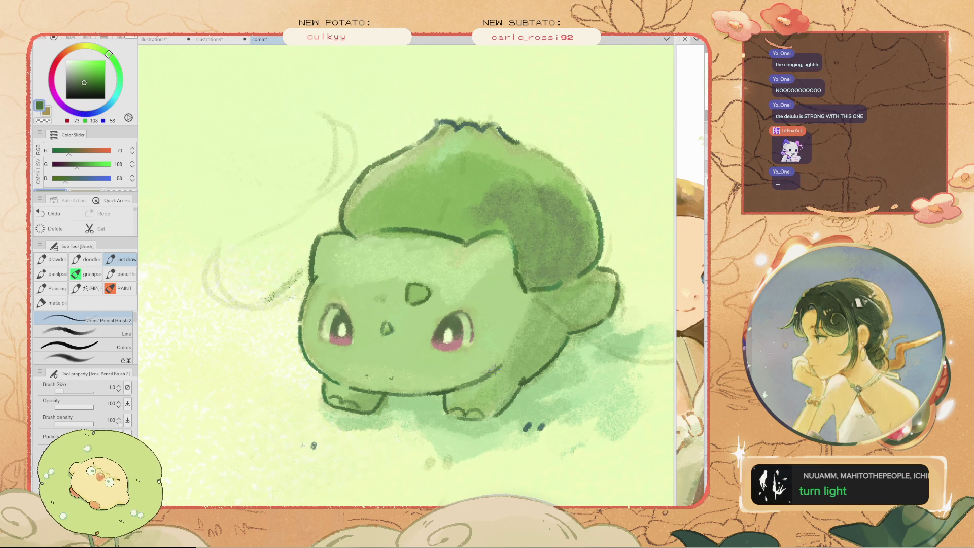
pyautogui.scroll(2, 439, 333)
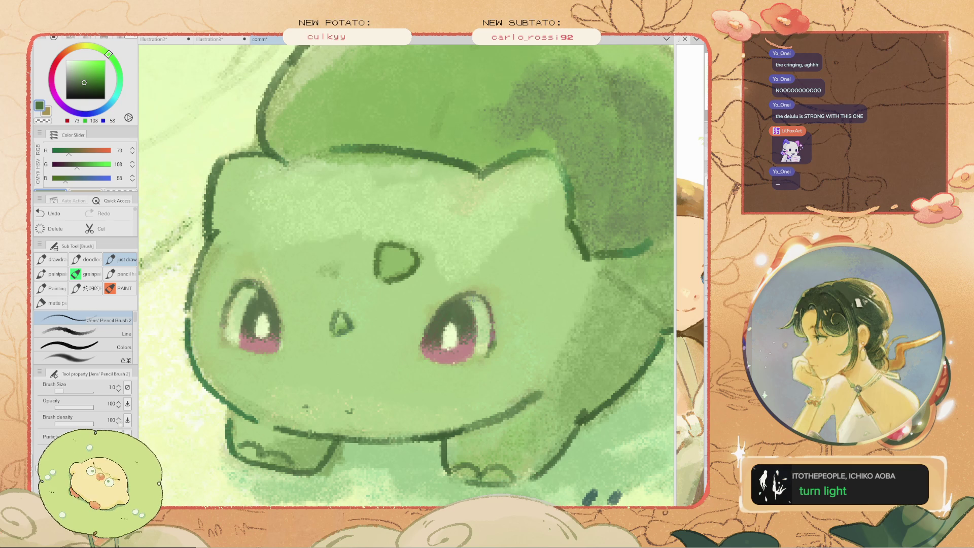
pyautogui.scroll(-5, 455, 301)
pyautogui.scroll(6, 455, 301)
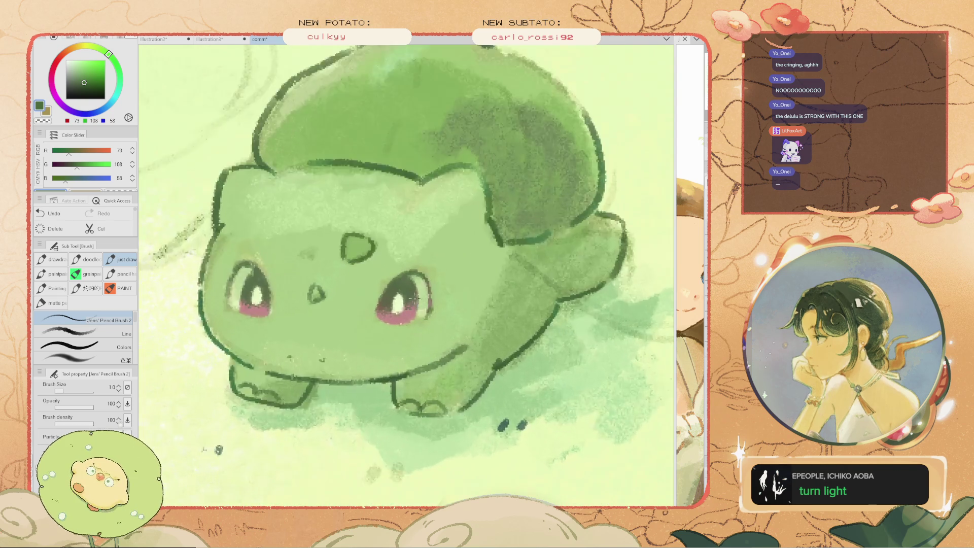
pyautogui.keyDown('alt'); pyautogui.click(455, 301); pyautogui.keyUp('alt')
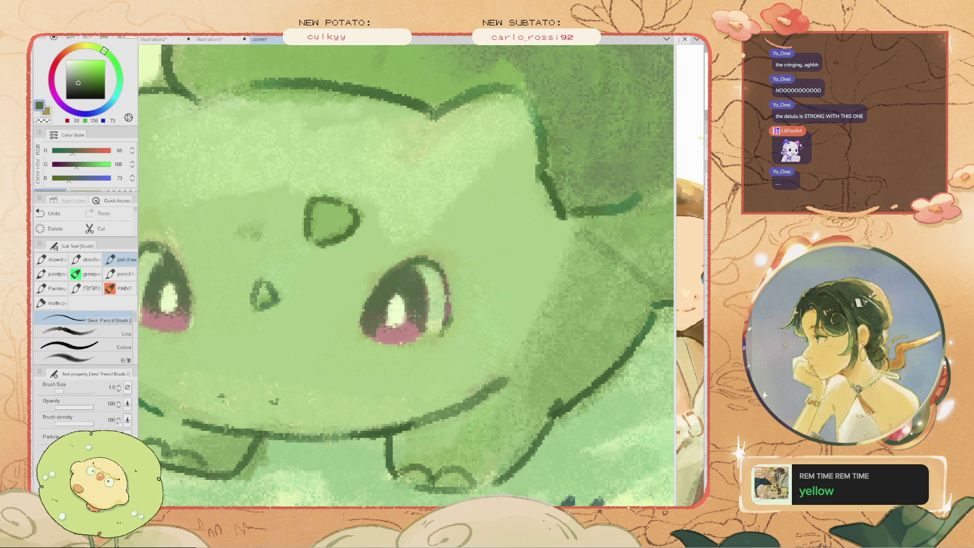
# Lighten the front-leg and lower-left face outlines with the kneaded eraser
pyautogui.scroll(-3, 421, 326)
pyautogui.scroll(3, 273, 305)
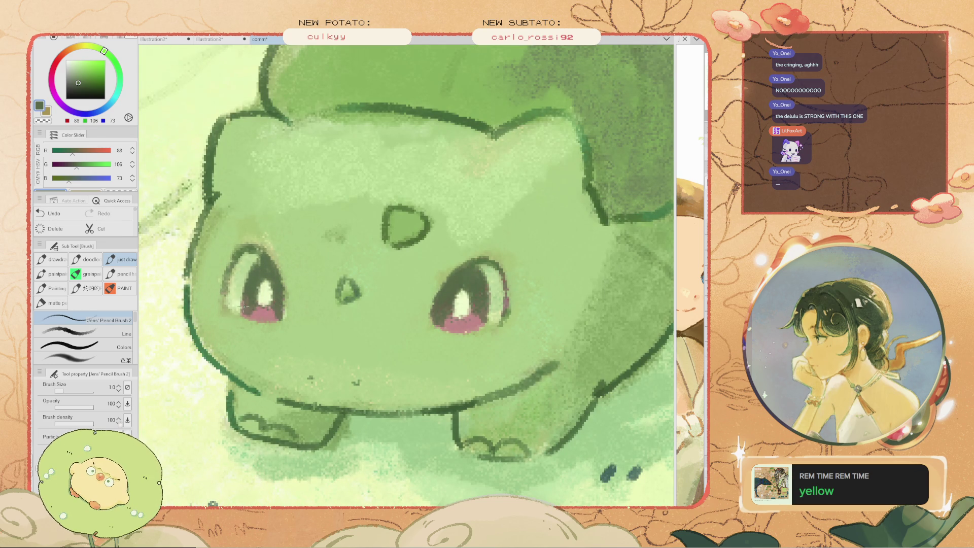
pyautogui.scroll(-3, 244, 306)
pyautogui.scroll(3, 272, 306)
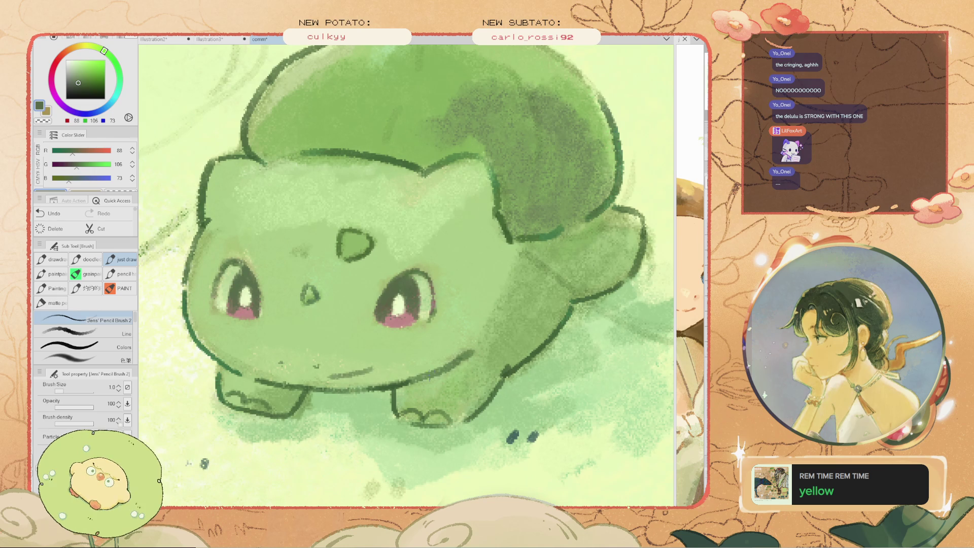
pyautogui.press('e')
pyautogui.moveTo(466, 374)
pyautogui.mouseDown()
pyautogui.moveTo(432, 387)
pyautogui.moveTo(326, 374)
pyautogui.mouseUp()
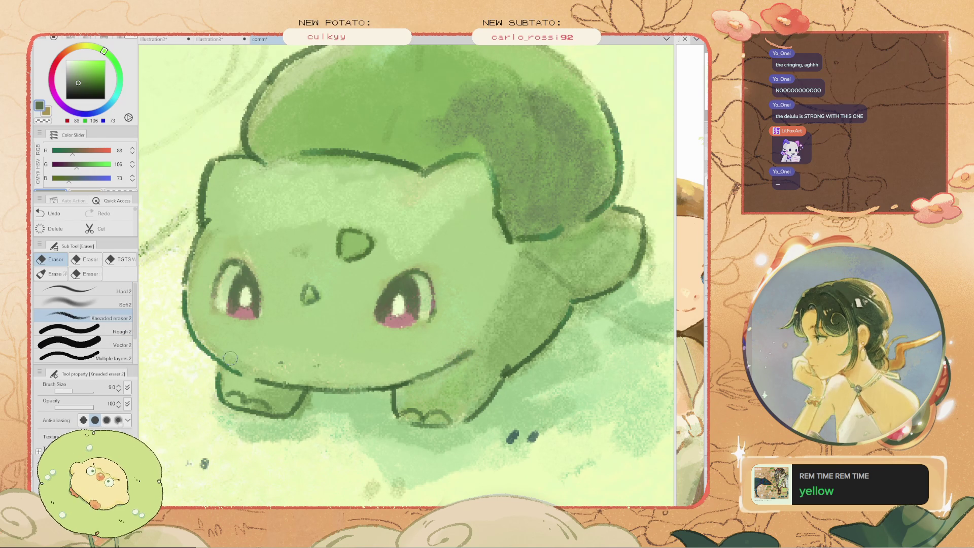
pyautogui.moveTo(230, 358); pyautogui.dragTo(203, 321)
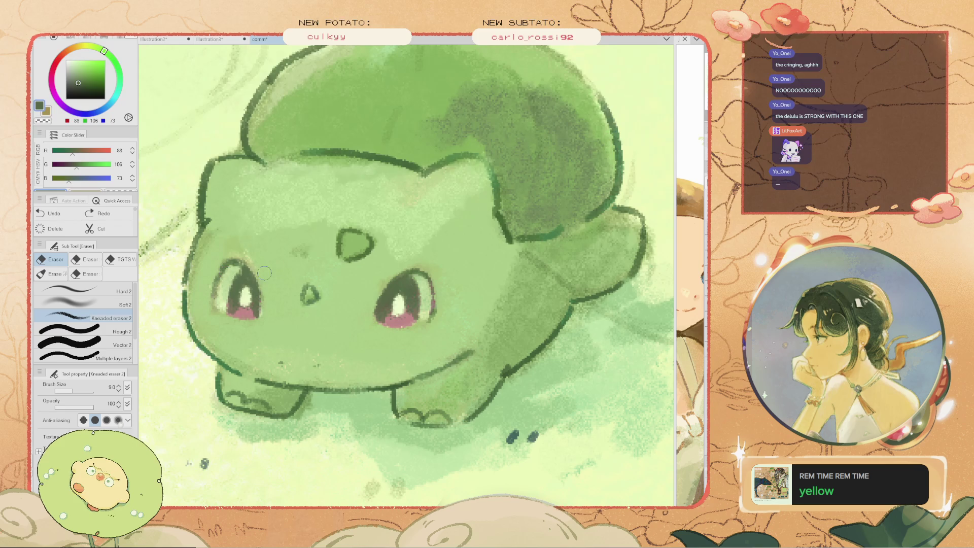
pyautogui.scroll(2, 222, 275)
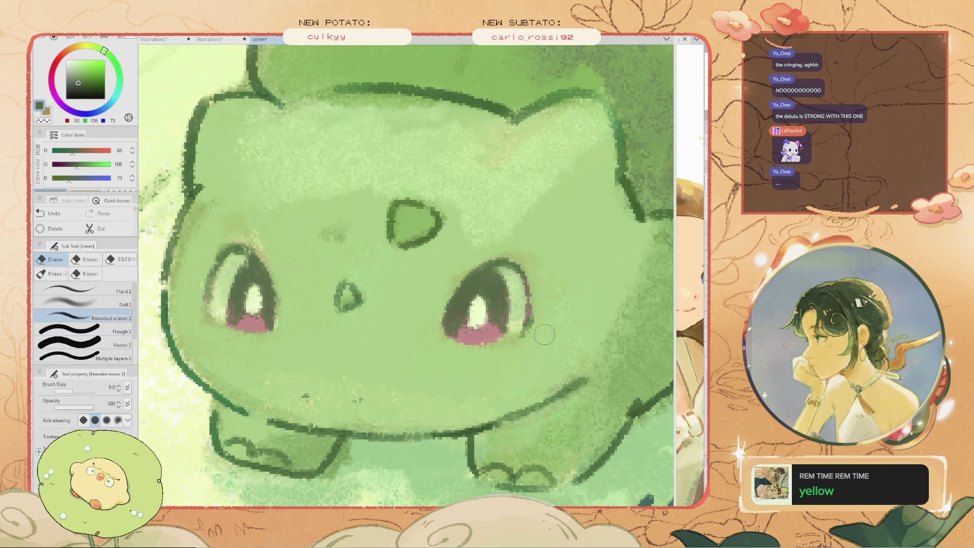
pyautogui.scroll(-5, 483, 355)
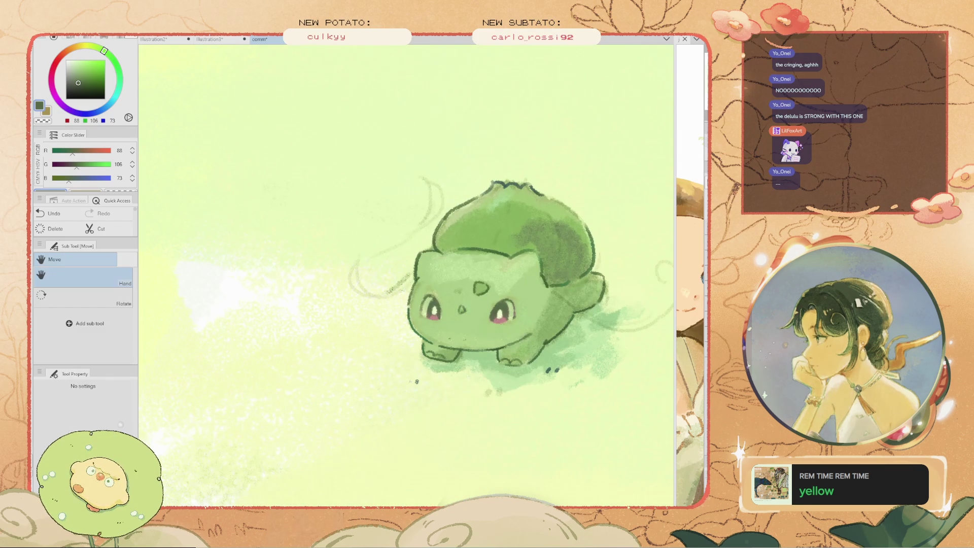
# Recentre on Bulbasaur and try a size 2.0 pencil stroke from the body edge, then undo it
pyautogui.moveTo(484, 356); pyautogui.dragTo(443, 340)
pyautogui.scroll(2, 537, 267)
pyautogui.press('b')
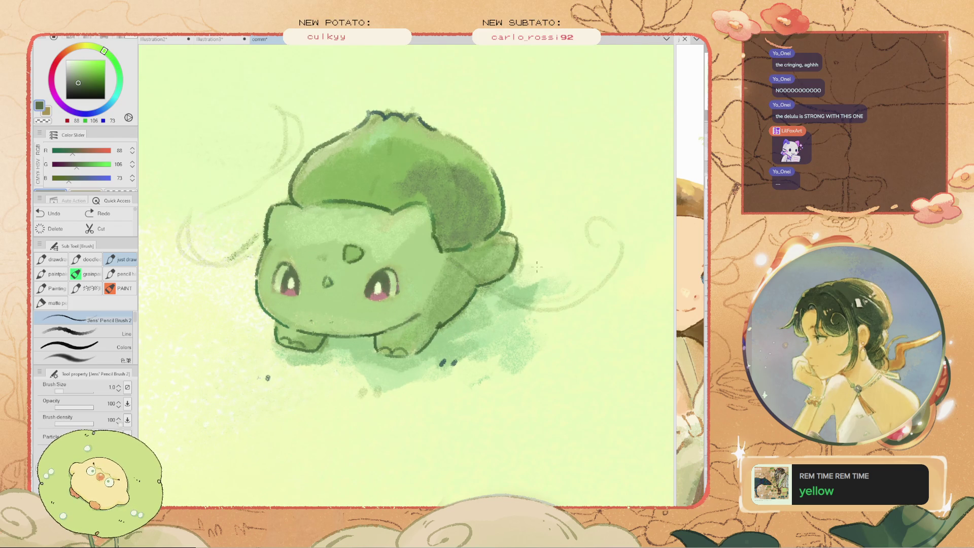
pyautogui.press(']')
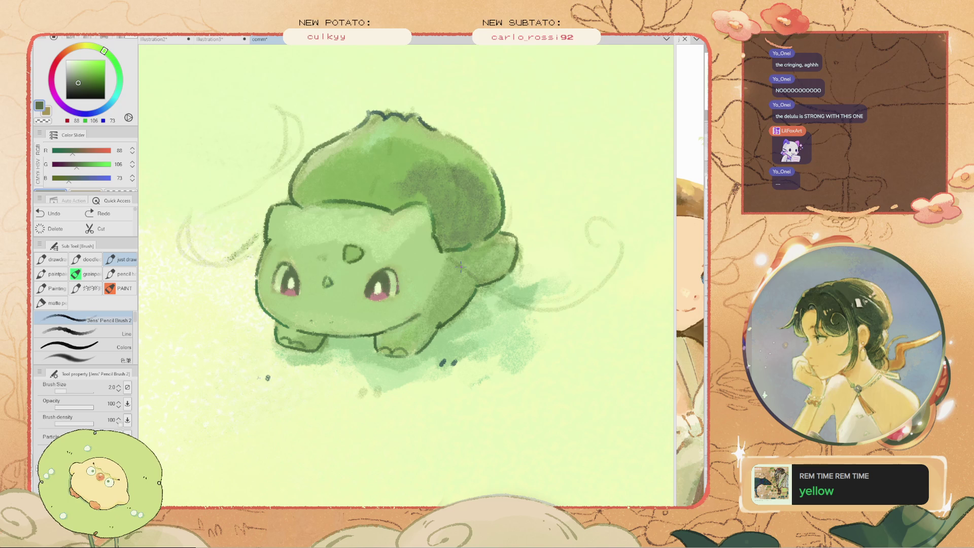
pyautogui.moveTo(456, 250); pyautogui.dragTo(538, 320)
pyautogui.hotkey('ctrl', 'z')
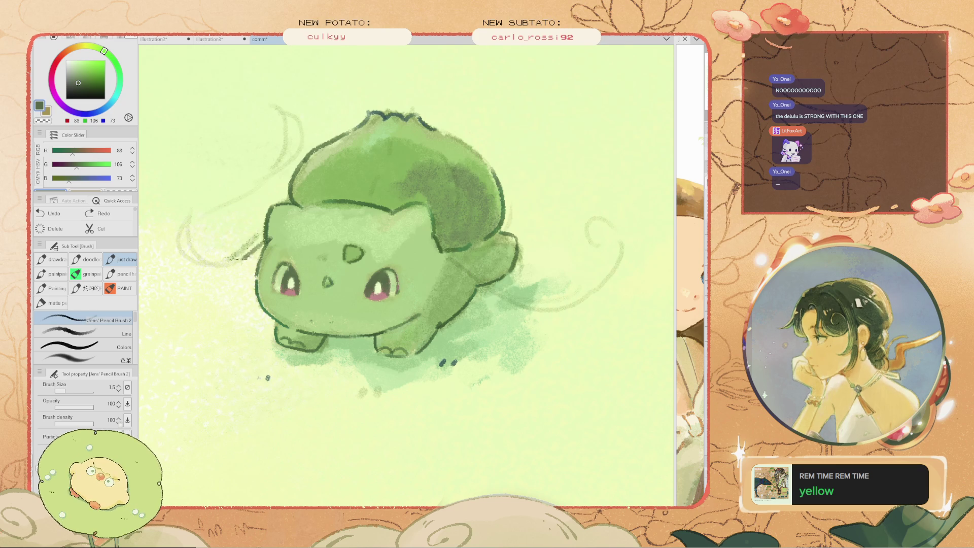
# Sample a brighter green from the drawing with the eyedropper
pyautogui.moveTo(233, 253); pyautogui.dragTo(264, 302)
pyautogui.press('b')
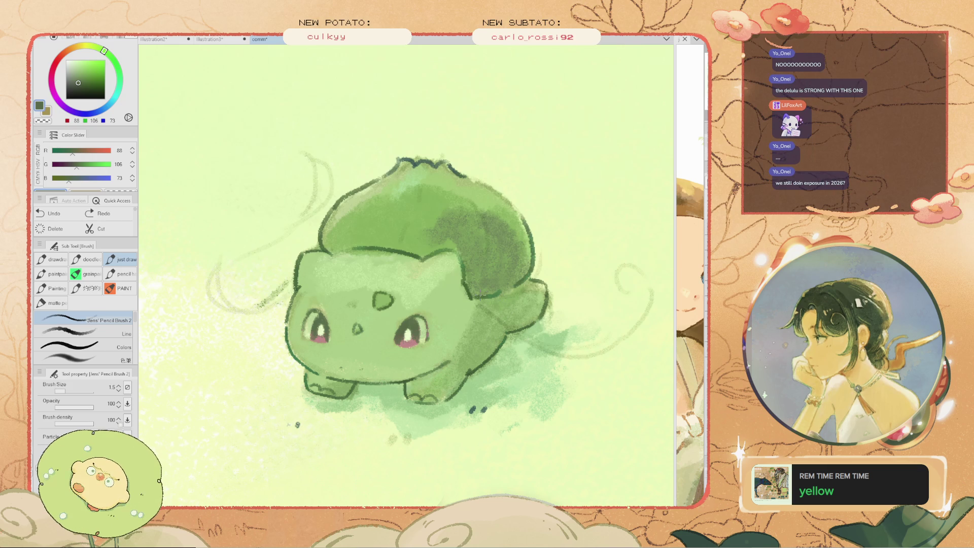
pyautogui.press('i')
pyautogui.click(508, 317)
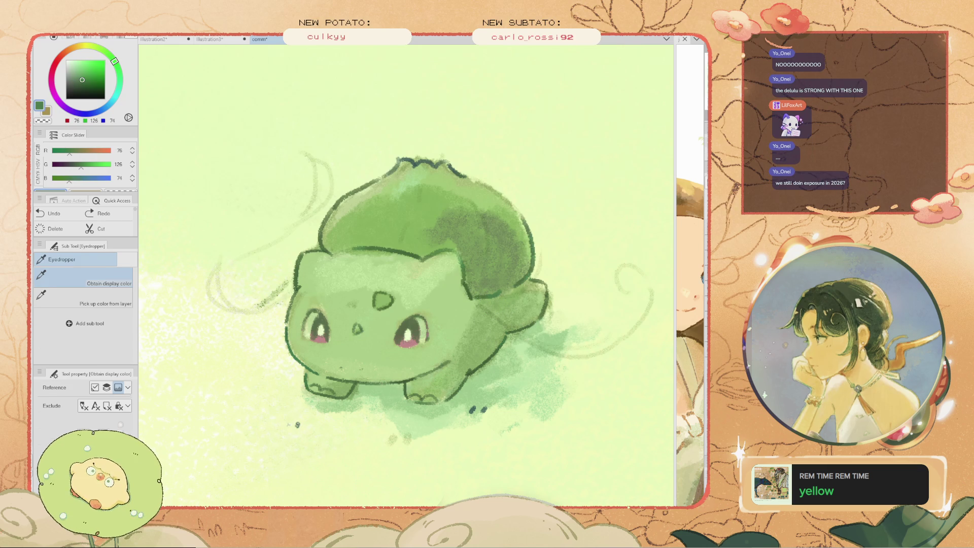
pyautogui.press('b')
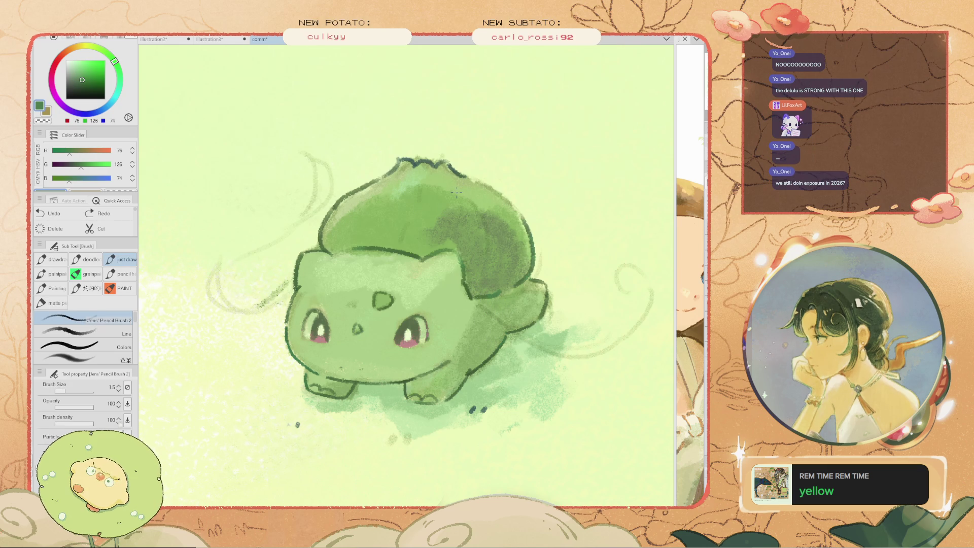
# Set the pencil to size 1.5 and try outlining the bulb's right edge, undoing the attempts
pyautogui.press('e')
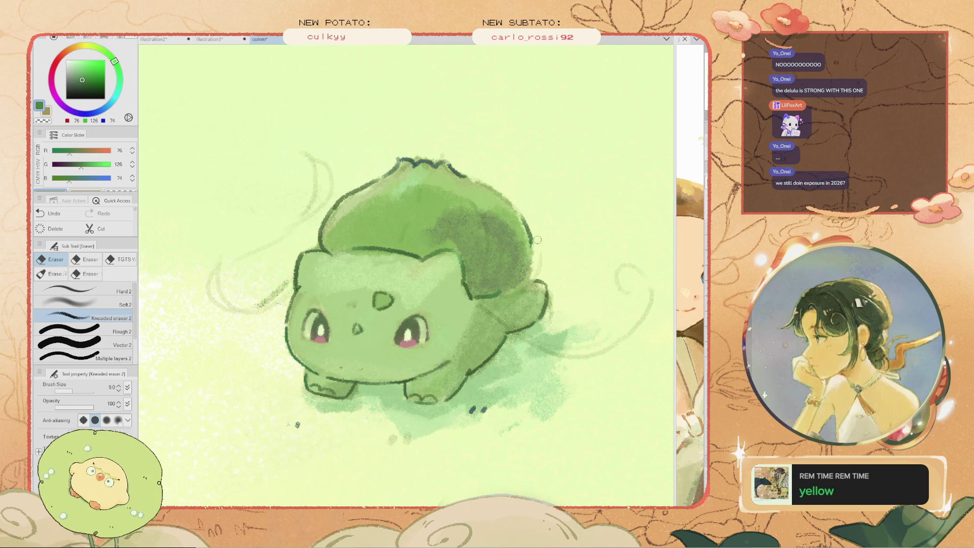
pyautogui.press('b')
pyautogui.press(']')
pyautogui.moveTo(509, 203); pyautogui.dragTo(528, 269)
pyautogui.hotkey('ctrl', 'z')
pyautogui.moveTo(512, 203); pyautogui.dragTo(528, 281)
pyautogui.hotkey('ctrl', 'z')
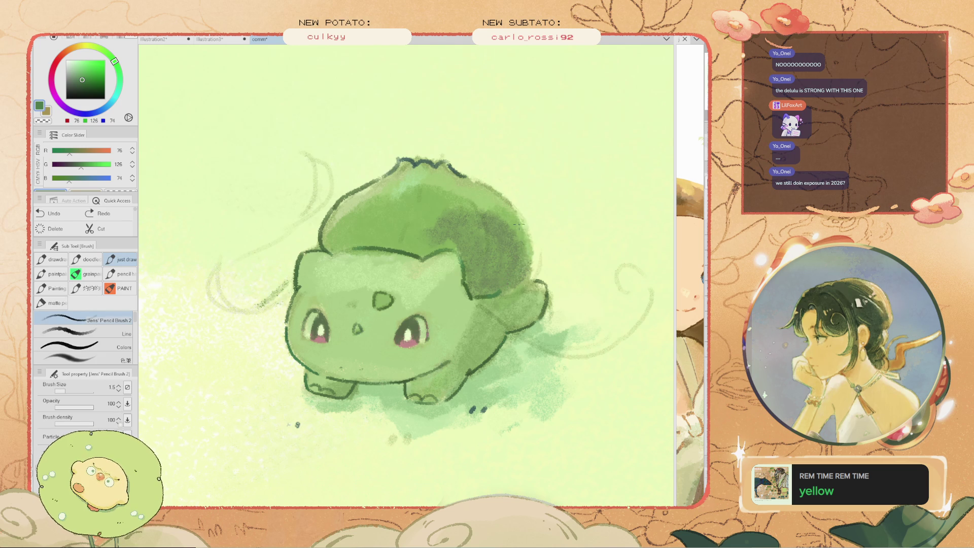
# Retry several strokes down the bulb's right side, undoing each one
pyautogui.moveTo(519, 224); pyautogui.dragTo(529, 283)
pyautogui.hotkey('ctrl', 'z')
pyautogui.moveTo(501, 195); pyautogui.dragTo(521, 267)
pyautogui.hotkey('ctrl', 'z')
pyautogui.moveTo(513, 203); pyautogui.dragTo(516, 276)
pyautogui.hotkey('ctrl', 'z')
# Pick dark green (37,58,36) and draw a size 2.0 outline down the bulb's right edge
pyautogui.keyDown('alt'); pyautogui.click(469, 179); pyautogui.keyUp('alt')
pyautogui.moveTo(476, 186)
pyautogui.mouseDown()
pyautogui.moveTo(502, 204)
pyautogui.moveTo(521, 293)
pyautogui.mouseUp()
pyautogui.hotkey('ctrl', 'z')
pyautogui.hotkey('ctrl', 'z')
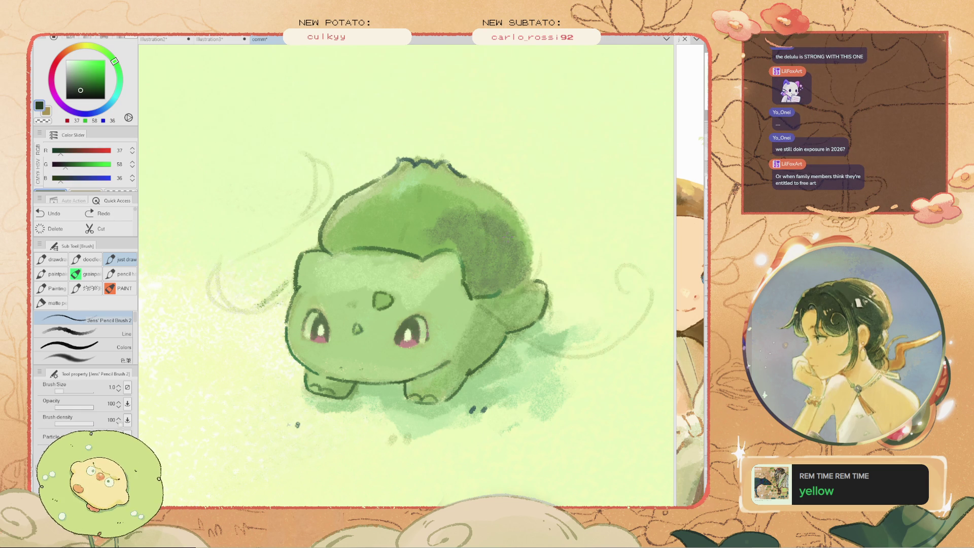
pyautogui.hotkey('ctrl', 'y')
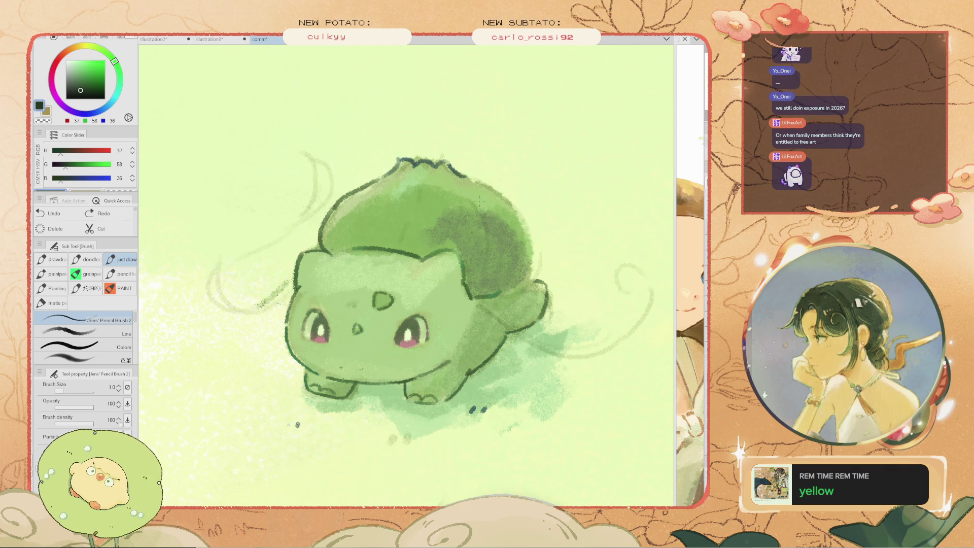
pyautogui.press(']')
pyautogui.moveTo(512, 208); pyautogui.dragTo(492, 295)
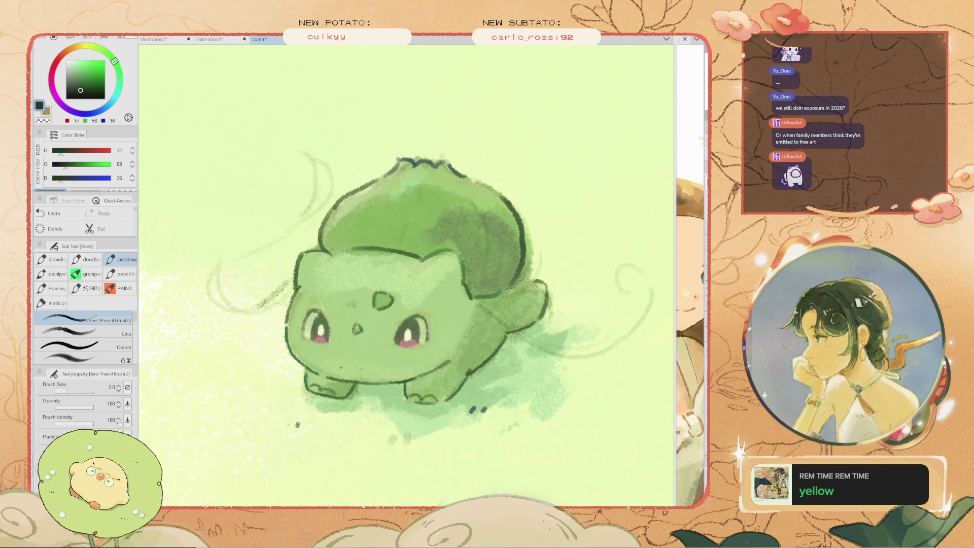
pyautogui.scroll(-2, 492, 296)
pyautogui.moveTo(421, 194); pyautogui.dragTo(350, 271)
pyautogui.scroll(2, 389, 324)
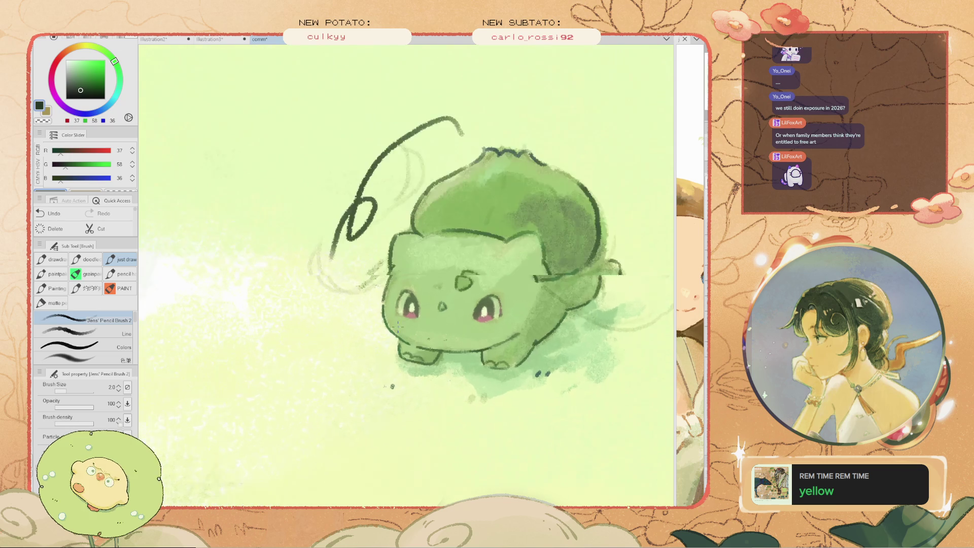
pyautogui.scroll(2, 457, 334)
pyautogui.press('e')
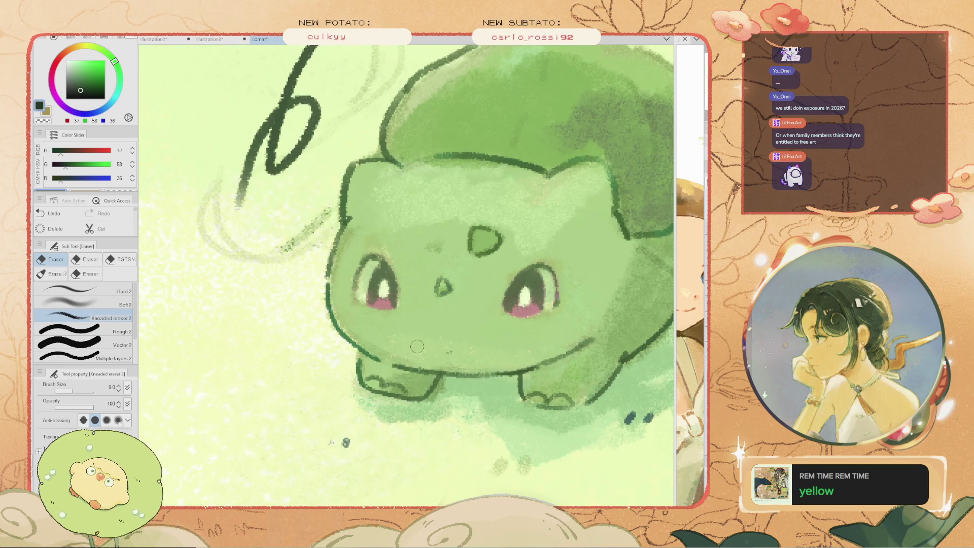
pyautogui.press('h')
pyautogui.moveTo(417, 346); pyautogui.dragTo(417, 465)
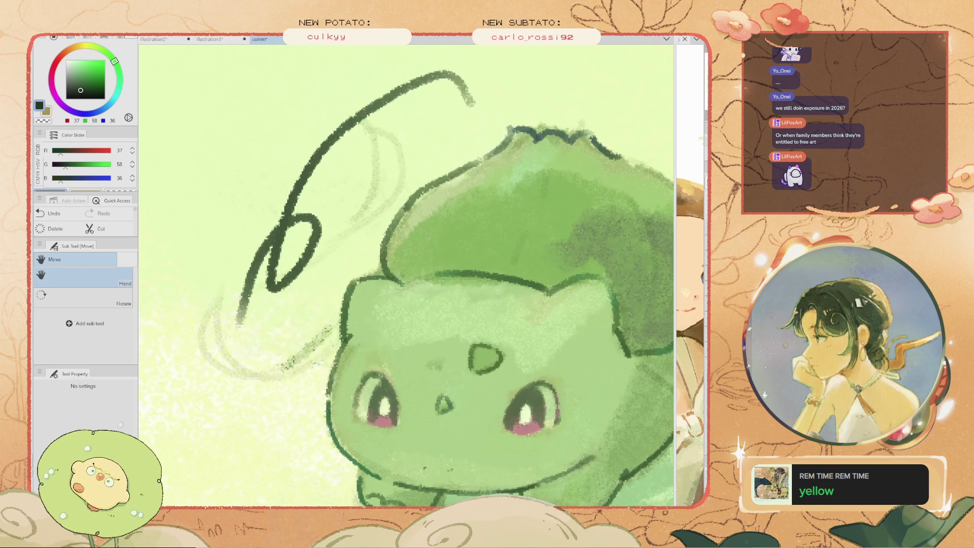
pyautogui.press('m')
pyautogui.moveTo(442, 52); pyautogui.dragTo(226, 167)
pyautogui.press('Delete')
pyautogui.hotkey('ctrl', 'd')
pyautogui.hotkey('ctrl', '0')
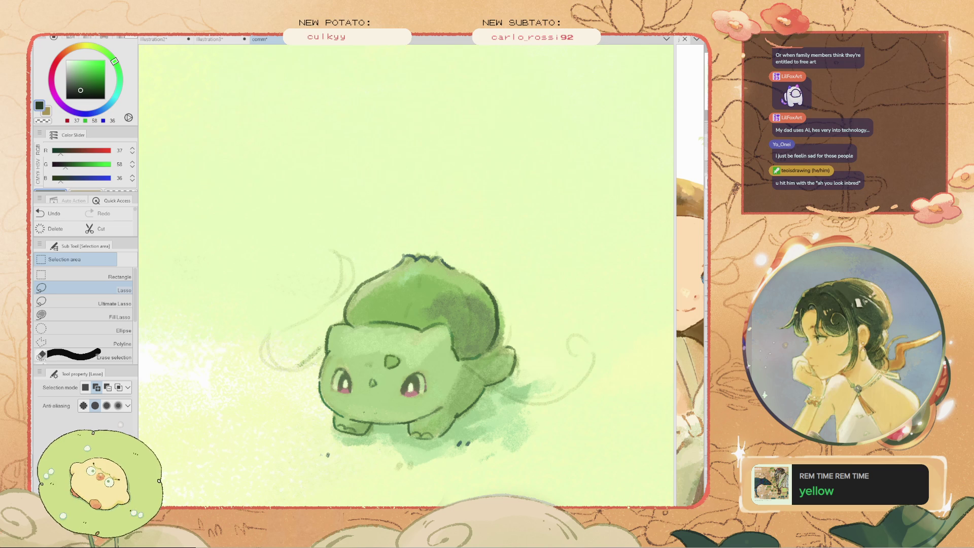
pyautogui.scroll(3, 274, 320)
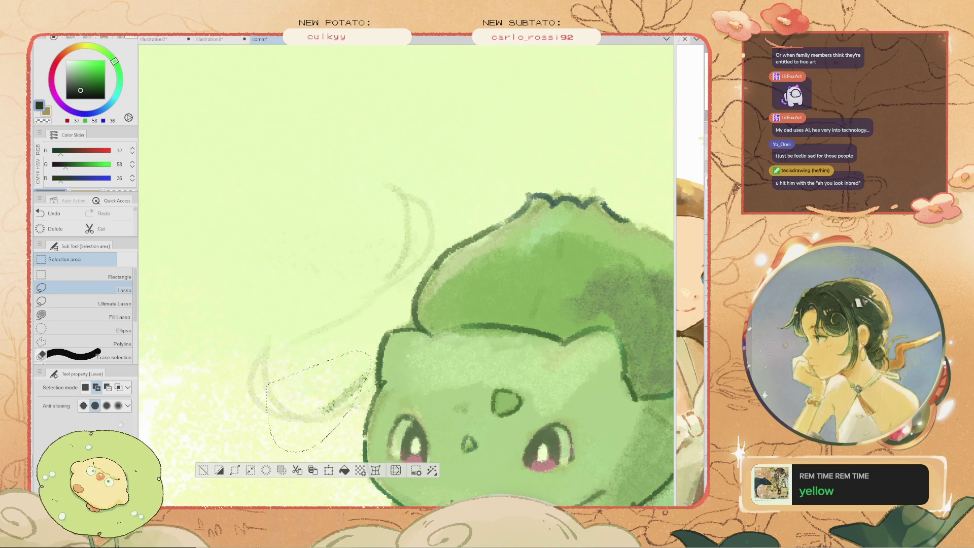
# Fit the illustration in view and try pencil strokes over the back at sizes 0.7 and 1.5, undoing them
pyautogui.click(219, 470)
pyautogui.scroll(5, 366, 317)
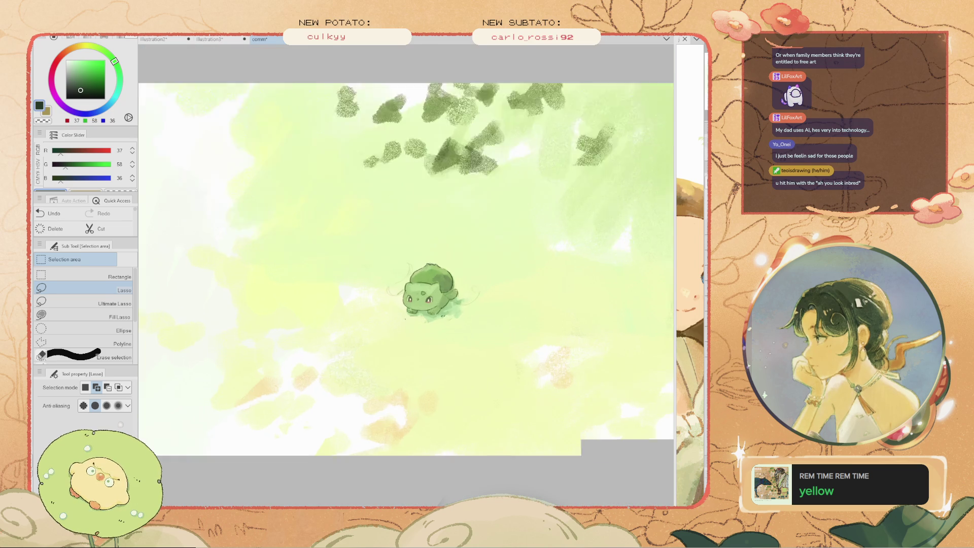
pyautogui.press('b')
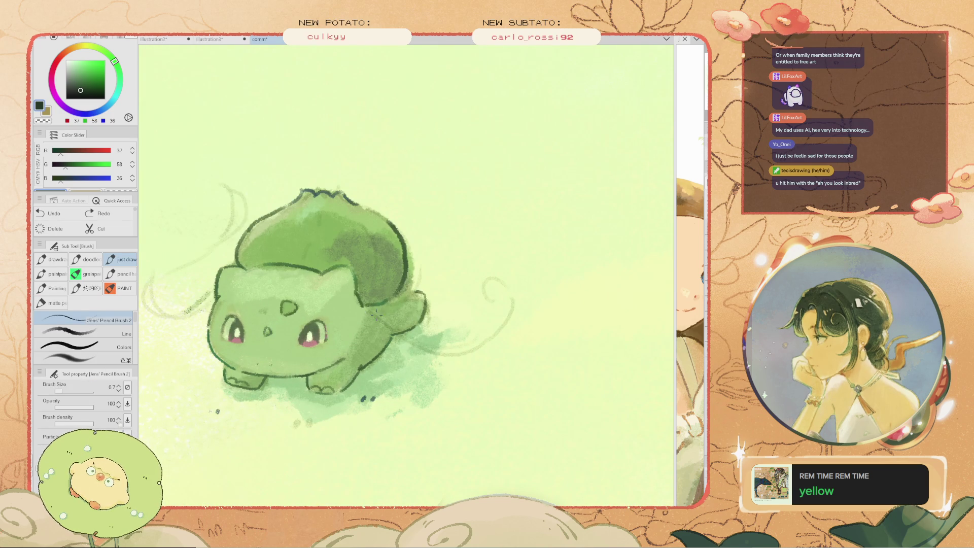
pyautogui.moveTo(369, 311); pyautogui.dragTo(453, 362)
pyautogui.hotkey('ctrl', 'z')
pyautogui.press('[')
pyautogui.press('[')
pyautogui.press('[')
pyautogui.hotkey('ctrl', 'z')
pyautogui.press(']')
pyautogui.press(']')
pyautogui.hotkey('ctrl', 'z')
# Try several tail line and tail curl strokes, undoing each attempt
pyautogui.moveTo(376, 309)
pyautogui.mouseDown()
pyautogui.moveTo(459, 358)
pyautogui.moveTo(513, 309)
pyautogui.mouseUp()
pyautogui.hotkey('ctrl', 'z')
pyautogui.moveTo(474, 354)
pyautogui.mouseDown()
pyautogui.moveTo(508, 294)
pyautogui.moveTo(504, 329)
pyautogui.mouseUp()
pyautogui.hotkey('ctrl', 'z')
pyautogui.moveTo(470, 357); pyautogui.dragTo(463, 359)
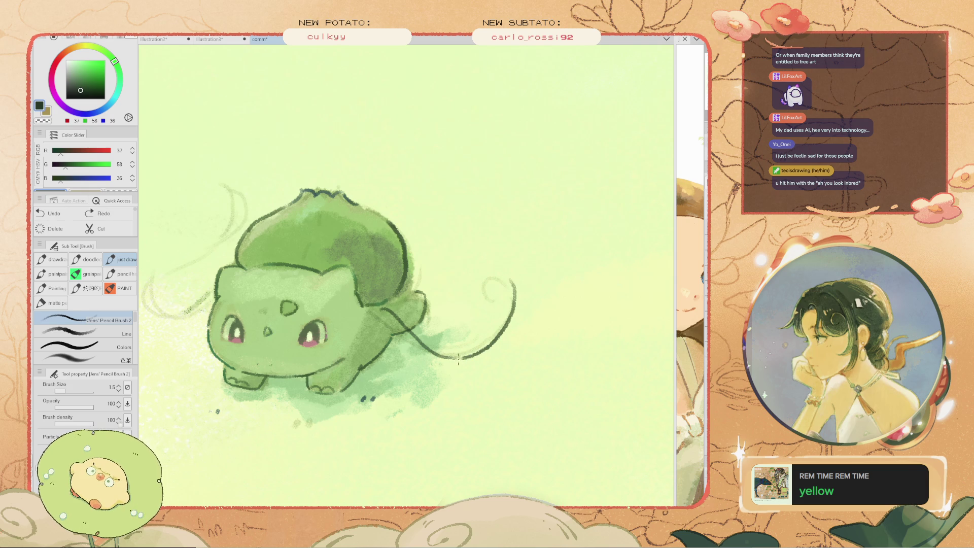
pyautogui.hotkey('ctrl', 'z')
pyautogui.moveTo(507, 275); pyautogui.dragTo(486, 341)
pyautogui.hotkey('ctrl', 'z')
# Set the pencil to size 1.0, erase a bit near the tail and redraw the tail line by the body
pyautogui.hotkey('ctrl', 'z')
pyautogui.press('[')
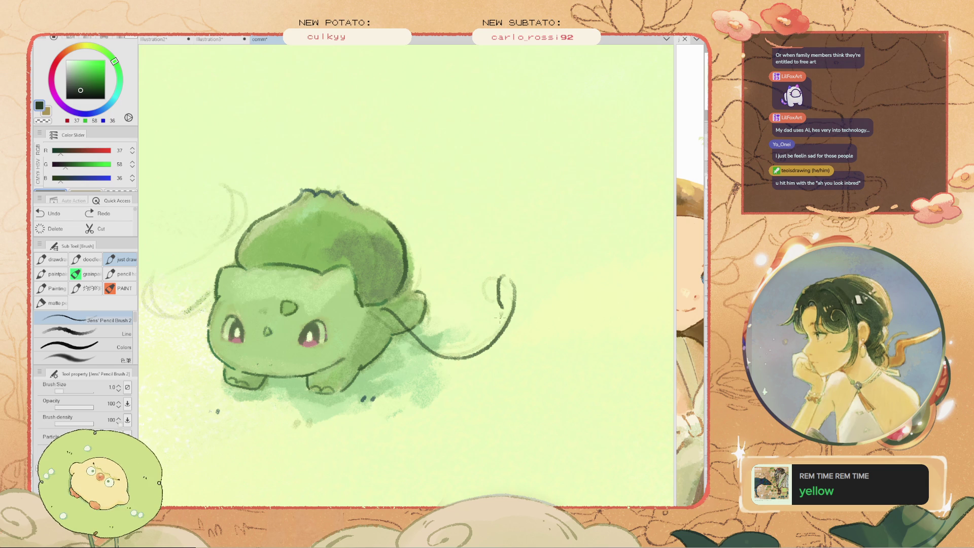
pyautogui.press('e')
pyautogui.moveTo(409, 324); pyautogui.dragTo(414, 330)
pyautogui.hotkey('ctrl', 'z')
pyautogui.scroll(3, 414, 330)
pyautogui.press('b')
pyautogui.moveTo(403, 327); pyautogui.dragTo(438, 358)
pyautogui.hotkey('ctrl', 'z')
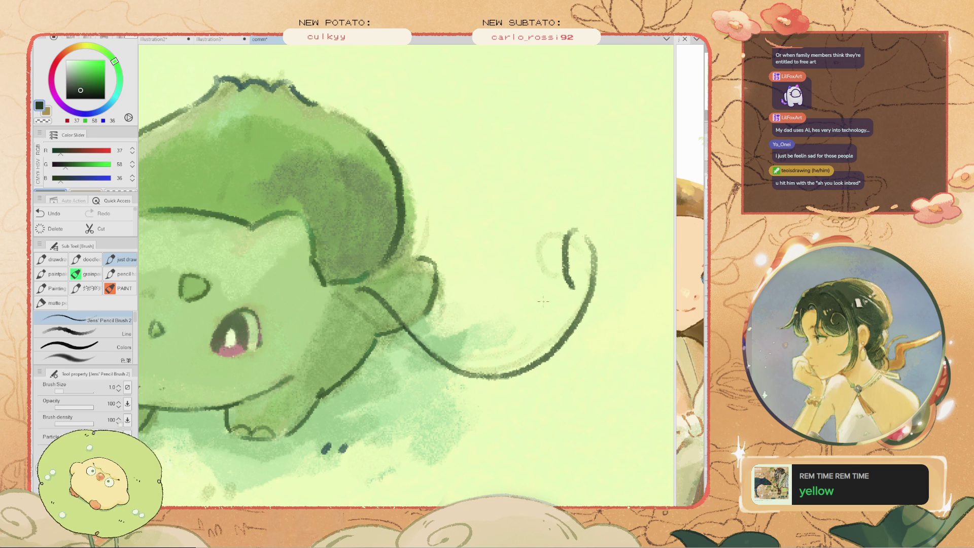
# Tilt the canvas and draw a second line beside the tail stem, retrying with a larger pencil
pyautogui.moveTo(577, 293)
pyautogui.mouseDown()
pyautogui.moveTo(539, 347)
pyautogui.moveTo(487, 370)
pyautogui.mouseUp()
pyautogui.hotkey('ctrl', 'z')
pyautogui.press('^')
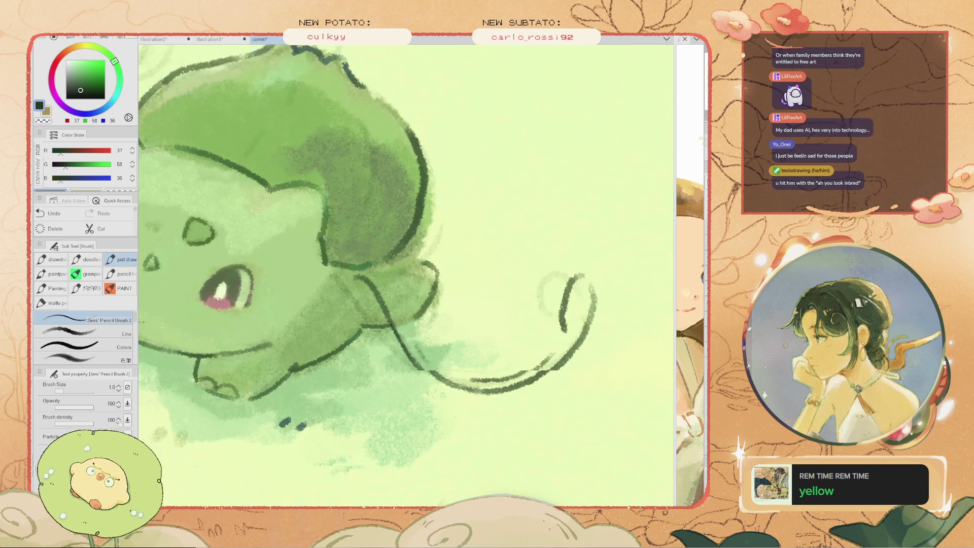
pyautogui.press('-')
pyautogui.hotkey('ctrl', 'z')
pyautogui.moveTo(379, 280); pyautogui.dragTo(403, 355)
pyautogui.press(']')
pyautogui.hotkey('ctrl', 'z')
# Redraw the second tail-stem line upward, fine-tune the pencil size and reset the view upright
pyautogui.moveTo(388, 311)
pyautogui.mouseDown()
pyautogui.moveTo(414, 373)
pyautogui.moveTo(397, 352)
pyautogui.mouseUp()
pyautogui.hotkey('ctrl', 'z')
pyautogui.hotkey('ctrl', 'z')
pyautogui.moveTo(432, 394)
pyautogui.mouseDown()
pyautogui.moveTo(396, 346)
pyautogui.moveTo(366, 258)
pyautogui.mouseUp()
pyautogui.press('[')
pyautogui.press('[')
pyautogui.press(']')
pyautogui.press(']')
pyautogui.press('-')
pyautogui.hotkey('ctrl', '0')
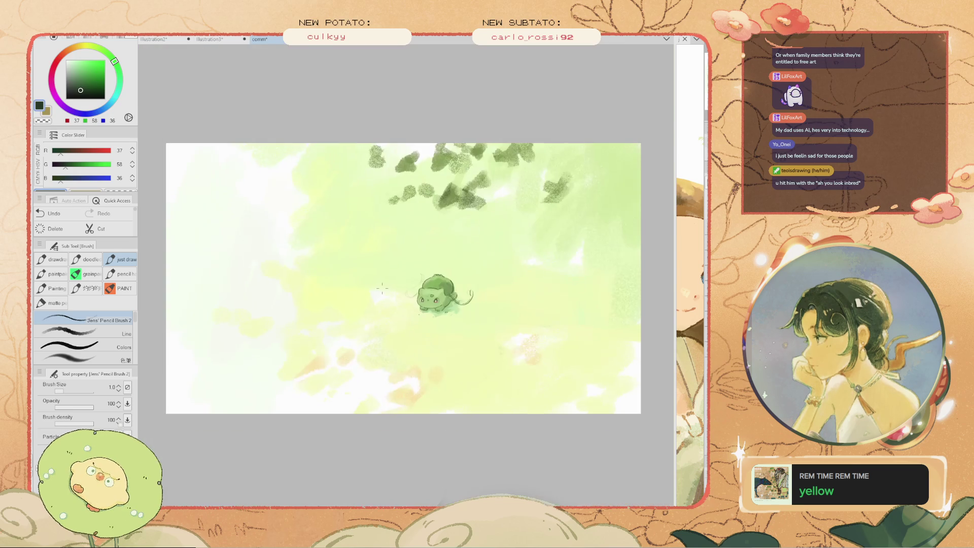
# Zoom in and try short dark strokes on the tail stem, undoing them
pyautogui.scroll(2, 502, 294)
pyautogui.scroll(1, 503, 294)
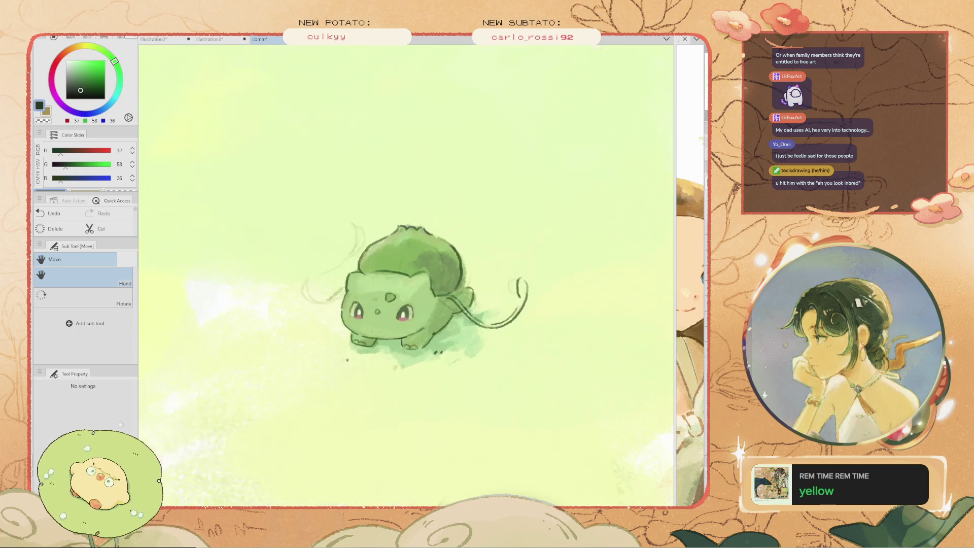
pyautogui.scroll(2, 502, 294)
pyautogui.scroll(3, 502, 294)
pyautogui.moveTo(546, 287); pyautogui.dragTo(531, 313)
pyautogui.hotkey('ctrl', 'z')
pyautogui.hotkey('ctrl', 'z')
pyautogui.moveTo(542, 281); pyautogui.dragTo(529, 316)
pyautogui.hotkey('ctrl', 'z')
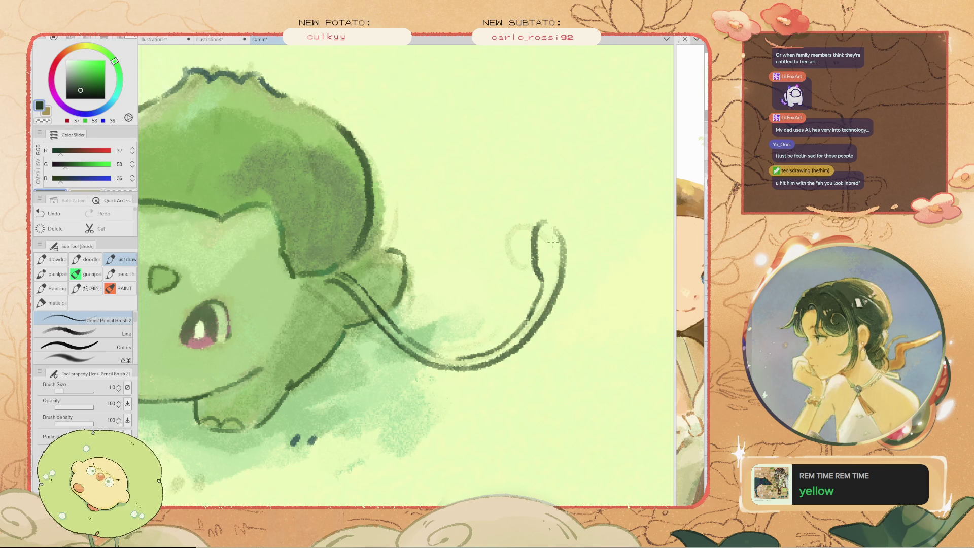
# Rotate the canvas so the tail runs vertically, retry the tail line, then refit and zoom the view
pyautogui.press('e')
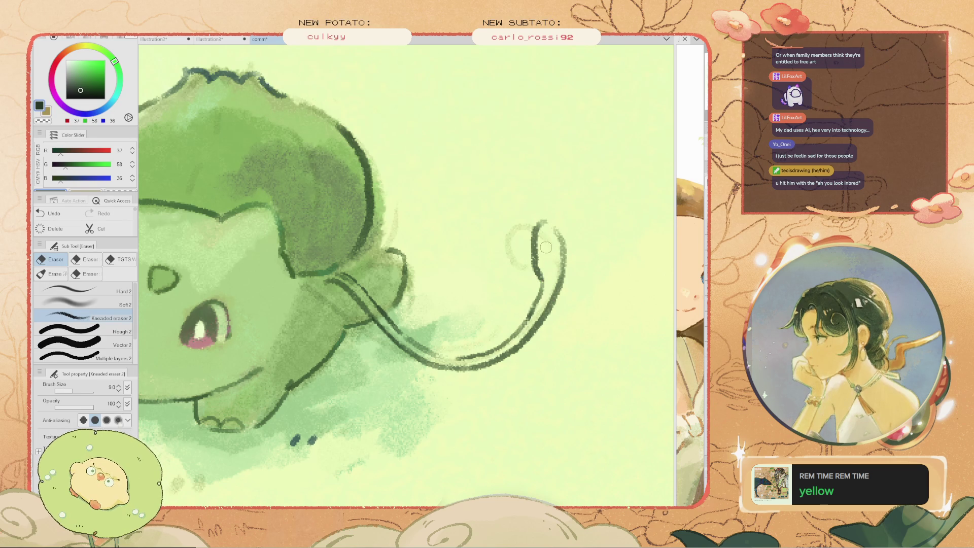
pyautogui.scroll(-5, 543, 246)
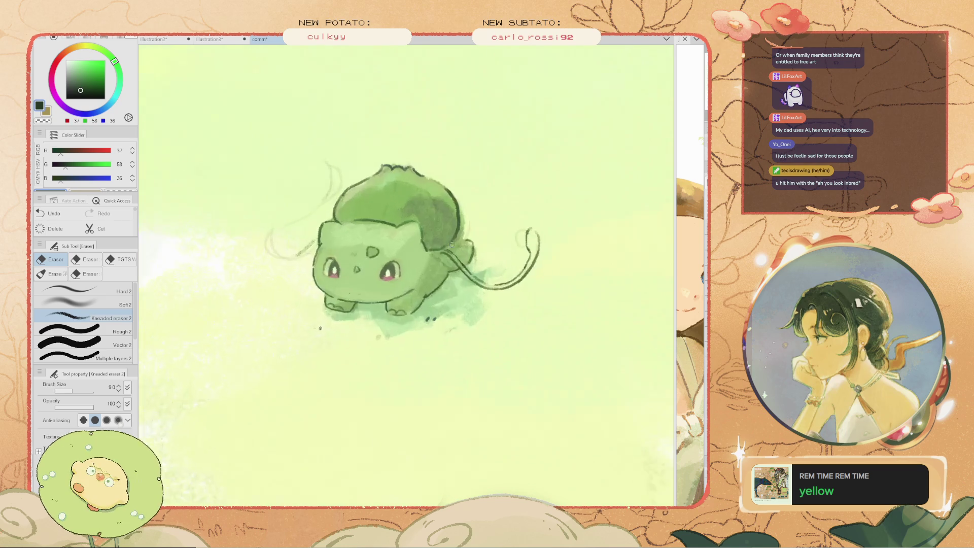
pyautogui.scroll(5, 451, 245)
pyautogui.moveTo(455, 267)
pyautogui.mouseDown()
pyautogui.moveTo(439, 300)
pyautogui.moveTo(448, 328)
pyautogui.mouseUp()
pyautogui.press('b')
pyautogui.hotkey('ctrl', 'z')
pyautogui.hotkey('ctrl', '0')
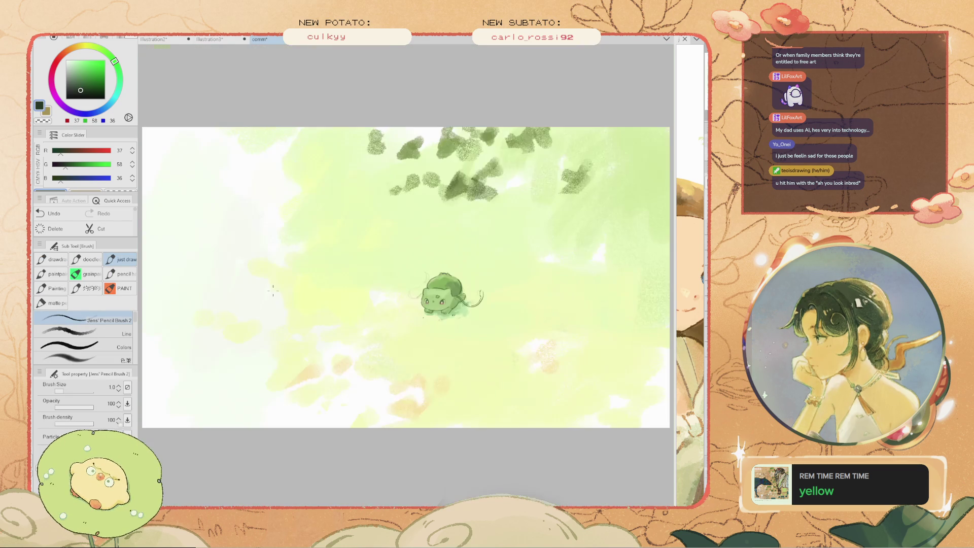
pyautogui.scroll(5, 349, 318)
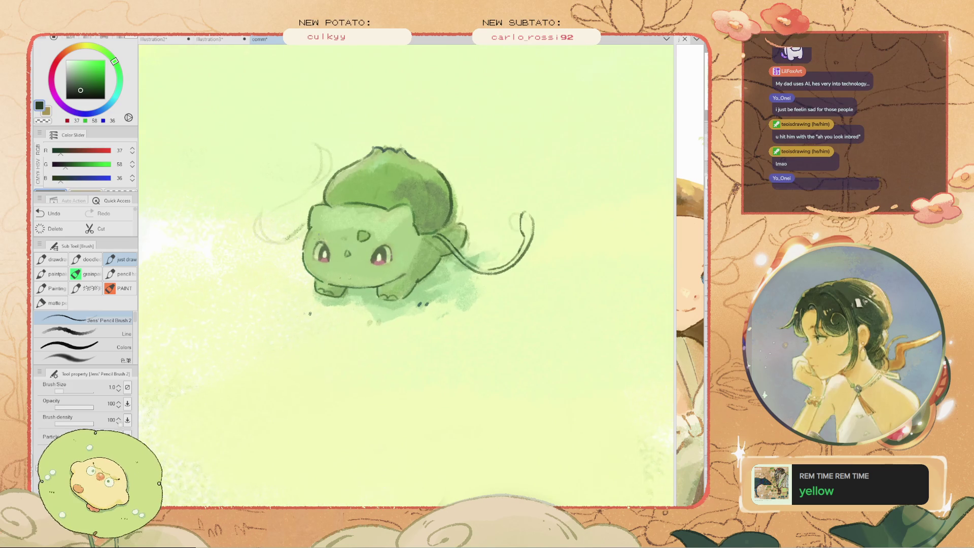
pyautogui.press('space')
pyautogui.scroll(5, 464, 305)
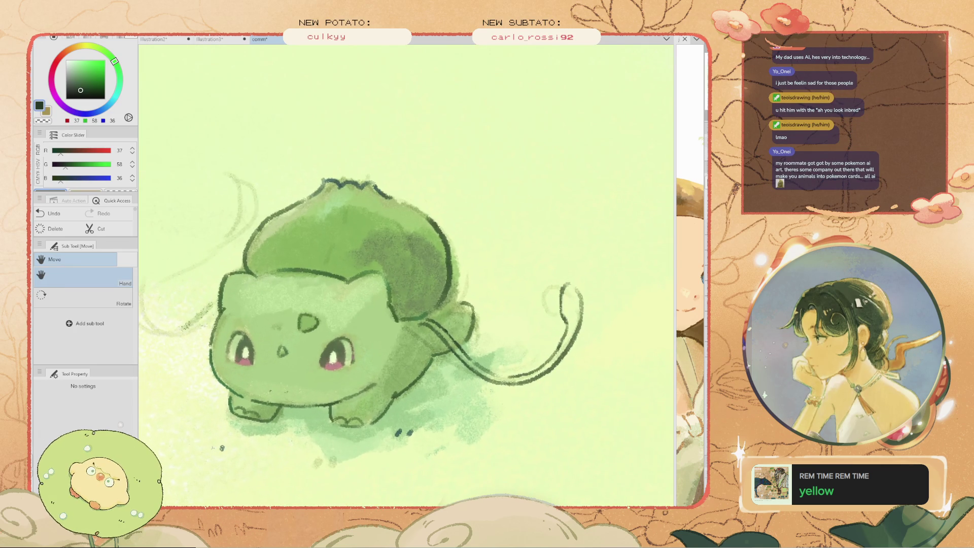
# Erase the old bulb edge line and redraw it as a longer curved outline
pyautogui.press('e')
pyautogui.moveTo(464, 305); pyautogui.dragTo(463, 363)
pyautogui.press('b')
pyautogui.moveTo(454, 301)
pyautogui.mouseDown()
pyautogui.moveTo(438, 304)
pyautogui.moveTo(448, 354)
pyautogui.mouseUp()
pyautogui.hotkey('ctrl', 'z')
pyautogui.press(']')
pyautogui.moveTo(431, 296); pyautogui.dragTo(457, 335)
pyautogui.hotkey('ctrl', 'z')
pyautogui.moveTo(432, 296); pyautogui.dragTo(459, 359)
pyautogui.hotkey('ctrl', 'z')
pyautogui.hotkey('ctrl', 'z')
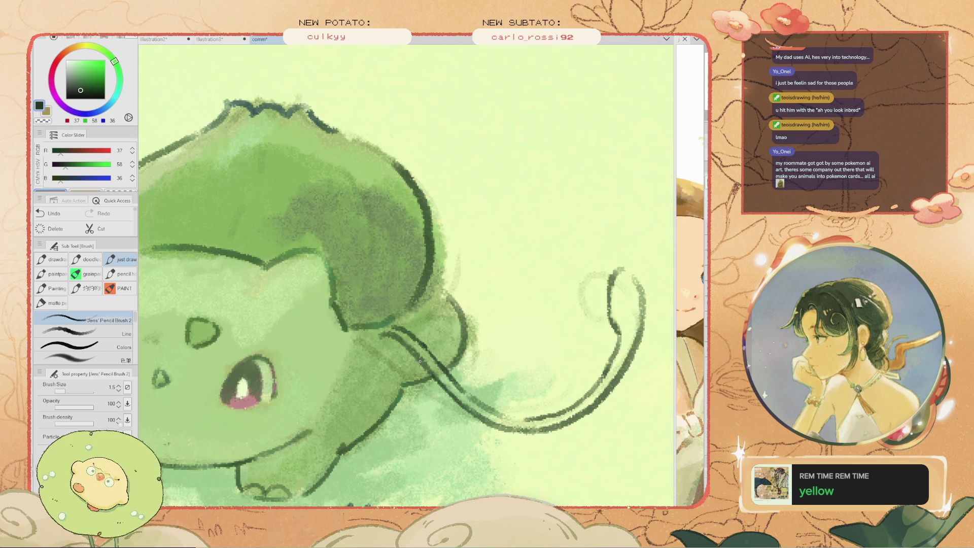
# Pan to show the whole Bulbasaur and redraw the front foot's edge with a size 0.7 pencil
pyautogui.scroll(-2, 420, 361)
pyautogui.scroll(-1, 418, 355)
pyautogui.scroll(-1, 418, 352)
pyautogui.scroll(-1, 417, 349)
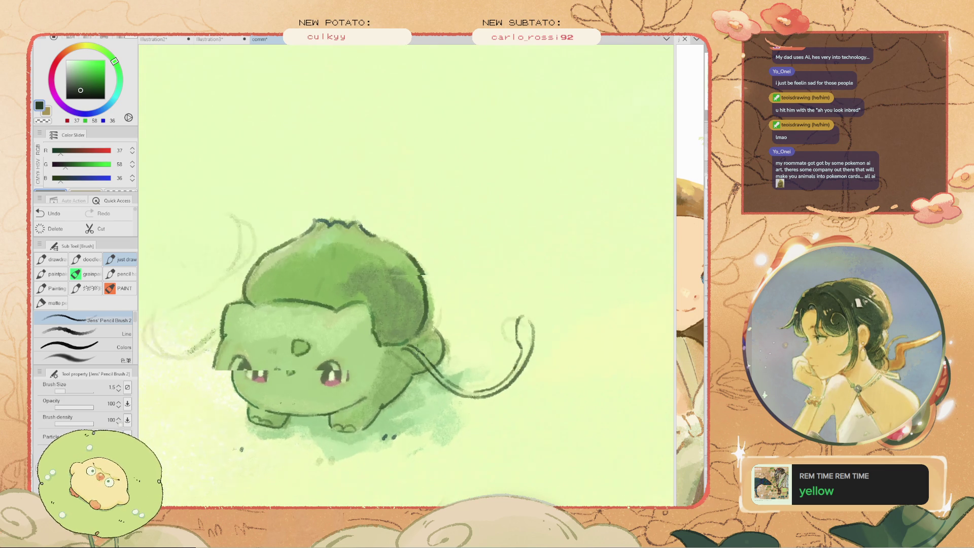
pyautogui.scroll(2, 417, 349)
pyautogui.scroll(2, 436, 370)
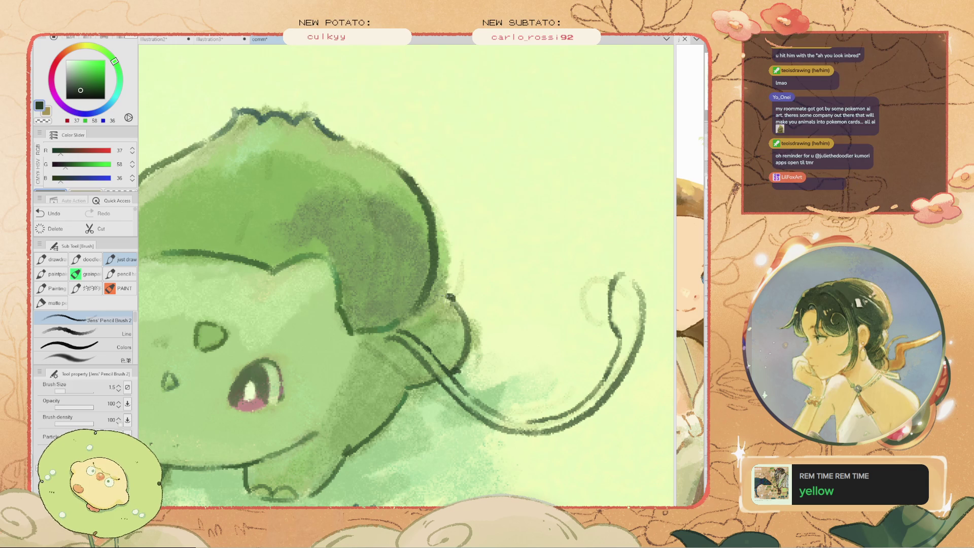
pyautogui.press('space')
pyautogui.moveTo(450, 297); pyautogui.dragTo(577, 262)
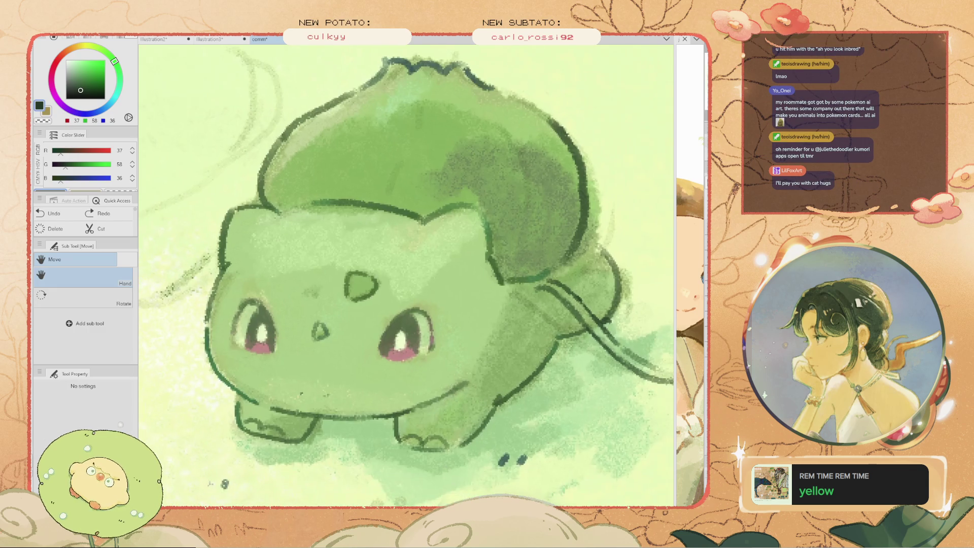
pyautogui.press('e')
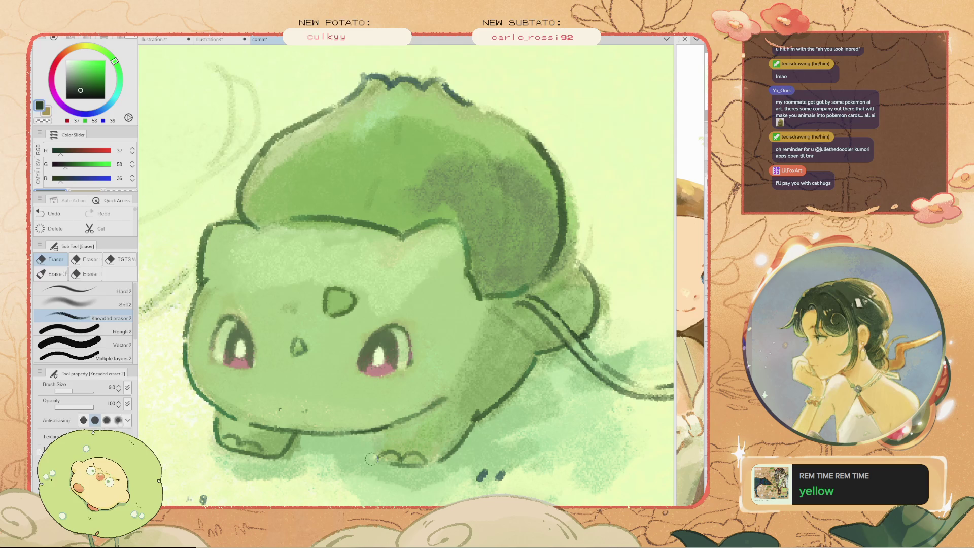
pyautogui.press('b')
pyautogui.hotkey('ctrl', 'z')
pyautogui.press('[')
pyautogui.press('[')
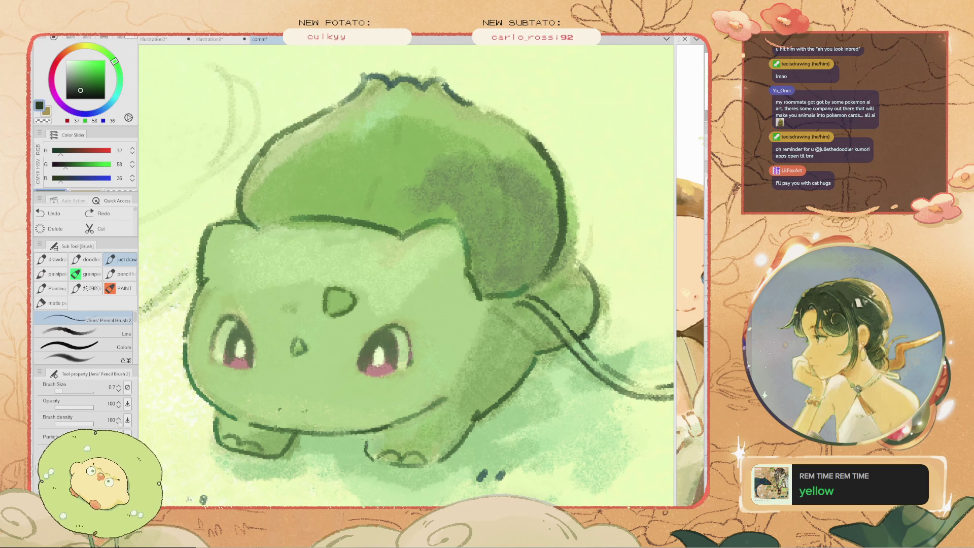
pyautogui.moveTo(369, 435); pyautogui.dragTo(367, 455)
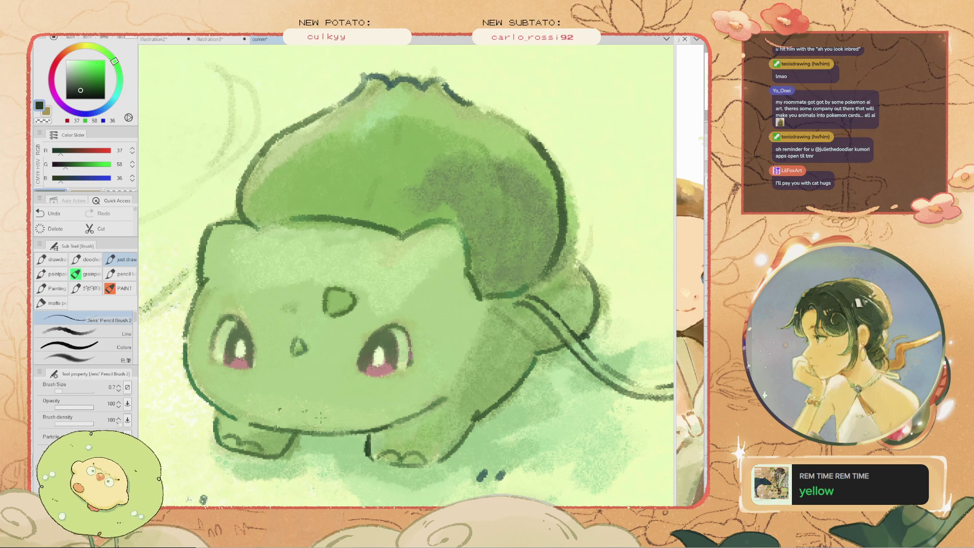
# Zoom in and redraw the front toe outlines with the pencil brush
pyautogui.scroll(-2, 321, 417)
pyautogui.scroll(-1, 320, 417)
pyautogui.scroll(2, 320, 417)
pyautogui.scroll(2, 320, 417)
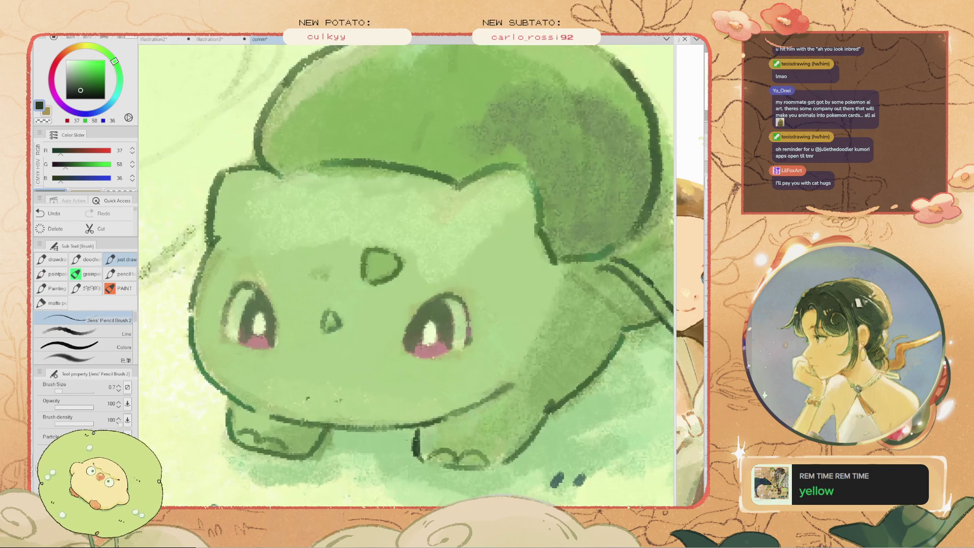
pyautogui.press('e')
pyautogui.moveTo(465, 448); pyautogui.dragTo(455, 441)
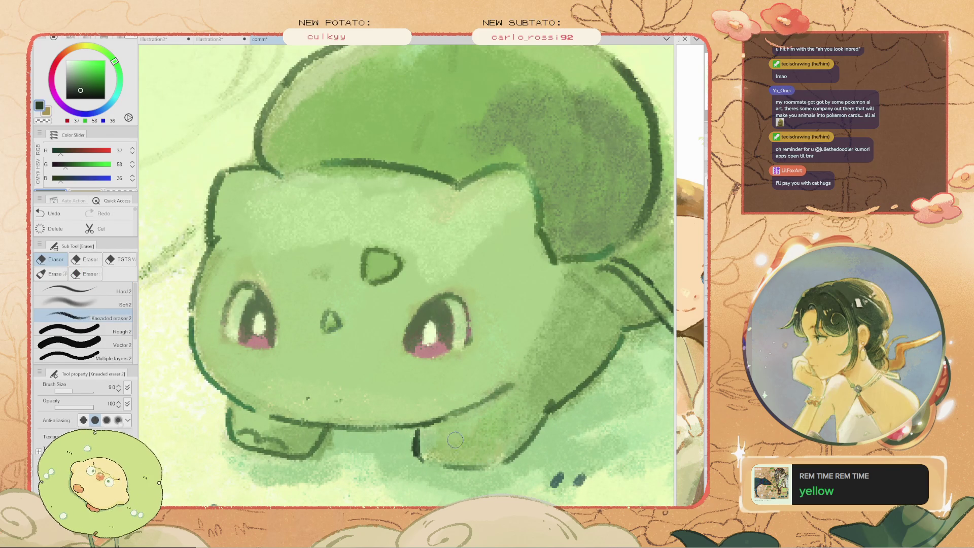
pyautogui.hotkey('ctrl', 'z')
pyautogui.press('b')
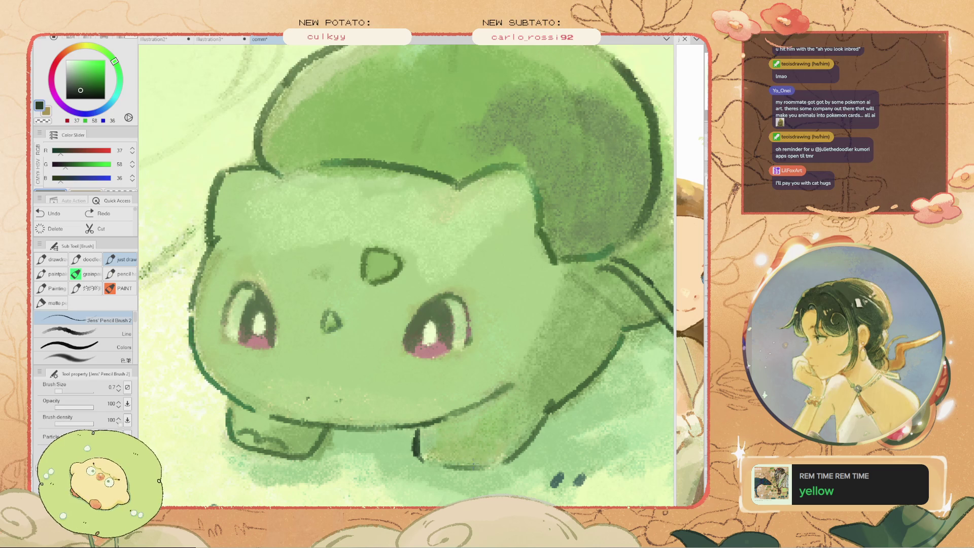
pyautogui.moveTo(476, 456); pyautogui.dragTo(425, 454)
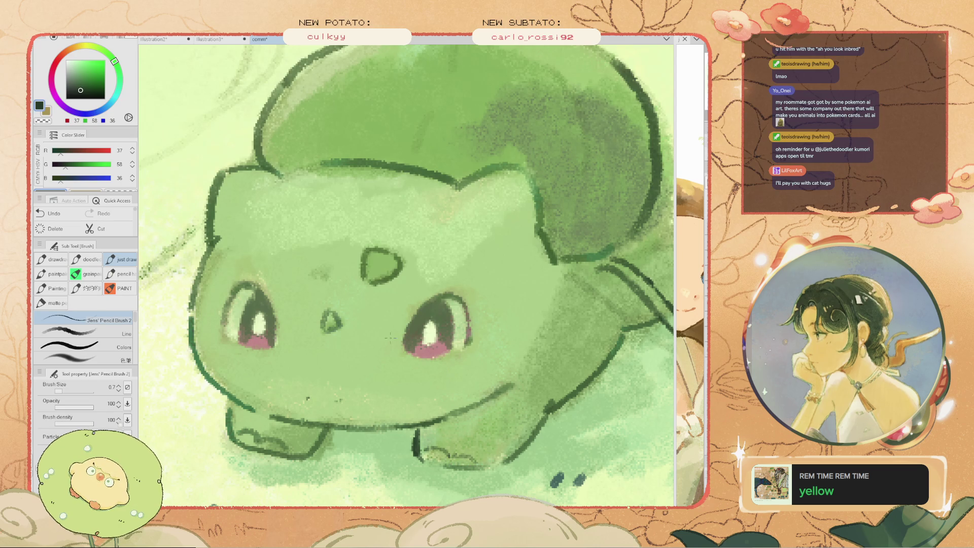
# Set the pencil to size 2.0 and darken the left eye's upper edge
pyautogui.moveTo(226, 304); pyautogui.dragTo(263, 285)
pyautogui.hotkey('ctrl', 'z')
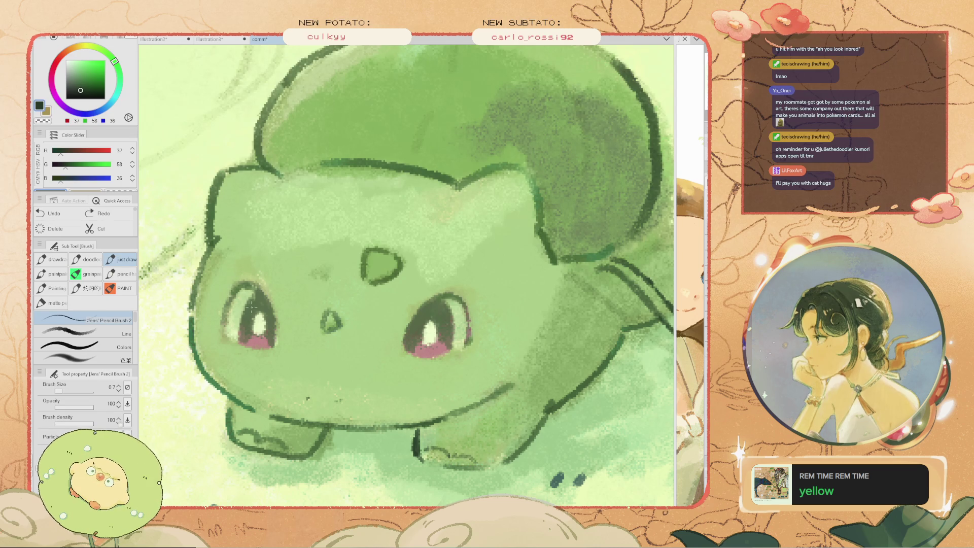
pyautogui.press(']')
pyautogui.press(']')
pyautogui.press(']')
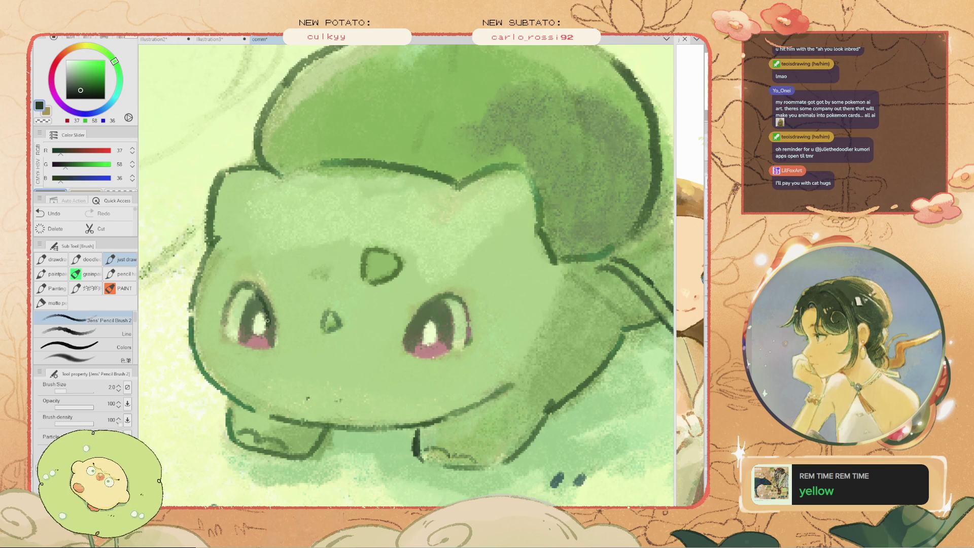
pyautogui.moveTo(266, 315); pyautogui.dragTo(246, 303)
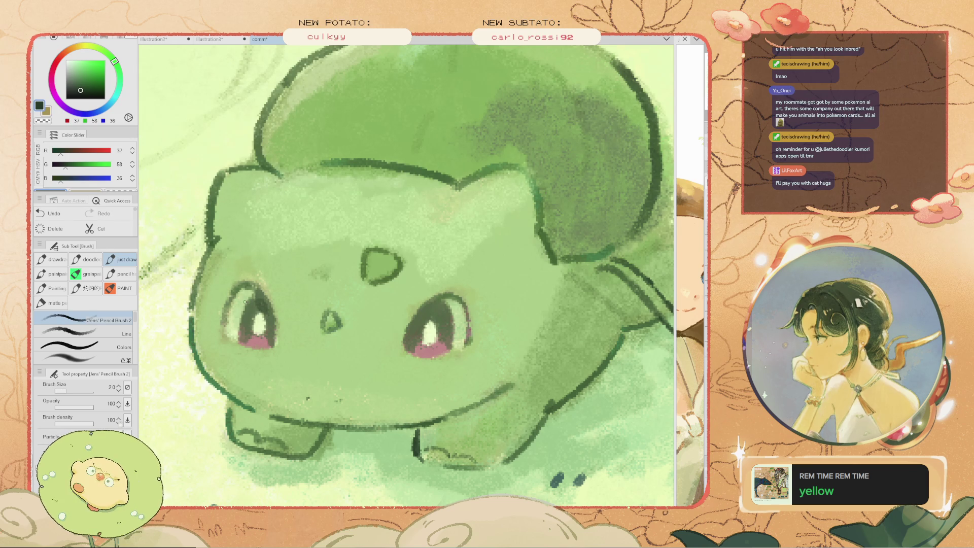
pyautogui.scroll(-2, 285, 311)
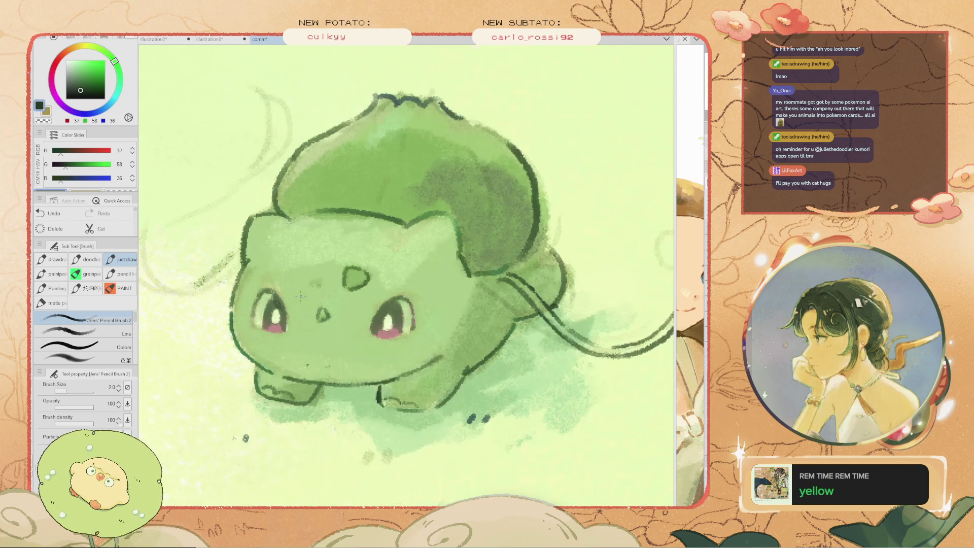
# Undo the last touch-up on the Bulbasaur's eye
pyautogui.scroll(-2, 289, 310)
pyautogui.scroll(-1, 300, 307)
pyautogui.scroll(2, 303, 306)
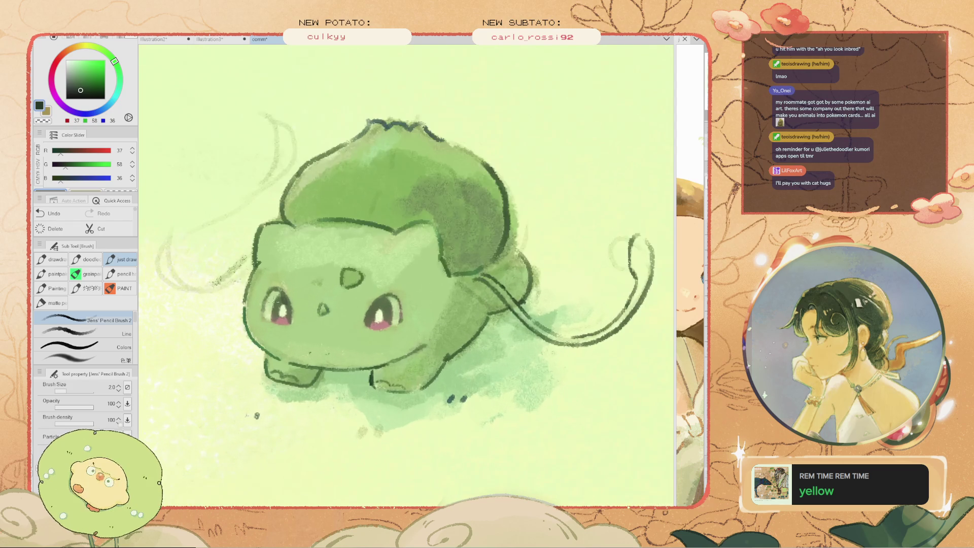
pyautogui.scroll(2, 284, 305)
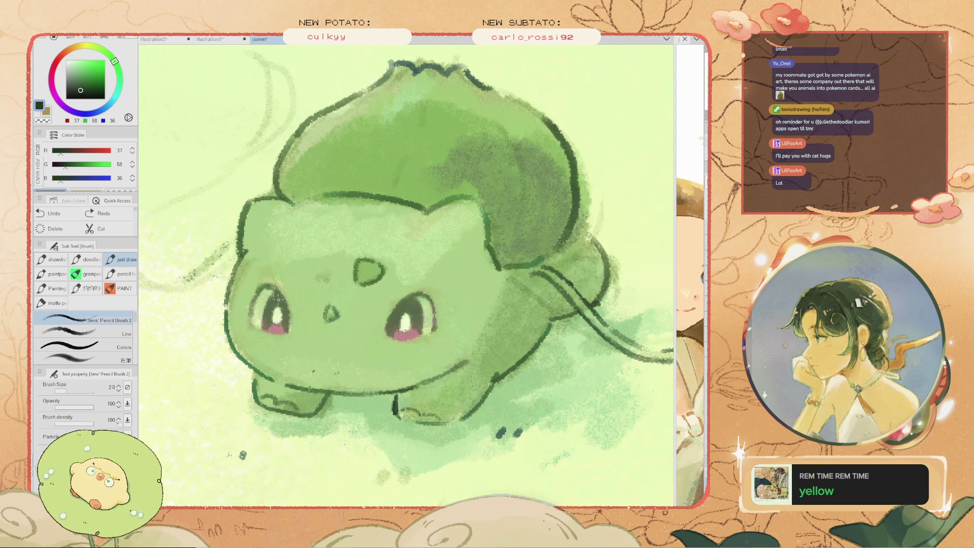
pyautogui.hotkey('ctrl', 'z')
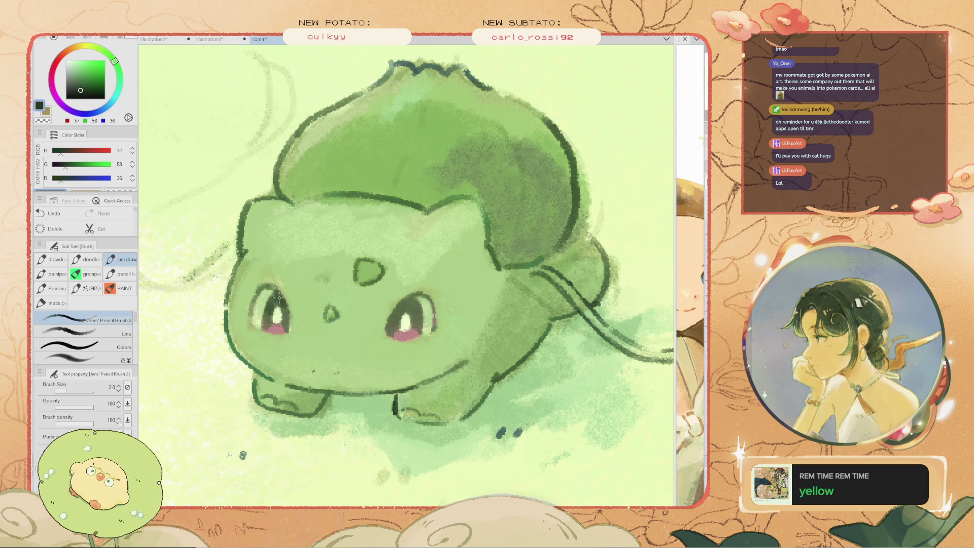
pyautogui.scroll(-4, 295, 244)
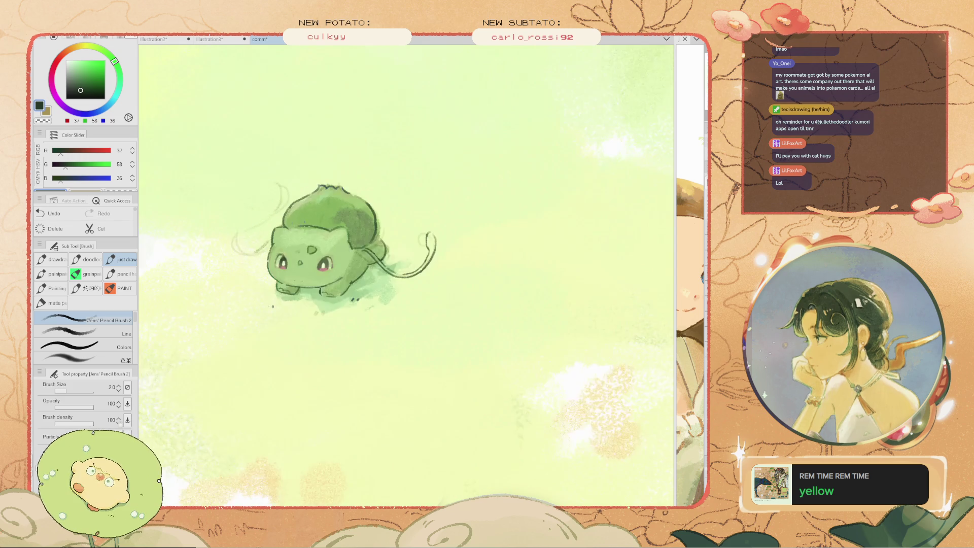
pyautogui.scroll(2, 387, 318)
# Try a pencil stroke left of the face, then take it back
pyautogui.press('h')
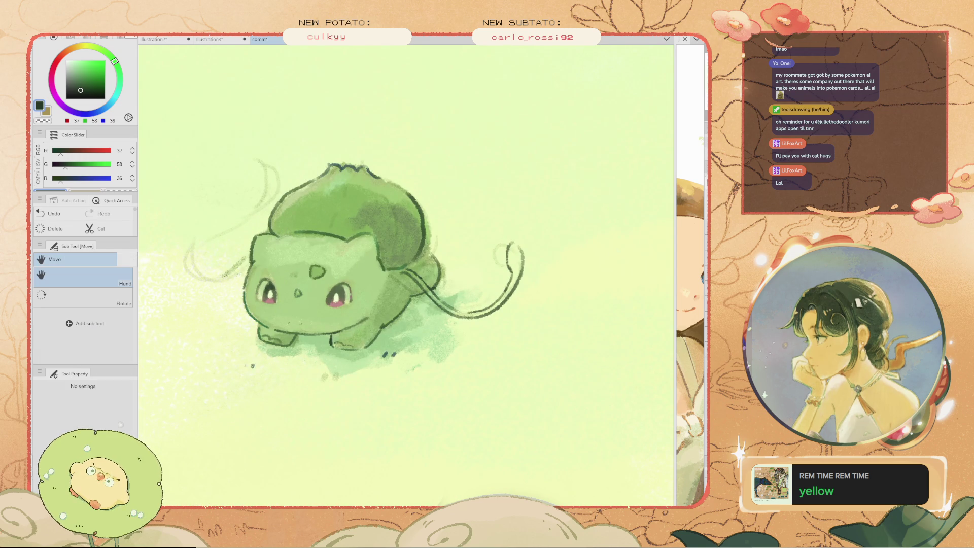
pyautogui.press('b')
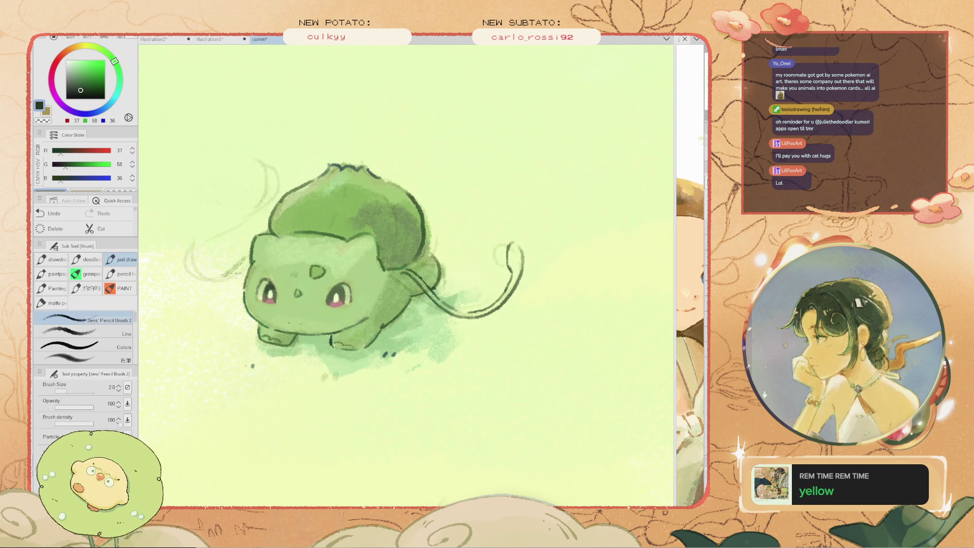
pyautogui.scroll(1, 227, 257)
pyautogui.scroll(1, 226, 258)
pyautogui.moveTo(330, 325); pyautogui.dragTo(257, 335)
pyautogui.hotkey('ctrl', 'z')
# With the eraser, clear the faint sketch wisps around the Bulbasaur
pyautogui.press('e')
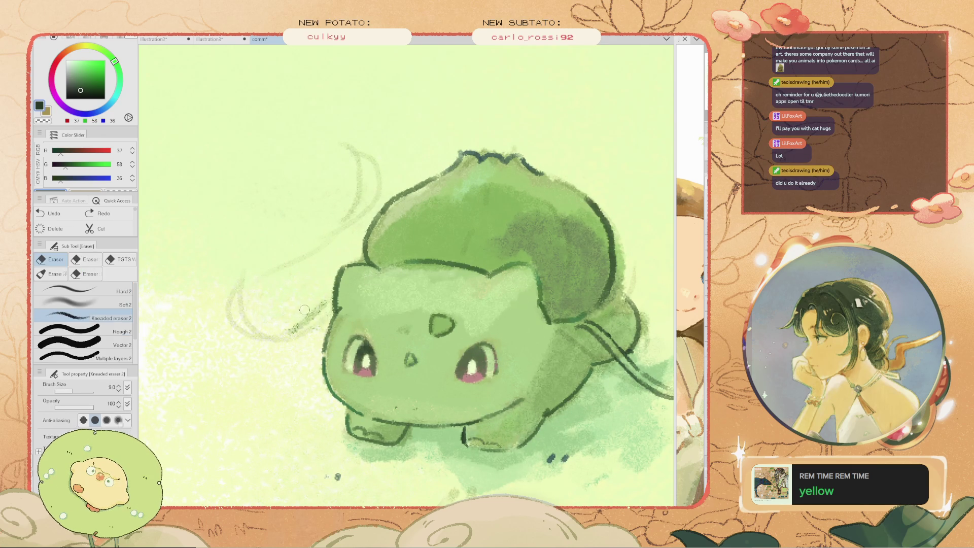
pyautogui.scroll(-2, 285, 336)
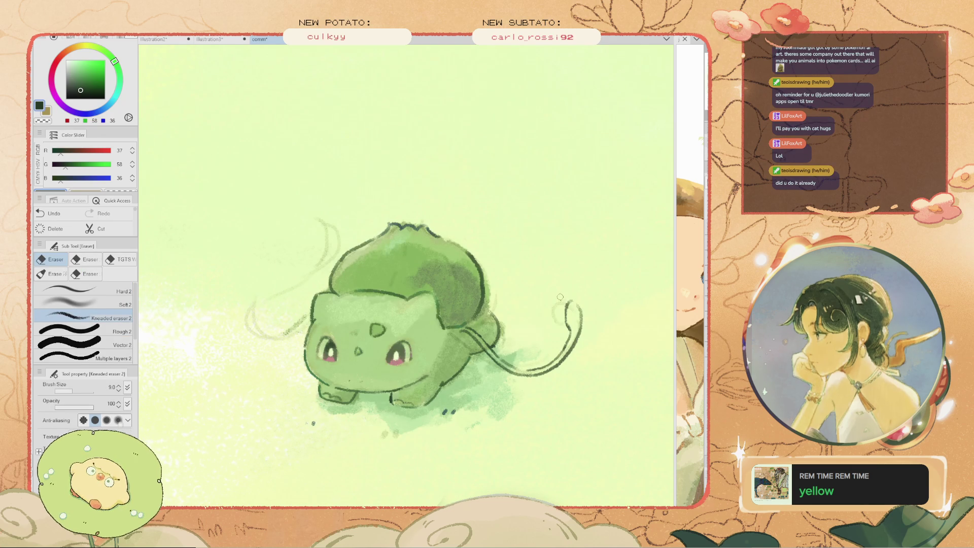
pyautogui.scroll(-2, 431, 353)
pyautogui.scroll(3, 446, 348)
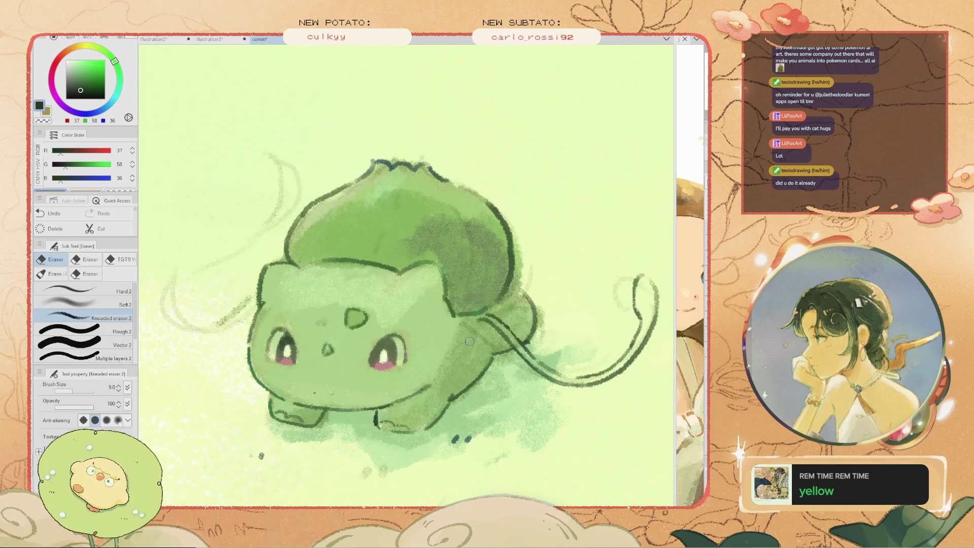
pyautogui.press('space')
pyautogui.scroll(1, 469, 341)
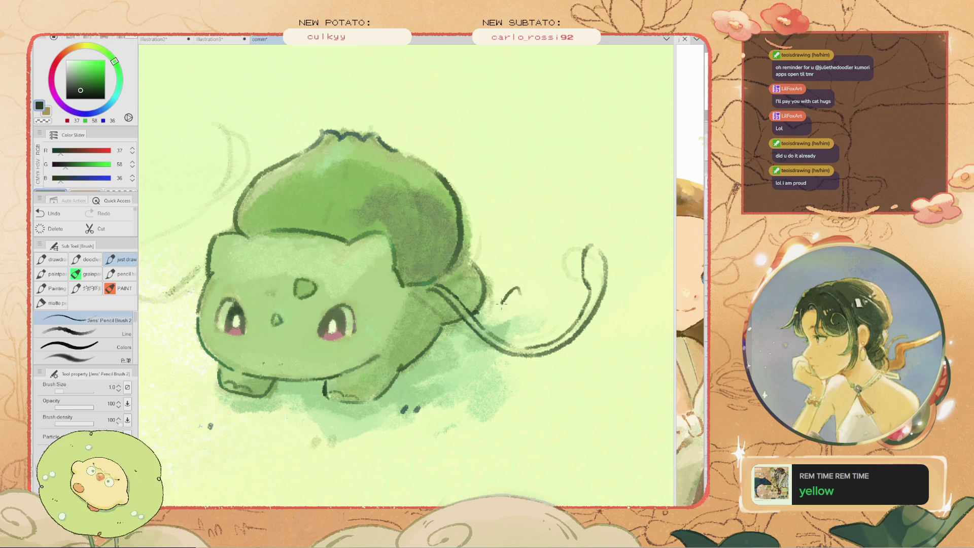
pyautogui.scroll(-3, 392, 375)
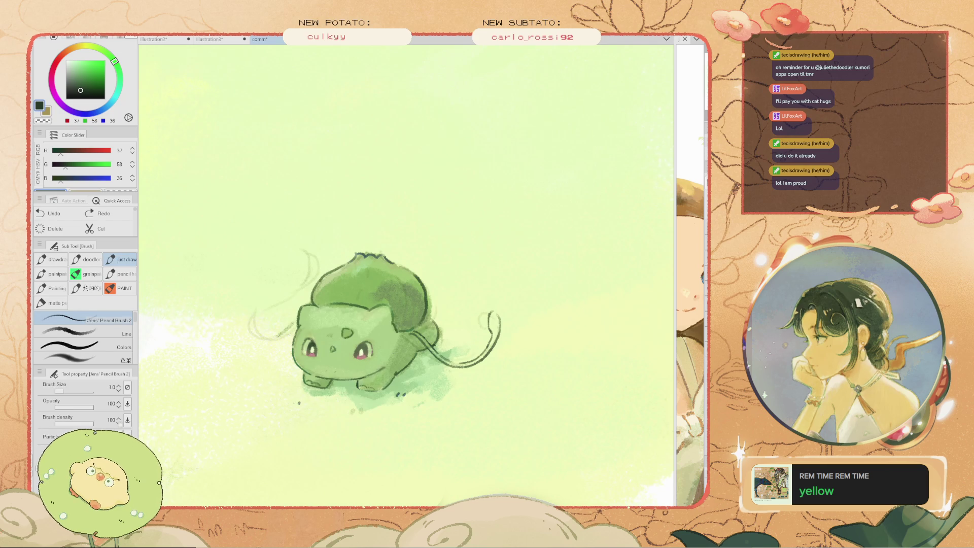
pyautogui.hotkey('ctrl', 'z')
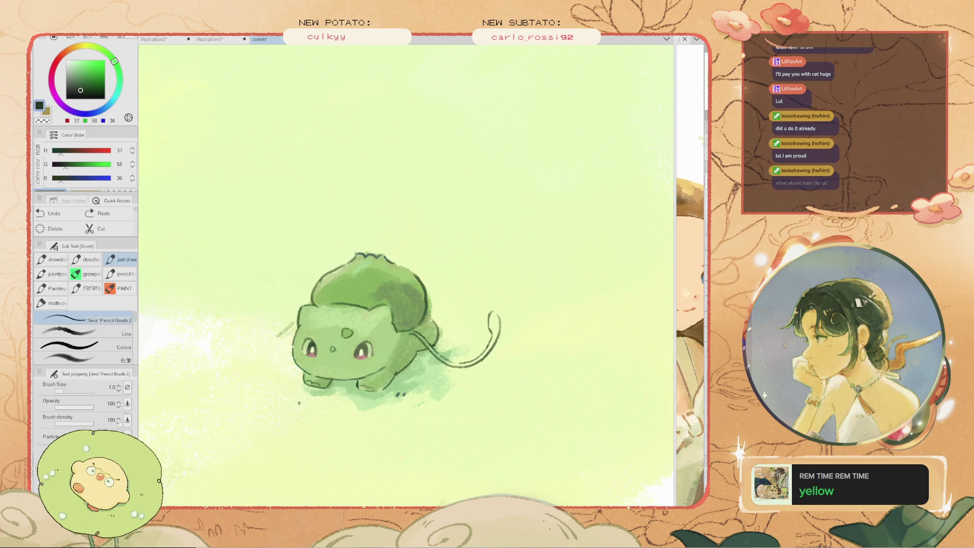
# Undo once to check the line art, then redo to restore it
pyautogui.scroll(2, 352, 296)
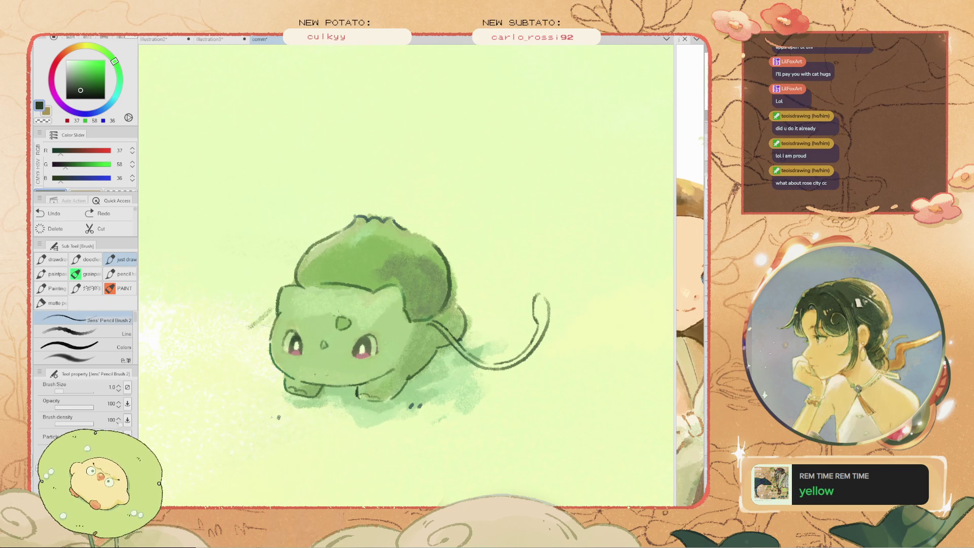
pyautogui.hotkey('ctrl', 'z')
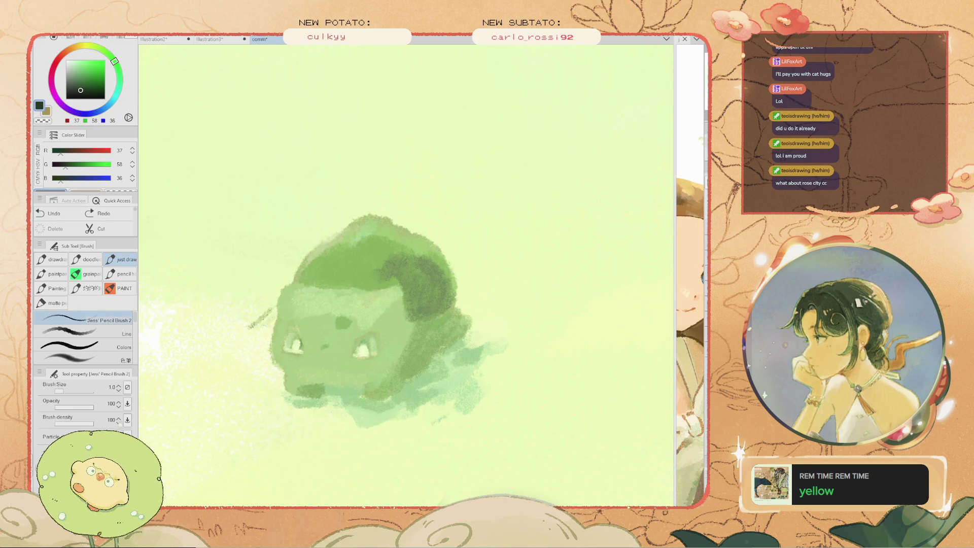
pyautogui.hotkey('ctrl', 'y')
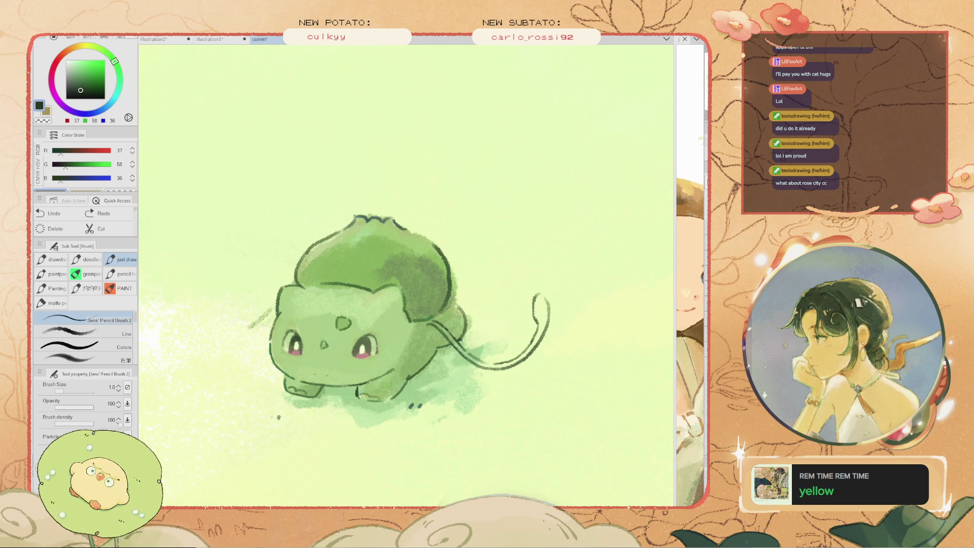
pyautogui.scroll(3, 267, 342)
# Redraw and tidy the Bulbasaur's left cheek outline in pencil
pyautogui.moveTo(293, 292); pyautogui.dragTo(276, 342)
pyautogui.hotkey('ctrl', 'z')
pyautogui.moveTo(287, 294); pyautogui.dragTo(271, 337)
pyautogui.press('e')
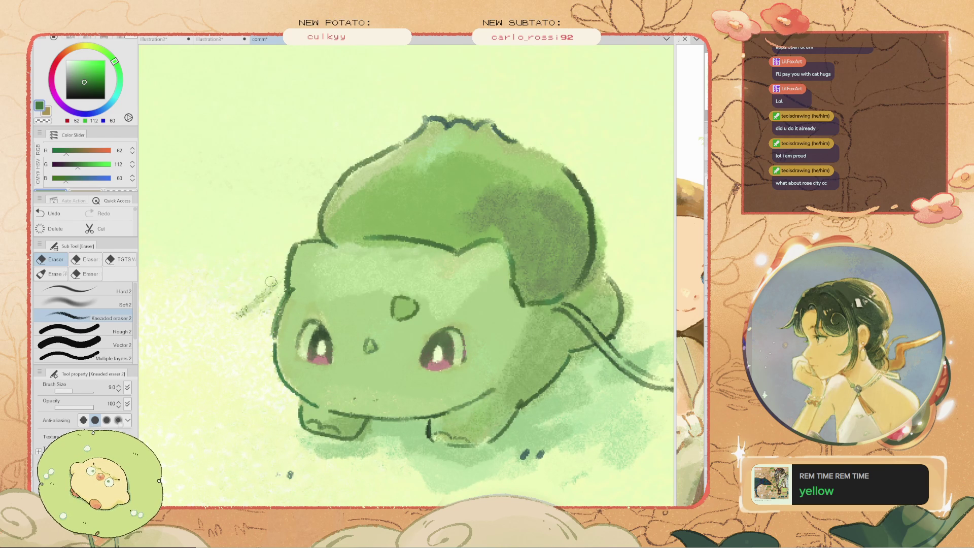
pyautogui.scroll(-5, 591, 321)
pyautogui.scroll(2, 499, 254)
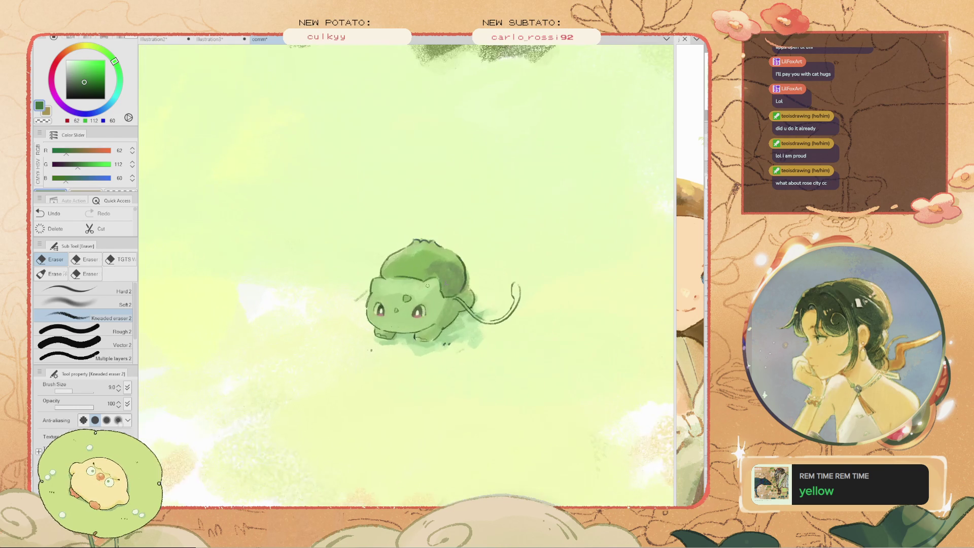
pyautogui.scroll(1, 499, 253)
pyautogui.scroll(1, 500, 253)
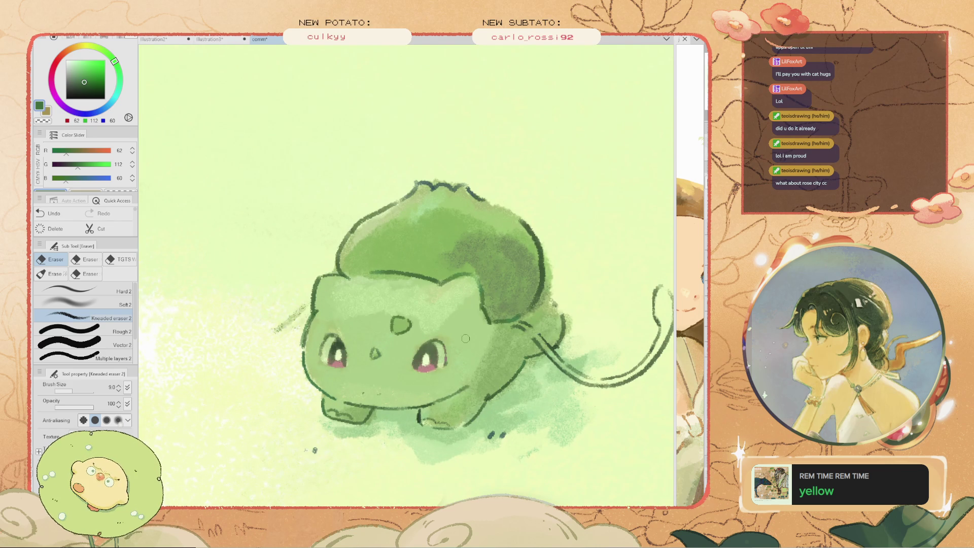
pyautogui.hotkey('ctrl', 'z')
pyautogui.press('b')
# Sample a darker green (53/80/31) and darken both eyes' pupils
pyautogui.keyDown('alt'); pyautogui.click(482, 264); pyautogui.keyUp('alt')
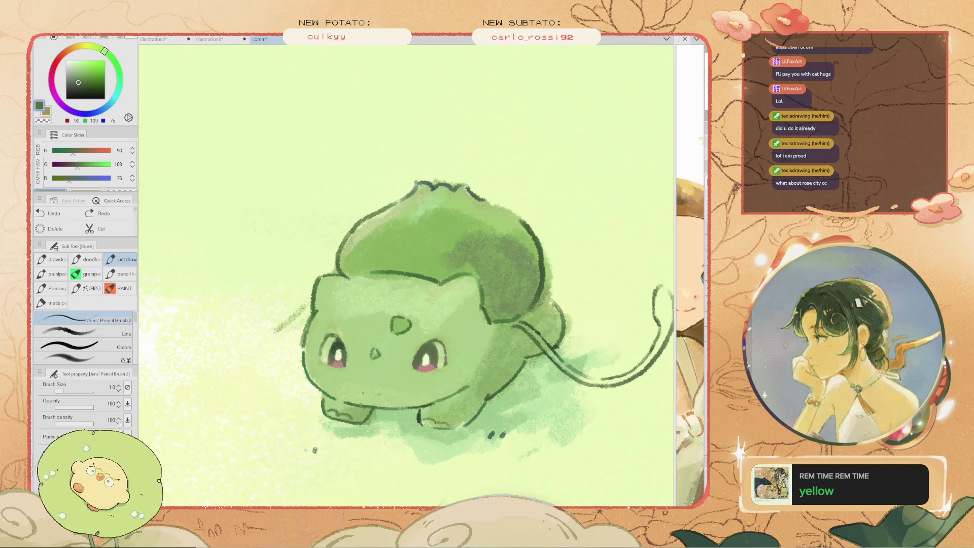
pyautogui.keyDown('alt'); pyautogui.click(502, 259); pyautogui.keyUp('alt')
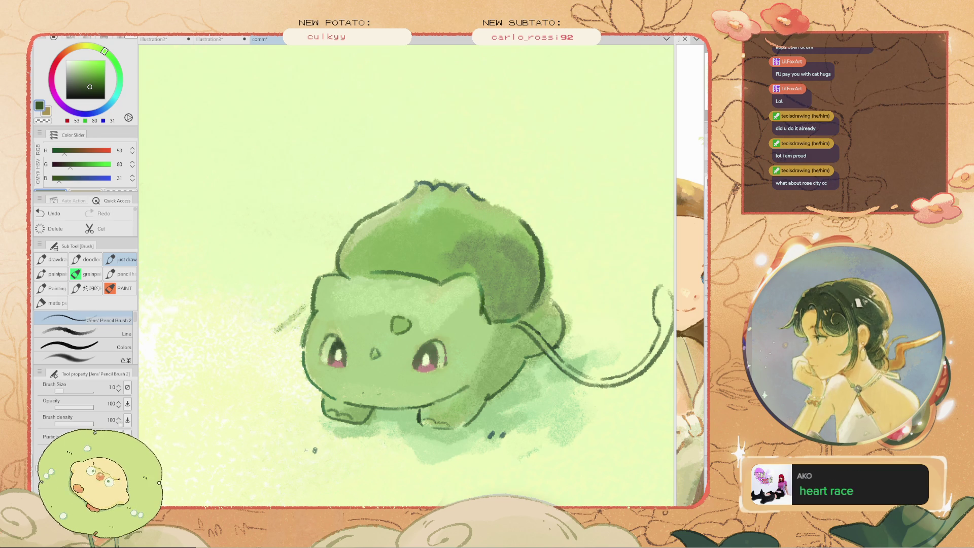
pyautogui.scroll(1, 433, 356)
pyautogui.hotkey('ctrl', 'z')
pyautogui.moveTo(427, 341)
pyautogui.mouseDown()
pyautogui.moveTo(432, 358)
pyautogui.moveTo(403, 358)
pyautogui.mouseUp()
pyautogui.scroll(-1, 404, 358)
pyautogui.scroll(1, 350, 335)
pyautogui.scroll(1, 341, 335)
pyautogui.moveTo(349, 344)
pyautogui.mouseDown()
pyautogui.moveTo(353, 376)
pyautogui.moveTo(353, 350)
pyautogui.mouseUp()
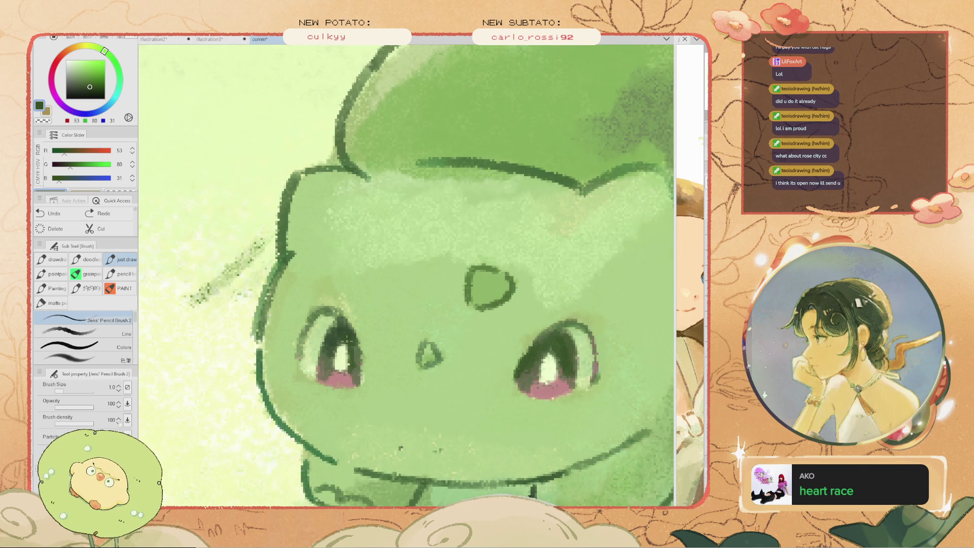
pyautogui.keyDown('alt'); pyautogui.click(353, 346); pyautogui.keyUp('alt')
pyautogui.moveTo(353, 346)
pyautogui.mouseDown()
pyautogui.moveTo(352, 365)
pyautogui.moveTo(336, 326)
pyautogui.moveTo(342, 319)
pyautogui.mouseUp()
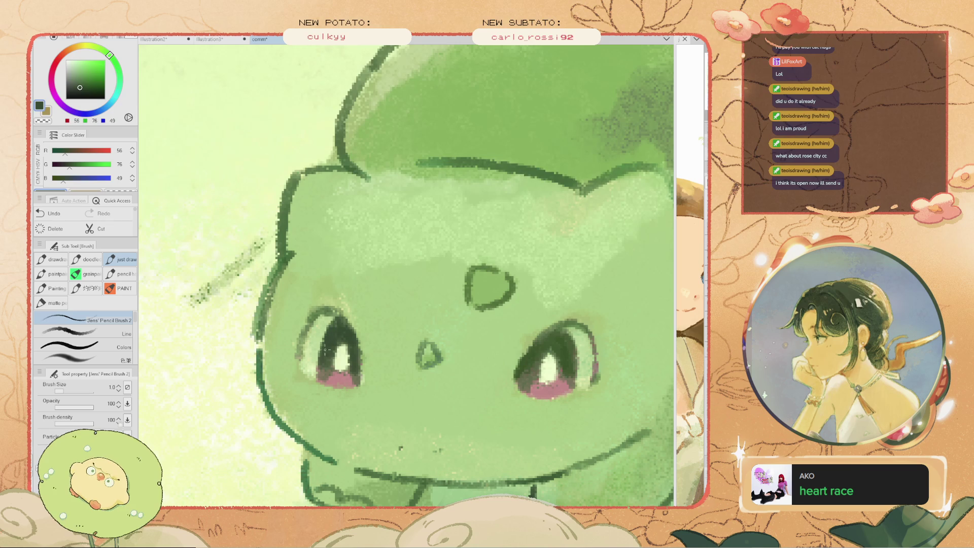
# Redraw the right eye's upper-left outline until it sits right
pyautogui.moveTo(549, 325); pyautogui.dragTo(519, 358)
pyautogui.hotkey('ctrl', 'z')
pyautogui.moveTo(549, 325); pyautogui.dragTo(519, 358)
pyautogui.hotkey('ctrl', 'z')
pyautogui.moveTo(549, 325); pyautogui.dragTo(519, 358)
pyautogui.hotkey('ctrl', 'z')
pyautogui.moveTo(549, 325); pyautogui.dragTo(519, 359)
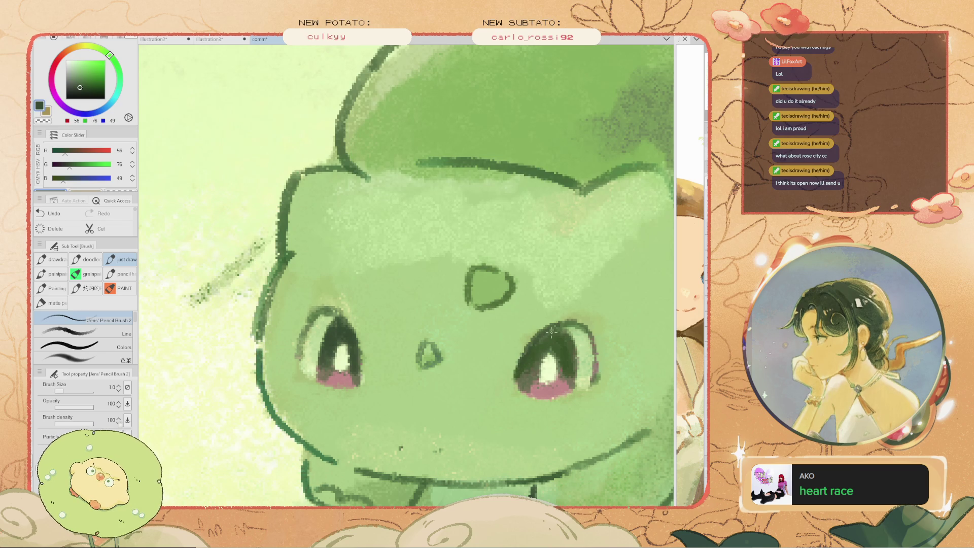
pyautogui.hotkey('ctrl', '0')
pyautogui.hotkey('ctrl', '+')
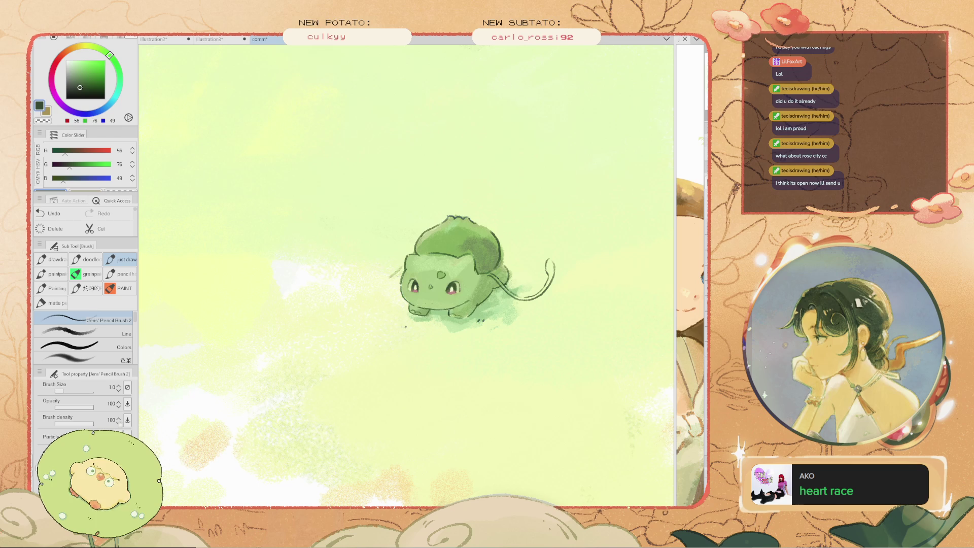
# Pick a darker green (49/75/39), enlarge the brush to 17.5, and undo a right-eye stroke
pyautogui.click(80, 75)
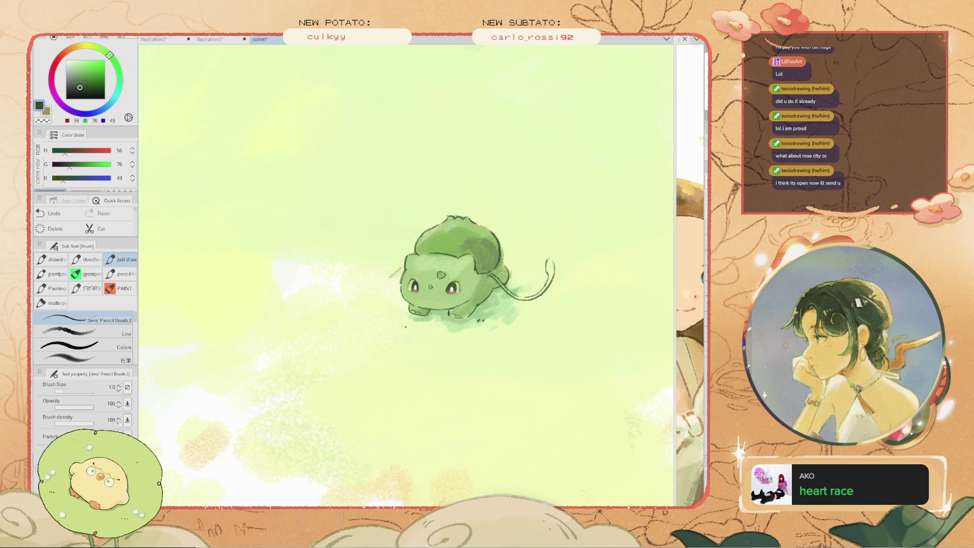
pyautogui.hotkey('ctrl', '+')
pyautogui.hotkey('ctrl', '+')
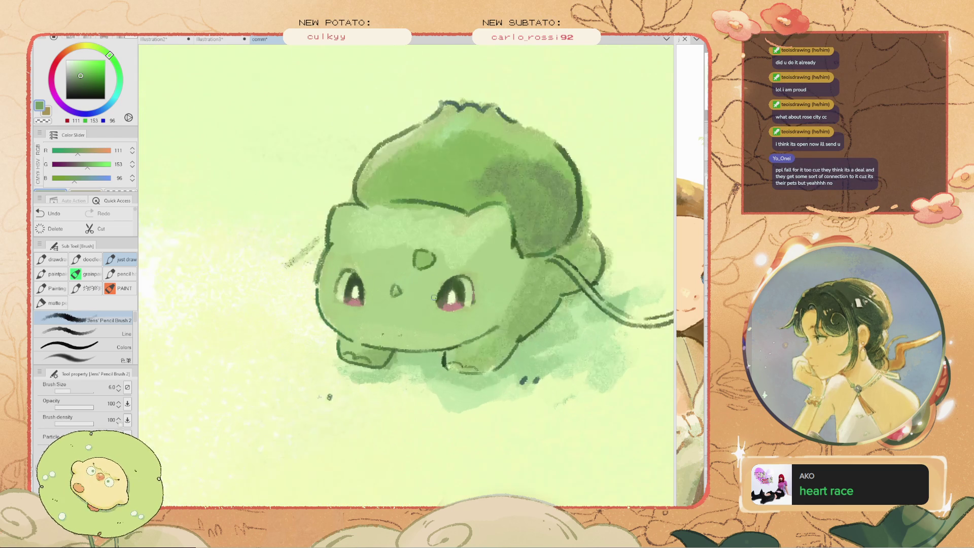
pyautogui.hotkey('ctrl', '+')
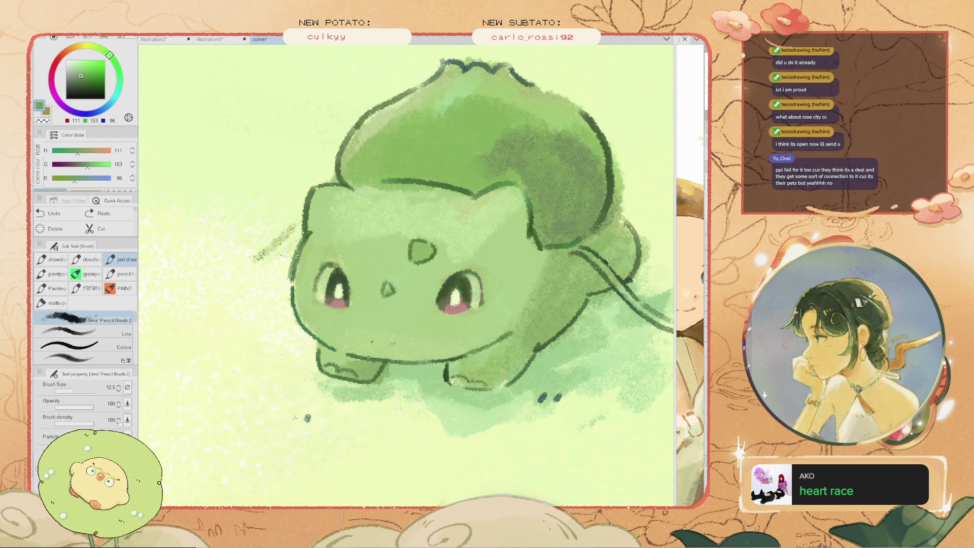
pyautogui.keyDown('alt'); pyautogui.click(364, 231); pyautogui.keyUp('alt')
pyautogui.press(']')
pyautogui.moveTo(459, 297); pyautogui.dragTo(444, 289)
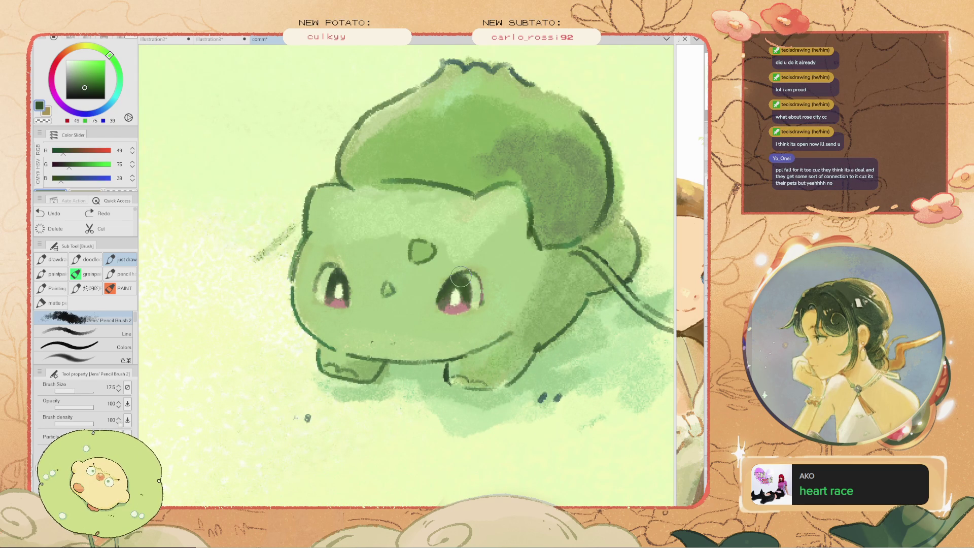
pyautogui.hotkey('ctrl', 'z')
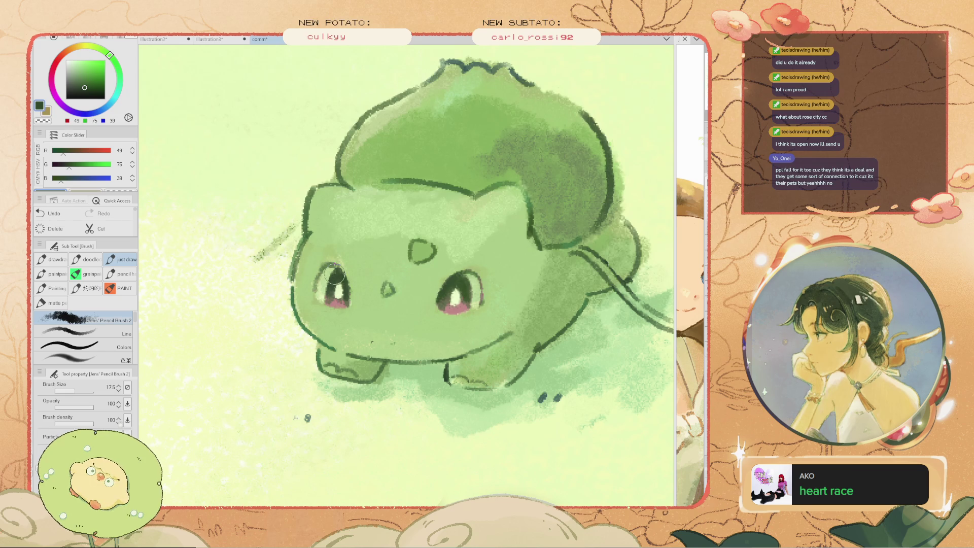
# Paint a soft muted-green stroke (72/107/60) beside the left eye
pyautogui.keyDown('alt'); pyautogui.click(315, 257); pyautogui.keyUp('alt')
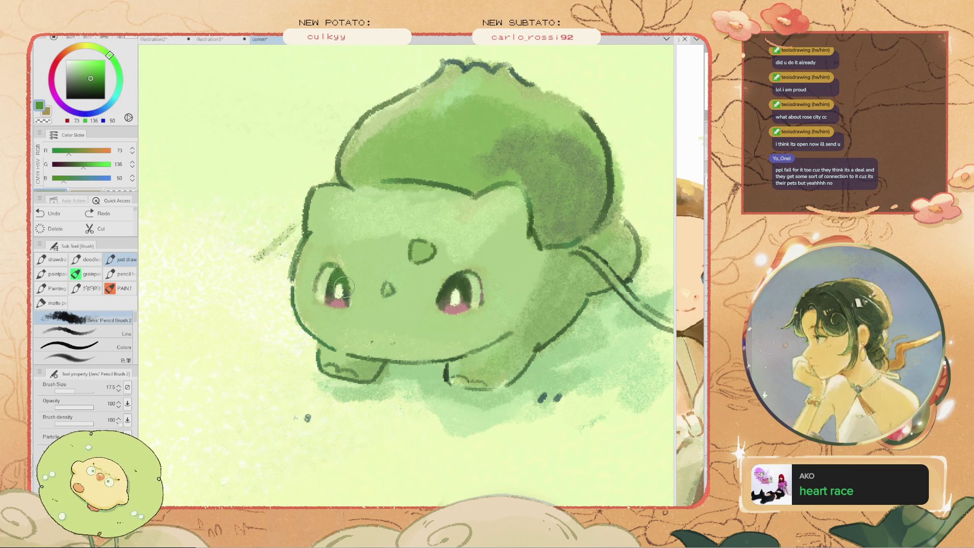
pyautogui.scroll(-2, 329, 257)
pyautogui.click(83, 83)
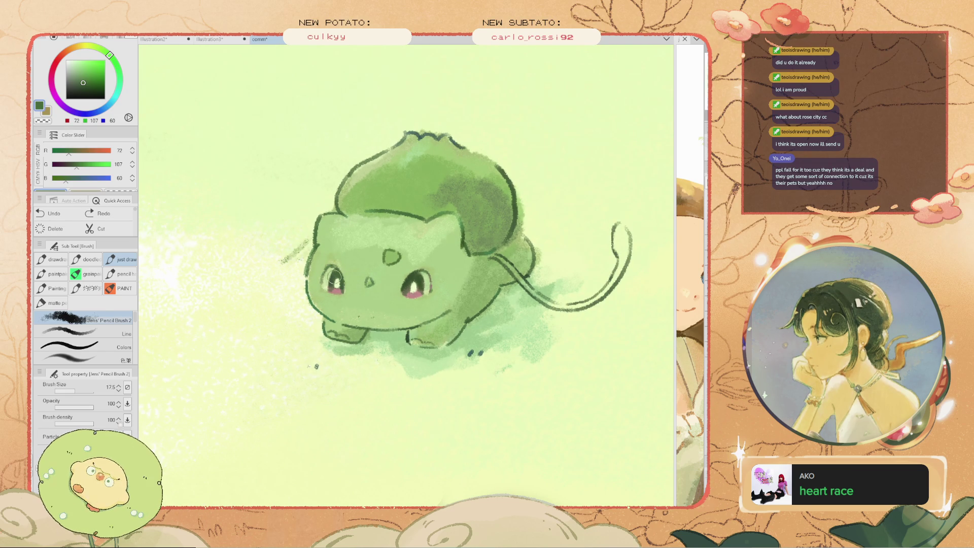
pyautogui.moveTo(337, 271); pyautogui.dragTo(330, 283)
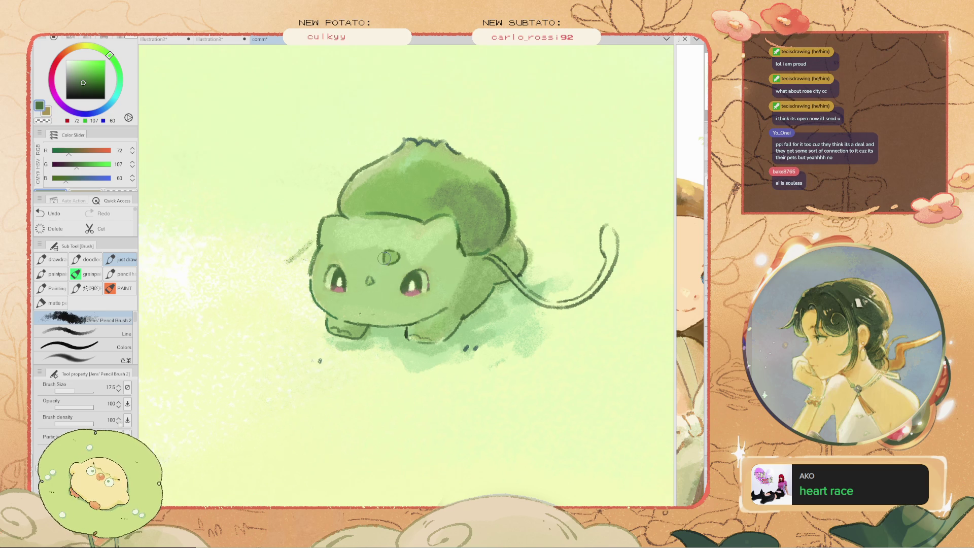
pyautogui.scroll(-2, 355, 276)
pyautogui.scroll(-1, 372, 199)
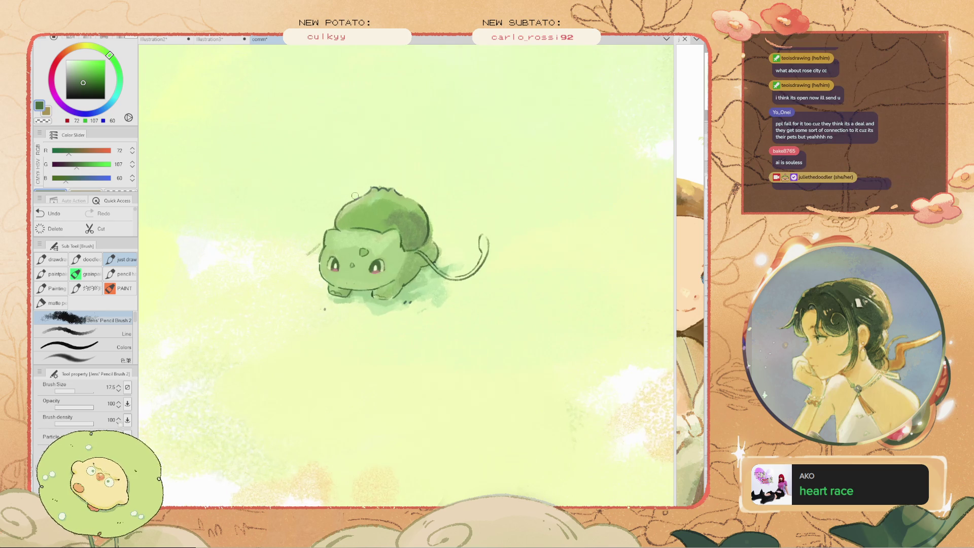
pyautogui.press('space')
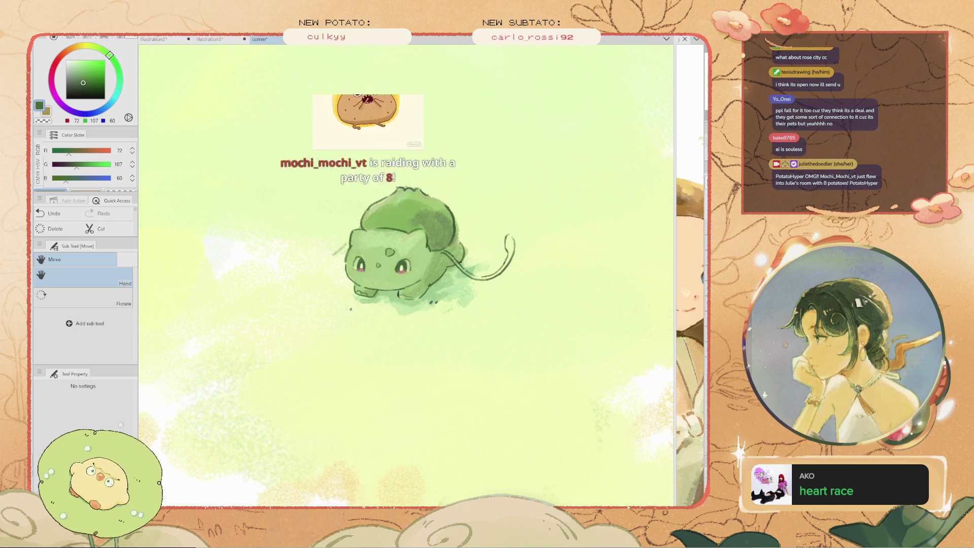
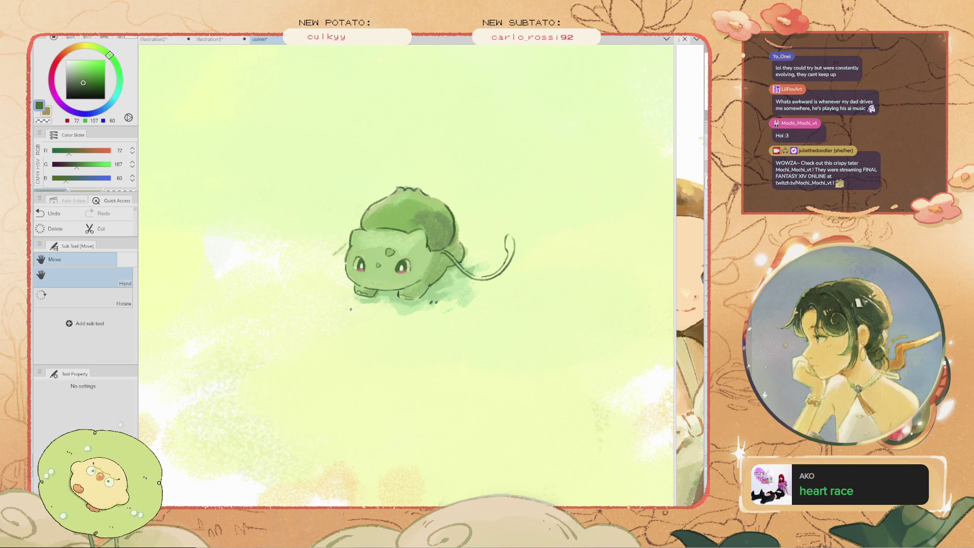
# Paint darker green shading down the bulb's right side and mid-green over its top, with the brush at 17.5
pyautogui.scroll(3, 348, 203)
pyautogui.press('b')
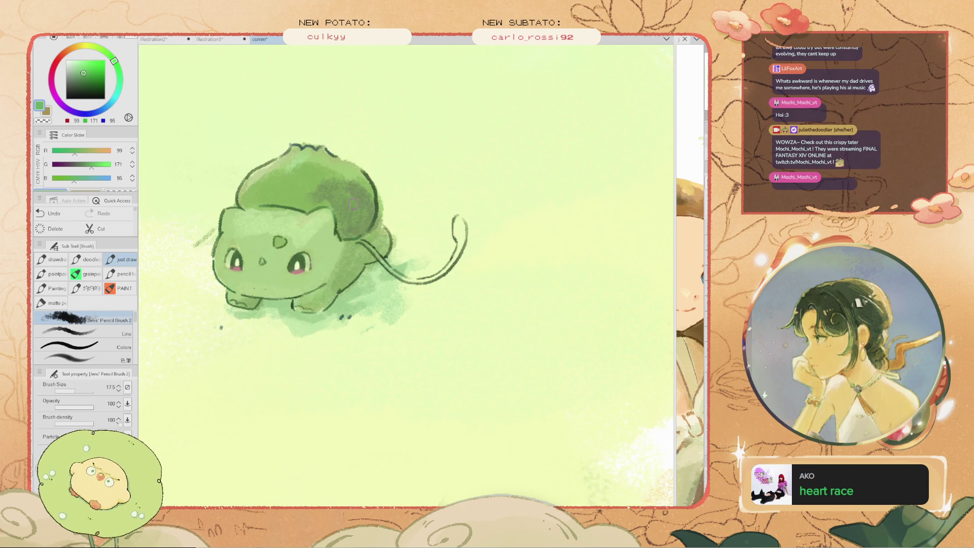
pyautogui.moveTo(353, 176); pyautogui.dragTo(350, 223)
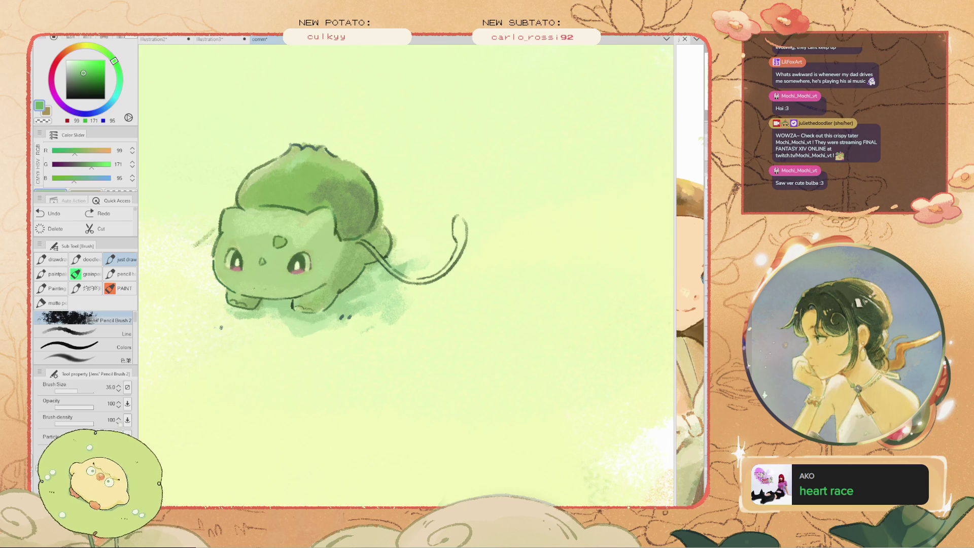
pyautogui.keyDown('alt'); pyautogui.click(283, 193); pyautogui.keyUp('alt')
pyautogui.moveTo(305, 162)
pyautogui.mouseDown()
pyautogui.moveTo(358, 206)
pyautogui.moveTo(323, 172)
pyautogui.mouseUp()
pyautogui.press('[')
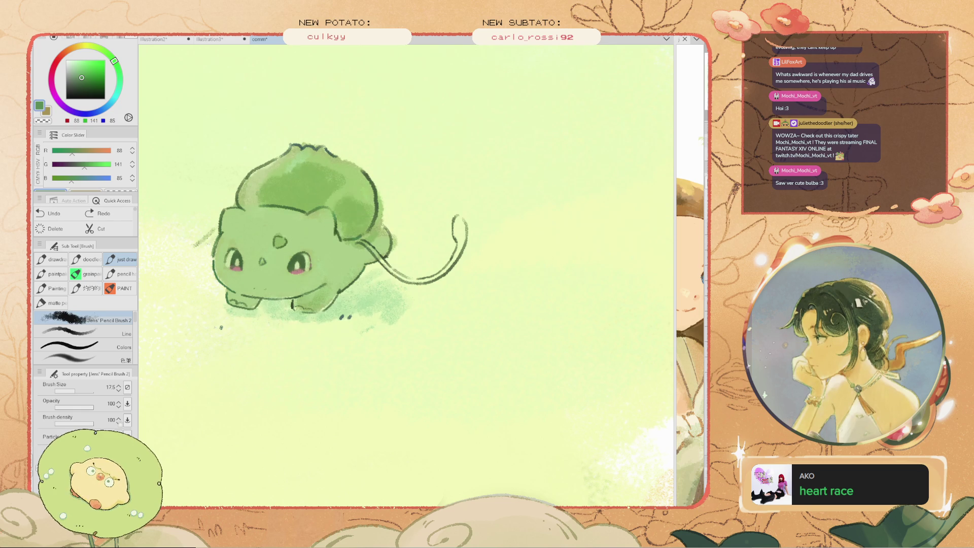
# Fit and recentre the view on Bulbasaur, add dark green strokes on the bulb, then undo them
pyautogui.hotkey('ctrl', '0')
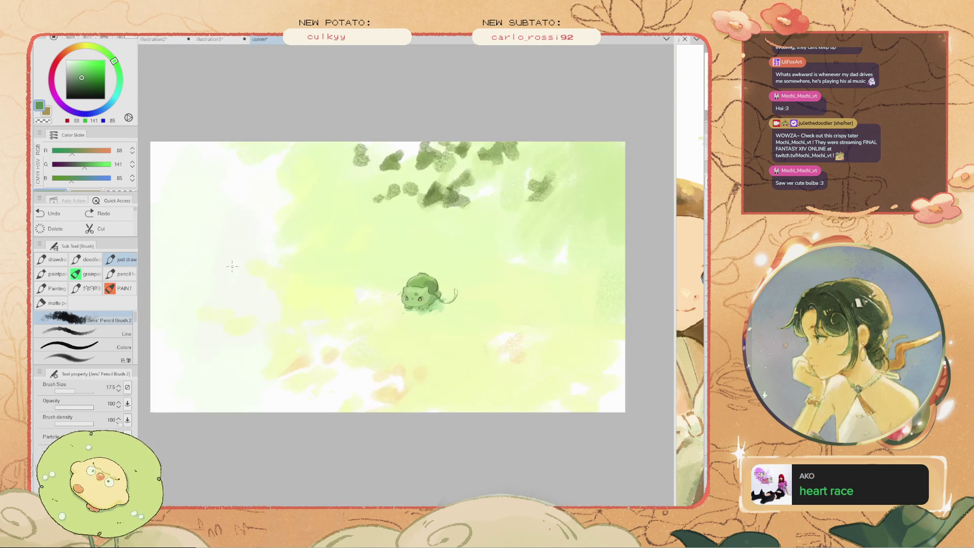
pyautogui.scroll(5, 457, 304)
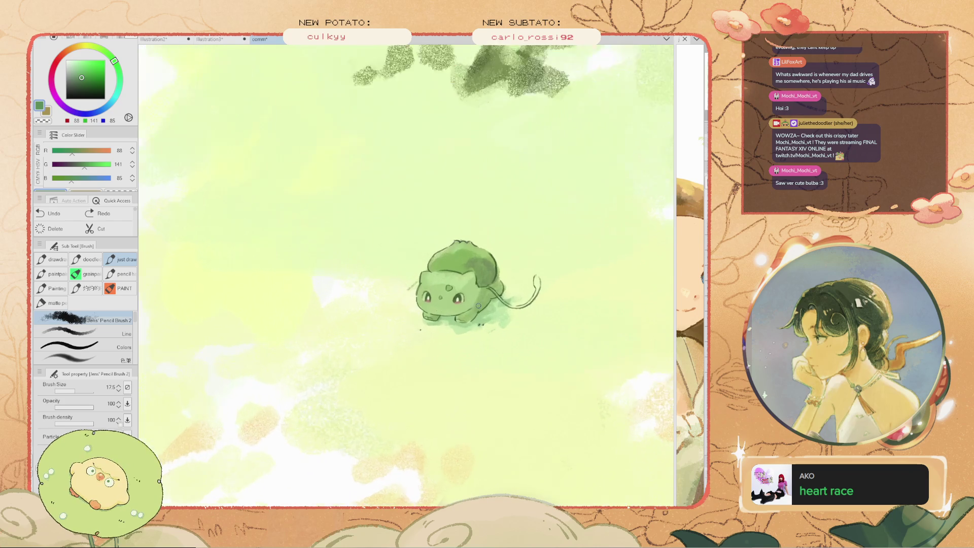
pyautogui.press('h')
pyautogui.moveTo(436, 274); pyautogui.dragTo(365, 274)
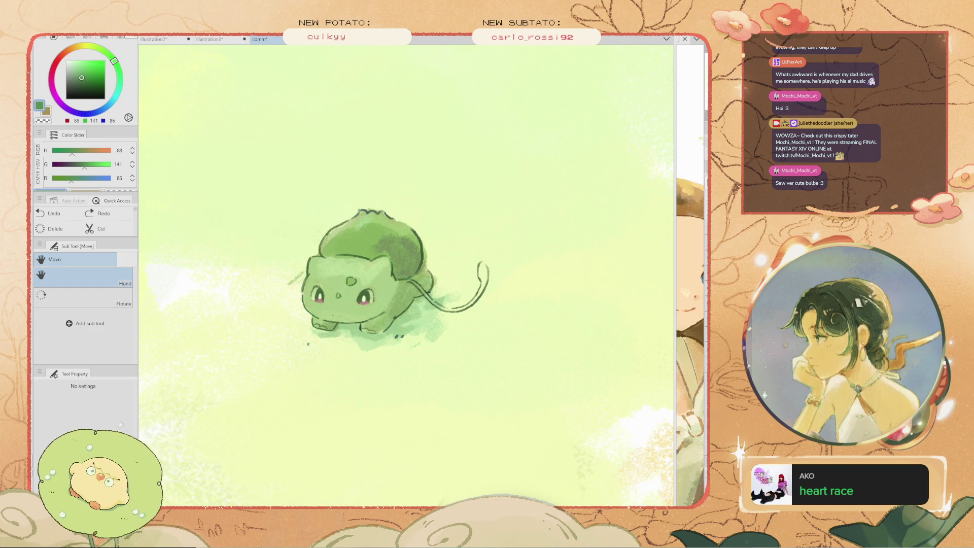
pyautogui.moveTo(372, 238)
pyautogui.mouseDown()
pyautogui.moveTo(367, 221)
pyautogui.moveTo(358, 230)
pyautogui.moveTo(363, 213)
pyautogui.mouseUp()
pyautogui.press('b')
pyautogui.hotkey('ctrl', 'z')
pyautogui.hotkey('ctrl', 'z')
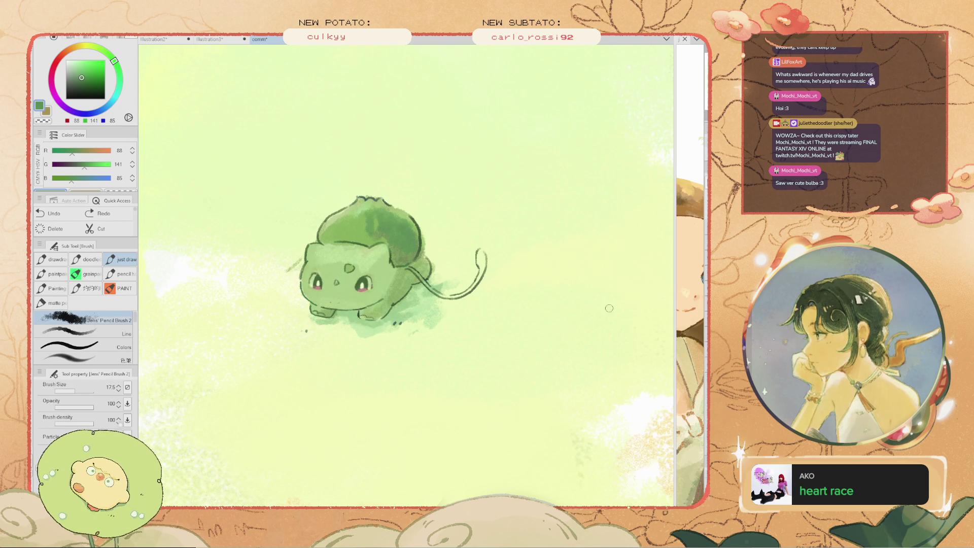
# Sample a lighter green from the painting and pan to recentre Bulbasaur
pyautogui.scroll(-3, 236, 205)
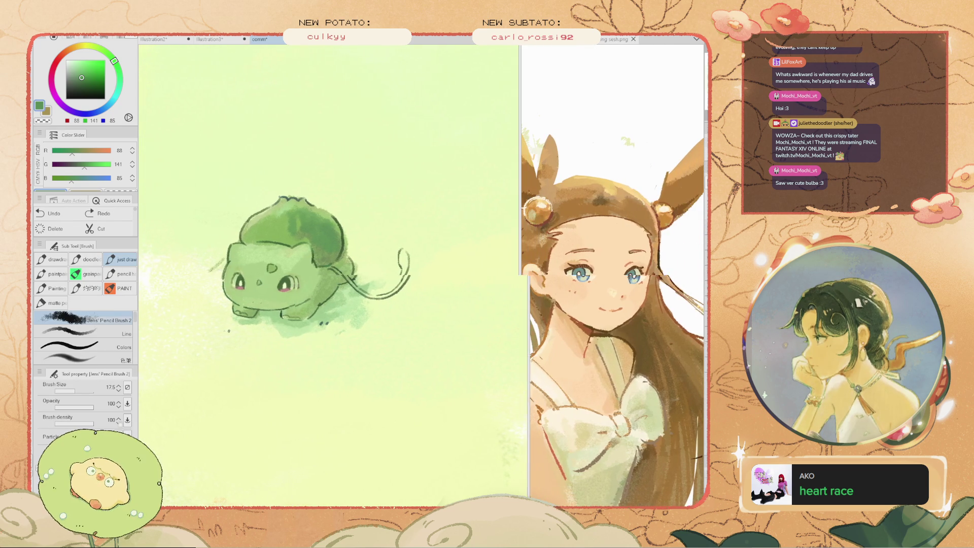
pyautogui.scroll(-3, 235, 205)
pyautogui.scroll(3, 236, 204)
pyautogui.scroll(3, 236, 204)
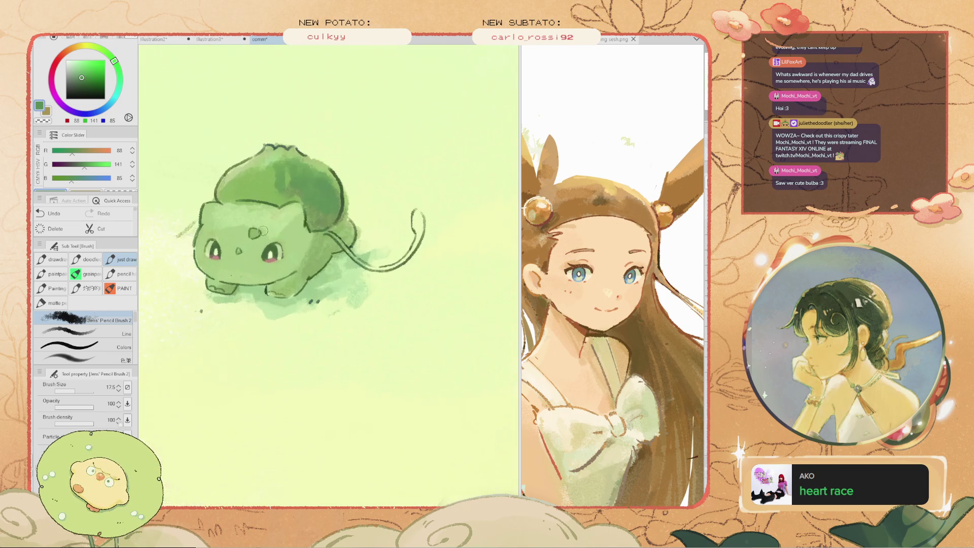
pyautogui.keyDown('alt'); pyautogui.click(263, 218); pyautogui.keyUp('alt')
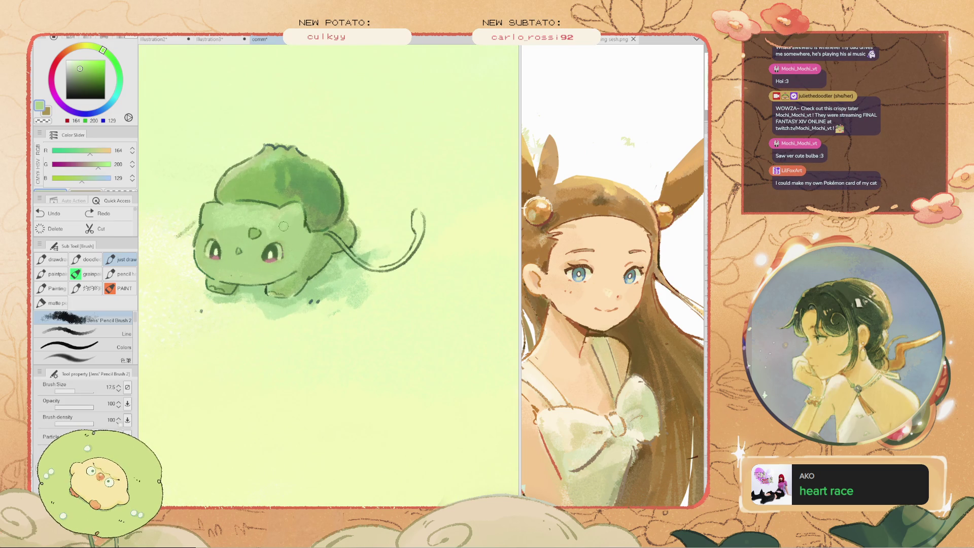
pyautogui.moveTo(270, 218); pyautogui.dragTo(339, 247)
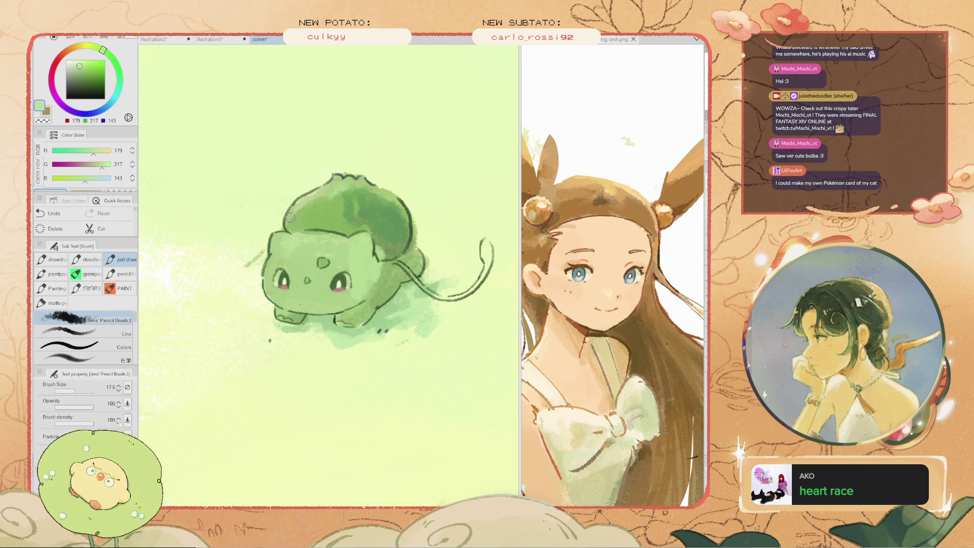
# Try a green fill with the Fill tool, undo it, and return to the brush
pyautogui.press('g')
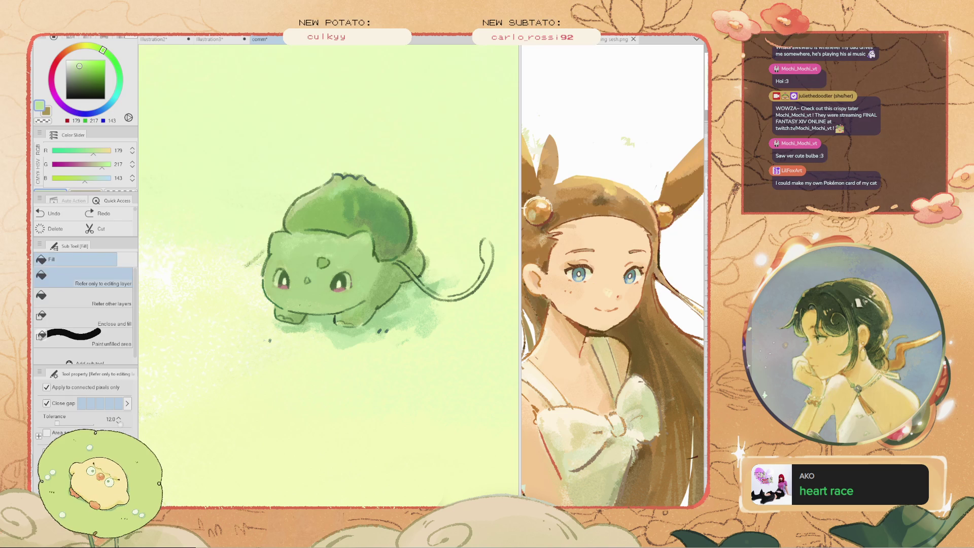
pyautogui.click(202, 127)
pyautogui.hotkey('ctrl', 'z')
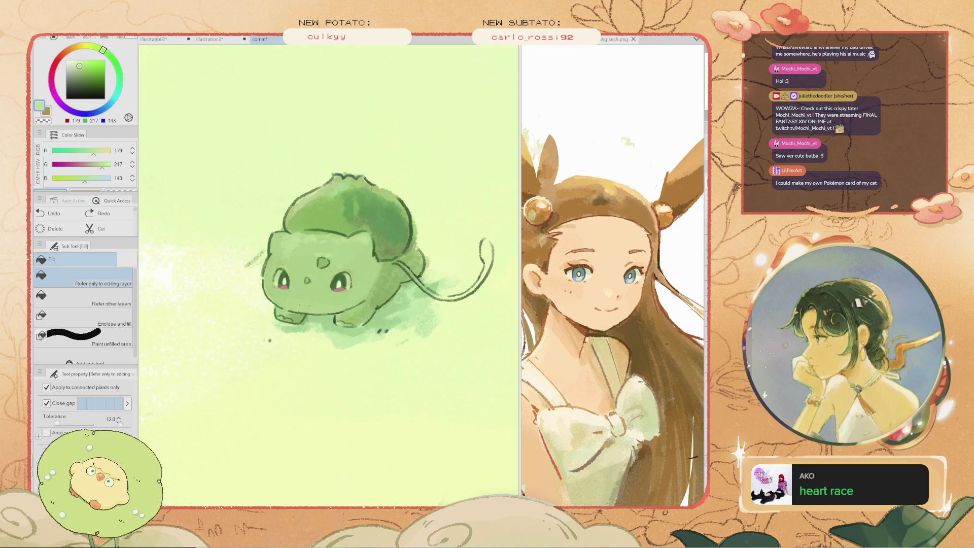
pyautogui.press('b')
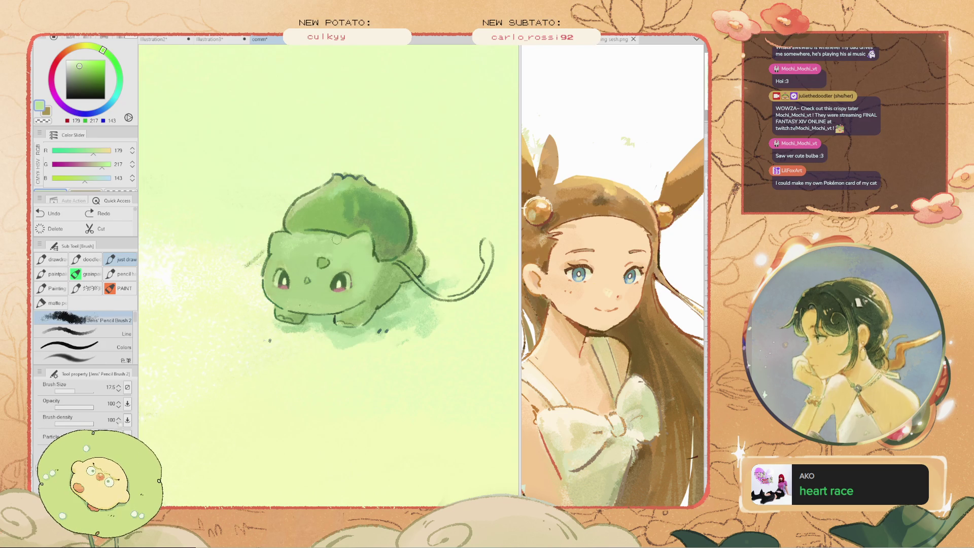
# Pan the view to shift Bulbasaur to the left
pyautogui.scroll(-3, 297, 244)
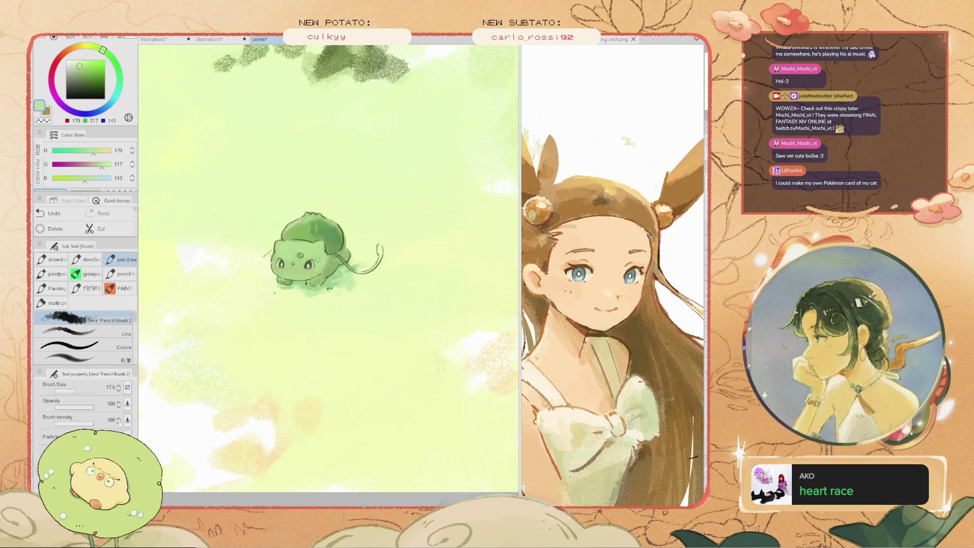
pyautogui.scroll(3, 309, 262)
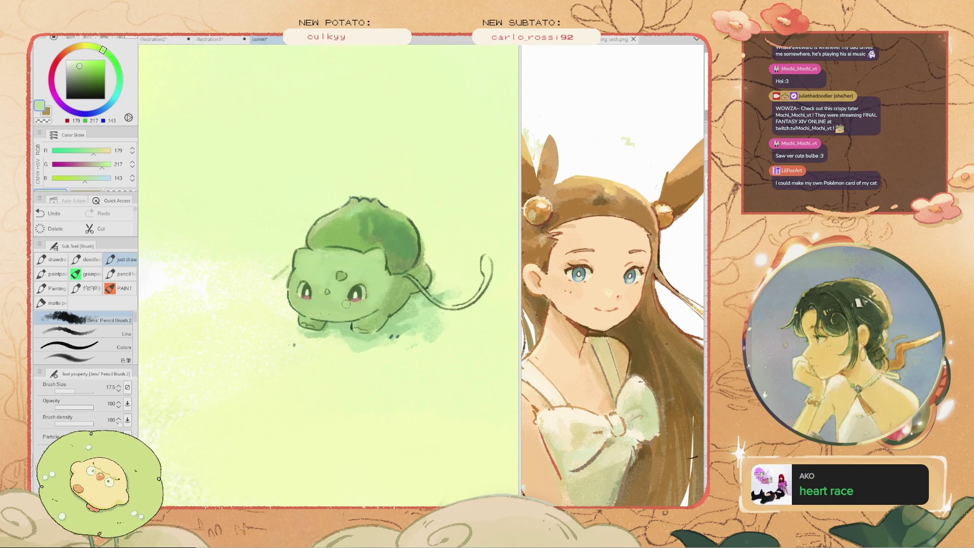
pyautogui.press('h')
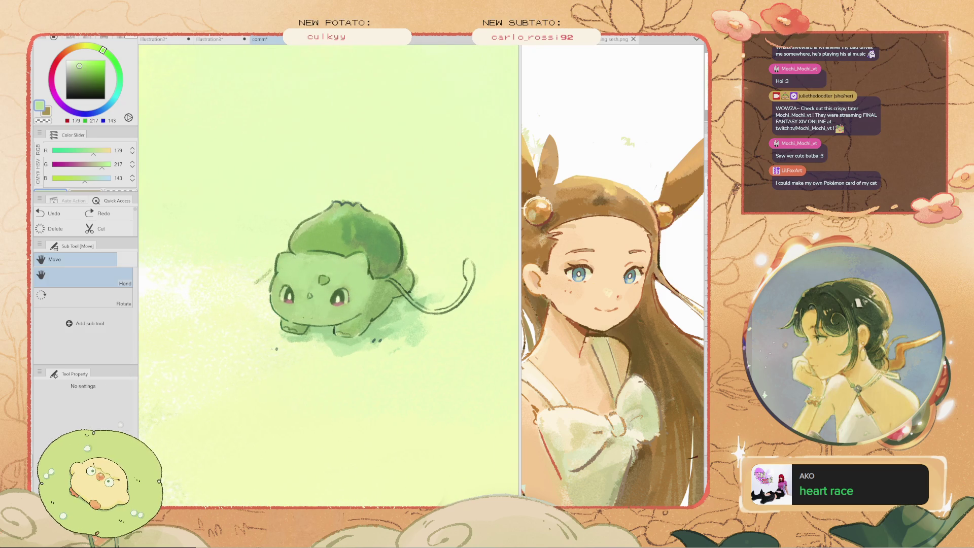
pyautogui.moveTo(277, 186); pyautogui.dragTo(237, 190)
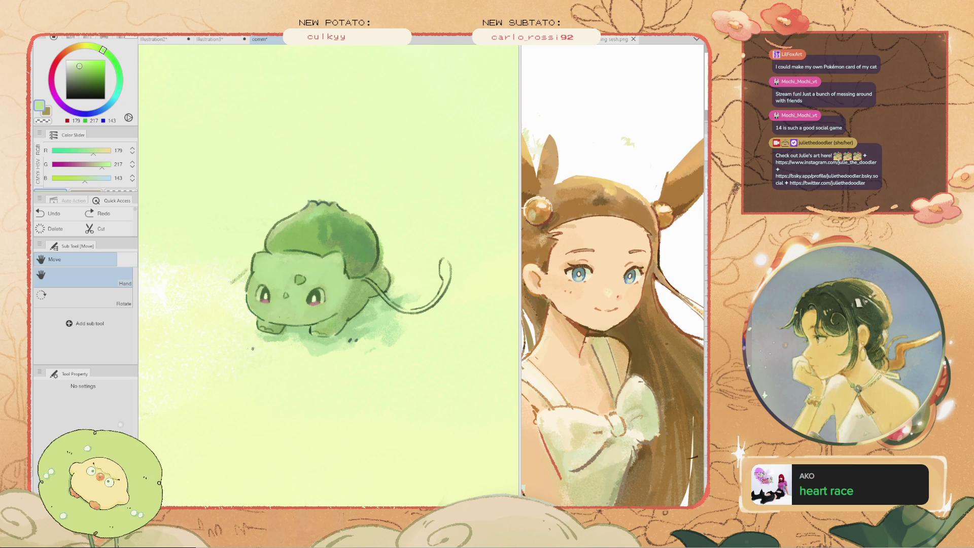
# Sample a darker green from Bulbasaur's body and compare the shading stroke by undoing and redoing it
pyautogui.moveTo(314, 274); pyautogui.dragTo(317, 277)
pyautogui.moveTo(343, 332); pyautogui.dragTo(357, 293)
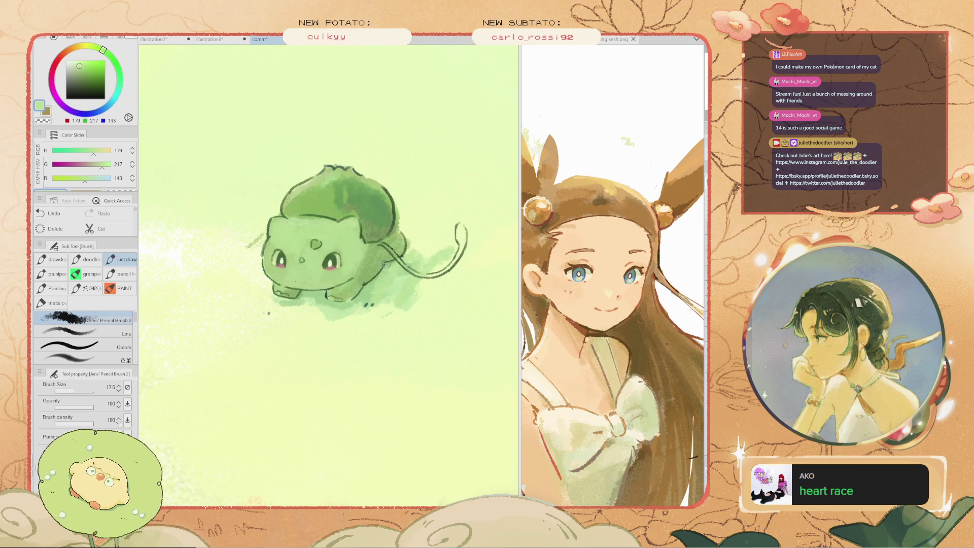
pyautogui.hotkey('ctrl', 'z')
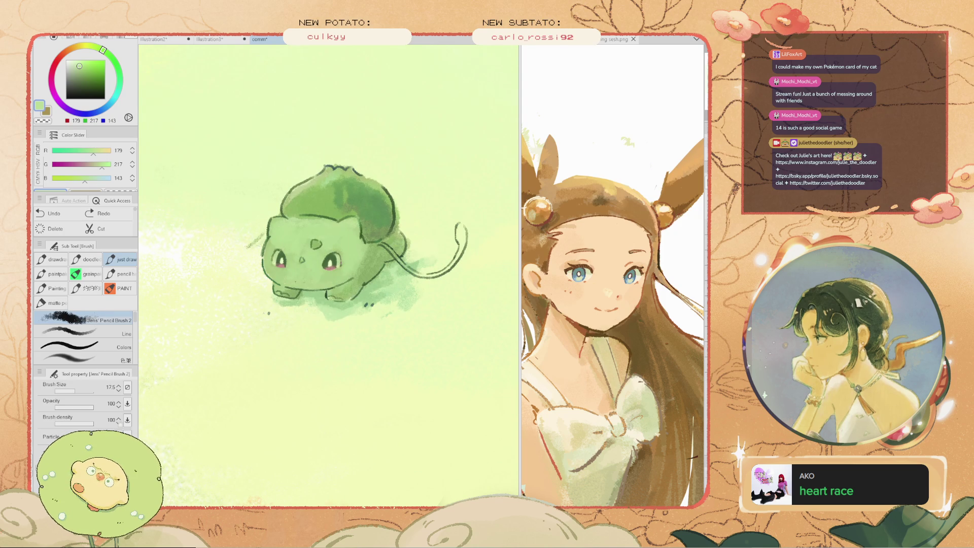
pyautogui.keyDown('alt'); pyautogui.click(359, 277); pyautogui.keyUp('alt')
pyautogui.hotkey('ctrl', 'z')
pyautogui.hotkey('ctrl', 'y')
pyautogui.hotkey('ctrl', 'z')
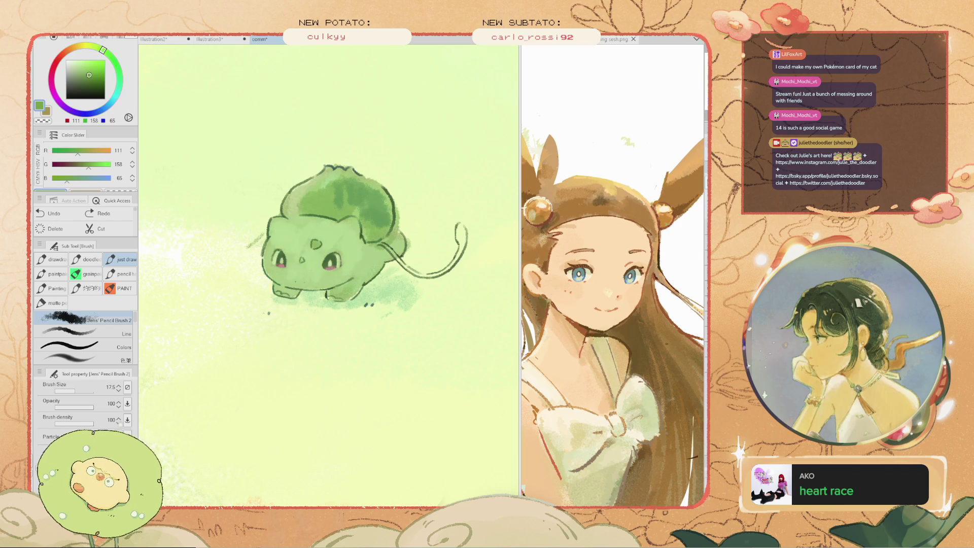
pyautogui.hotkey('ctrl', 'y')
pyautogui.hotkey('ctrl', 'z')
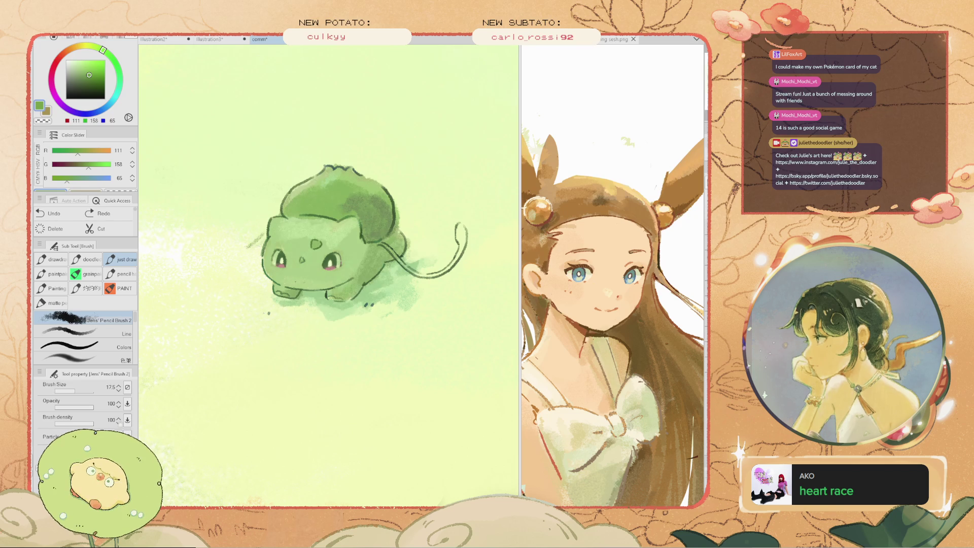
pyautogui.hotkey('ctrl', 'y')
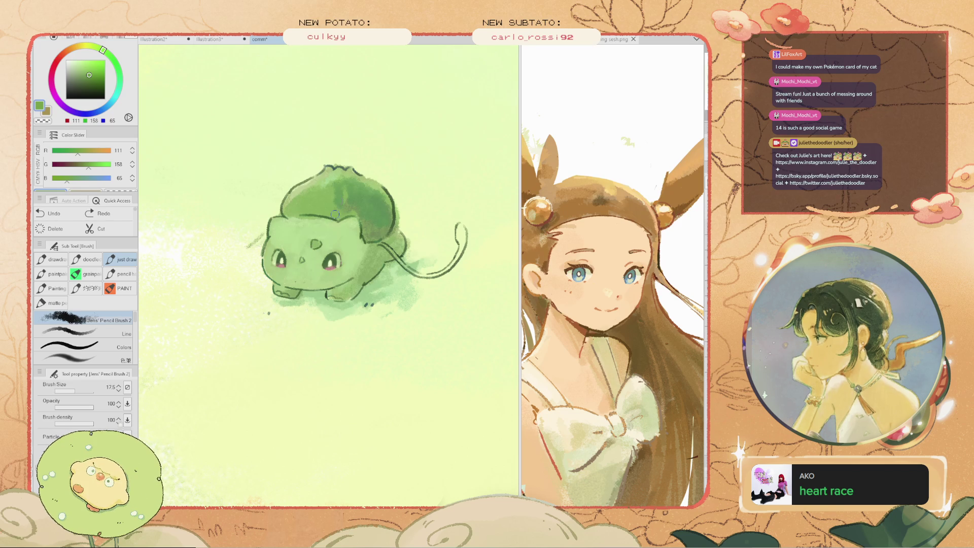
# Try darker and lighter green strokes on the forehead and by the front foot, undoing each
pyautogui.moveTo(332, 218); pyautogui.dragTo(279, 229)
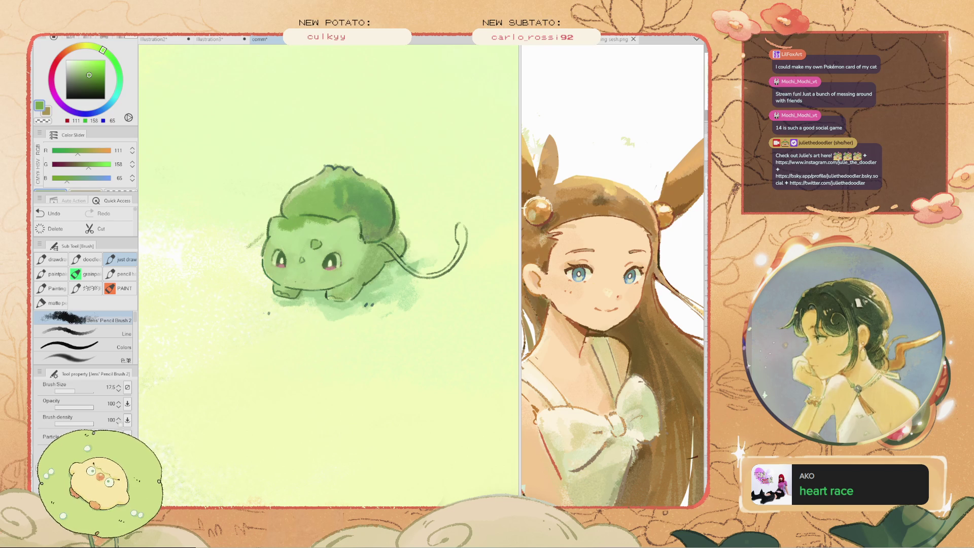
pyautogui.hotkey('ctrl', 'z')
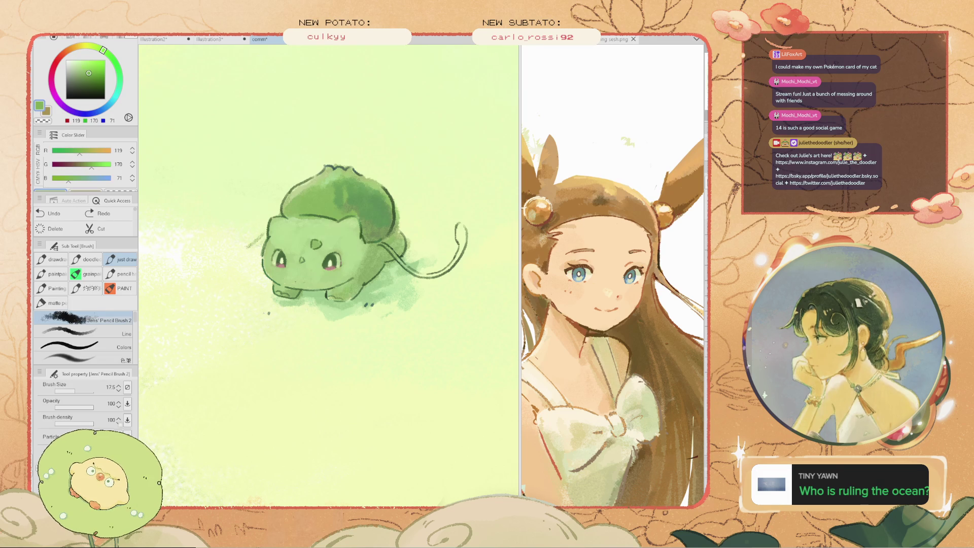
pyautogui.click(332, 295)
pyautogui.hotkey('ctrl', 'z')
pyautogui.keyDown('alt'); pyautogui.click(343, 251); pyautogui.keyUp('alt')
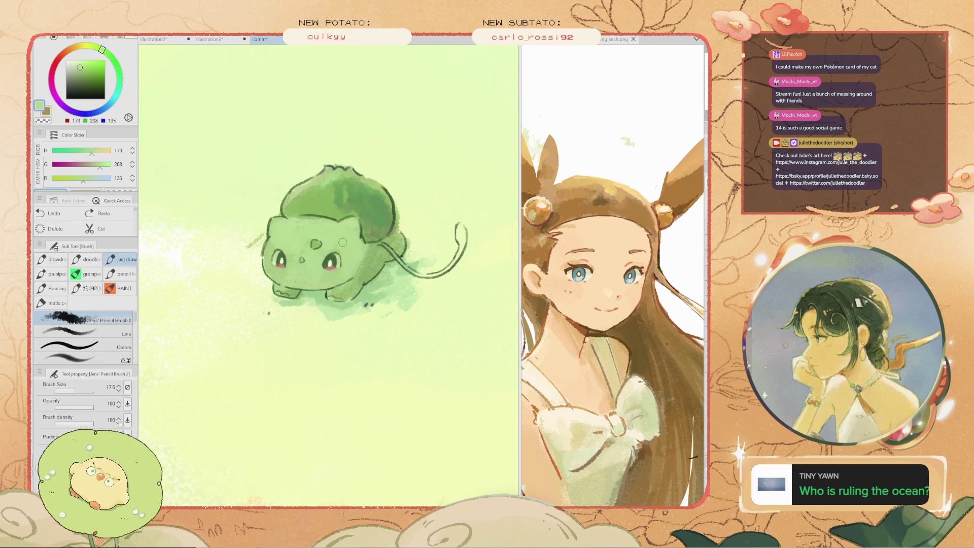
pyautogui.click(301, 224)
pyautogui.hotkey('ctrl', 'z')
# Shade the back of the head with a darker green sampled from Bulbasaur
pyautogui.scroll(-3, 293, 218)
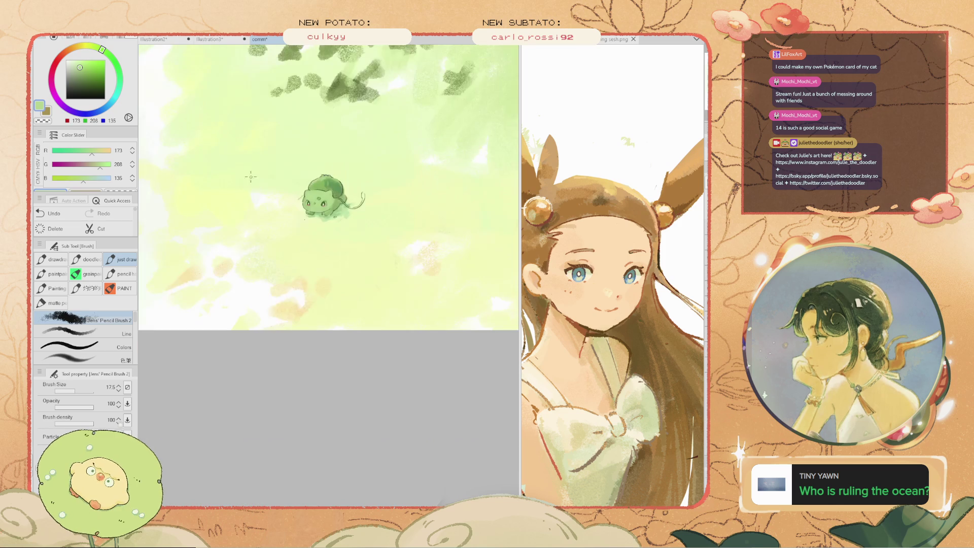
pyautogui.press('space')
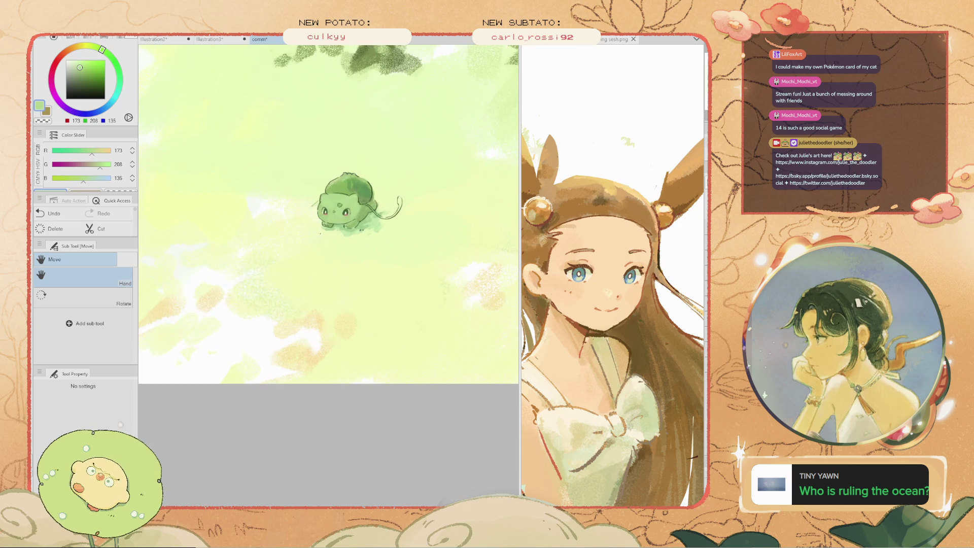
pyautogui.moveTo(286, 223); pyautogui.dragTo(245, 259)
pyautogui.scroll(3, 245, 259)
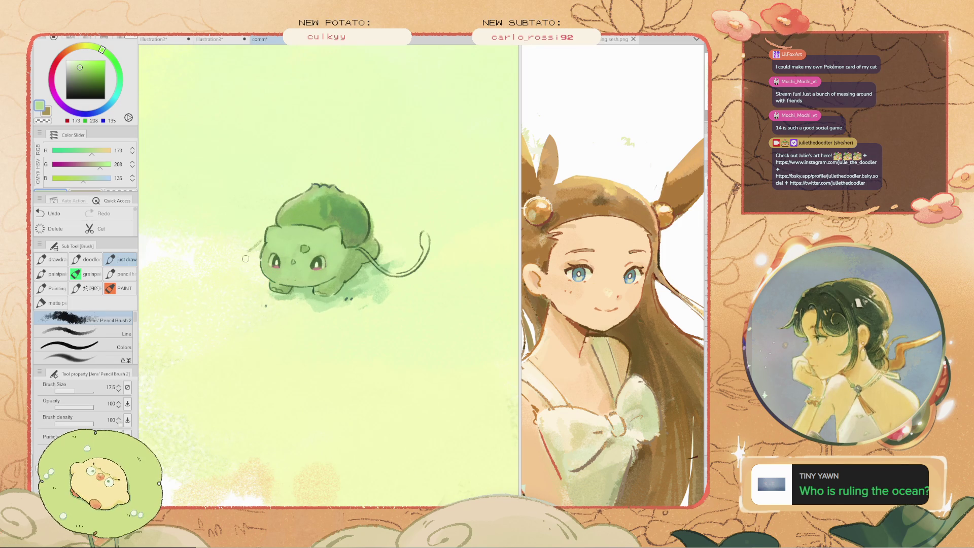
pyautogui.keyDown('alt'); pyautogui.click(352, 264); pyautogui.keyUp('alt')
pyautogui.scroll(2, 340, 246)
pyautogui.moveTo(343, 220); pyautogui.dragTo(341, 240)
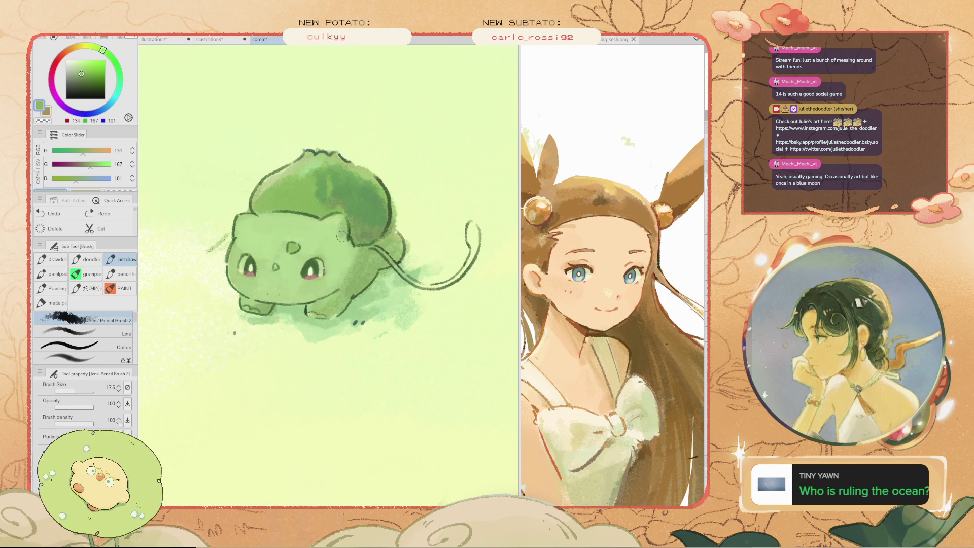
pyautogui.keyDown('alt'); pyautogui.click(341, 265); pyautogui.keyUp('alt')
pyautogui.hotkey('ctrl', 'z')
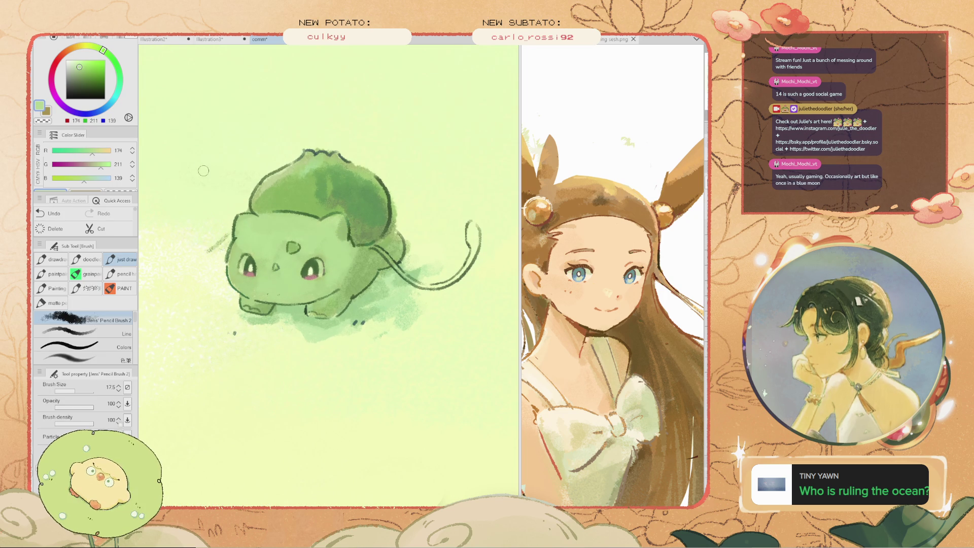
# Pick a brighter, saturated green, compare the bulb shading, and widen the reference pane
pyautogui.click(84, 63)
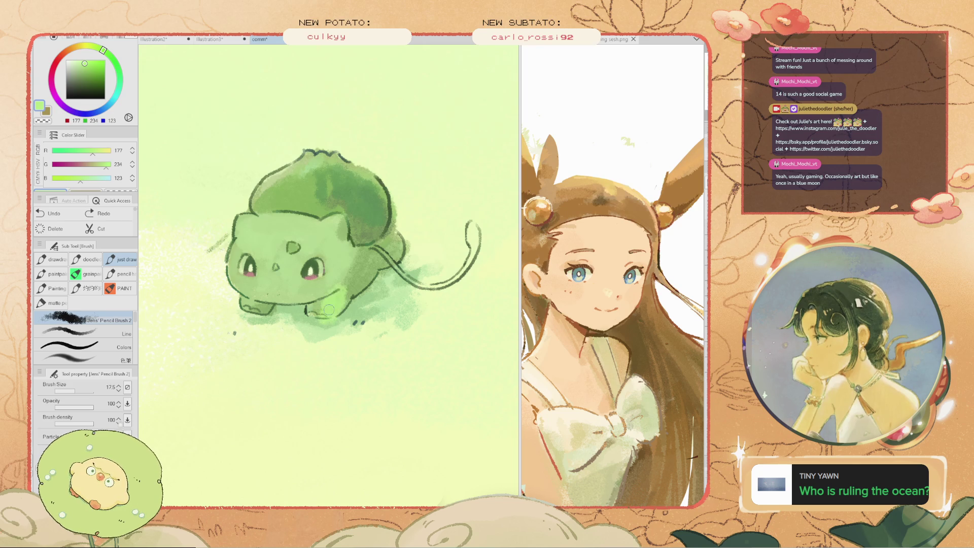
pyautogui.hotkey('ctrl', 'z')
pyautogui.hotkey('ctrl', 'y')
pyautogui.moveTo(519, 253); pyautogui.dragTo(467, 254)
# Pan the canvas to centre Bulbasaur and undo the previous change
pyautogui.moveTo(270, 182); pyautogui.dragTo(304, 173)
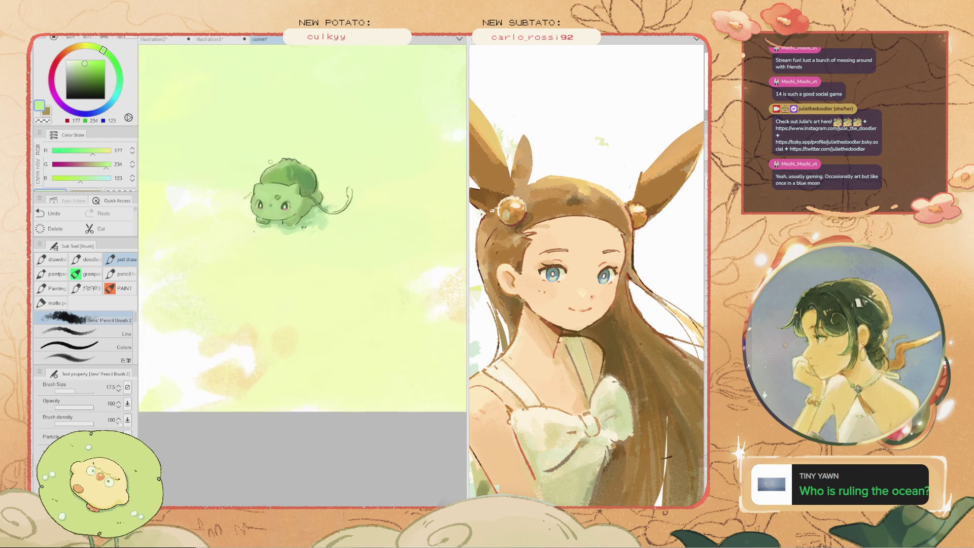
pyautogui.moveTo(304, 229); pyautogui.dragTo(340, 297)
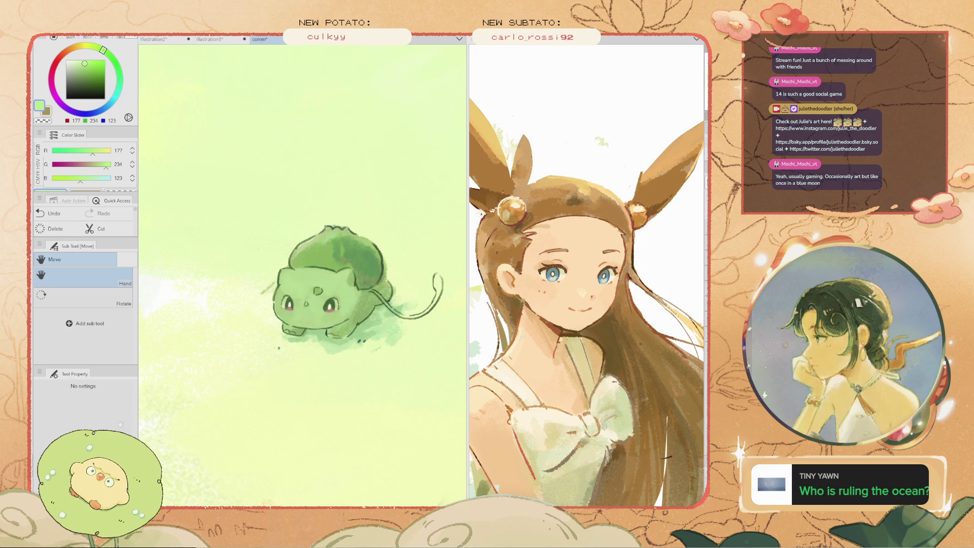
pyautogui.press('b')
pyautogui.hotkey('ctrl', 'z')
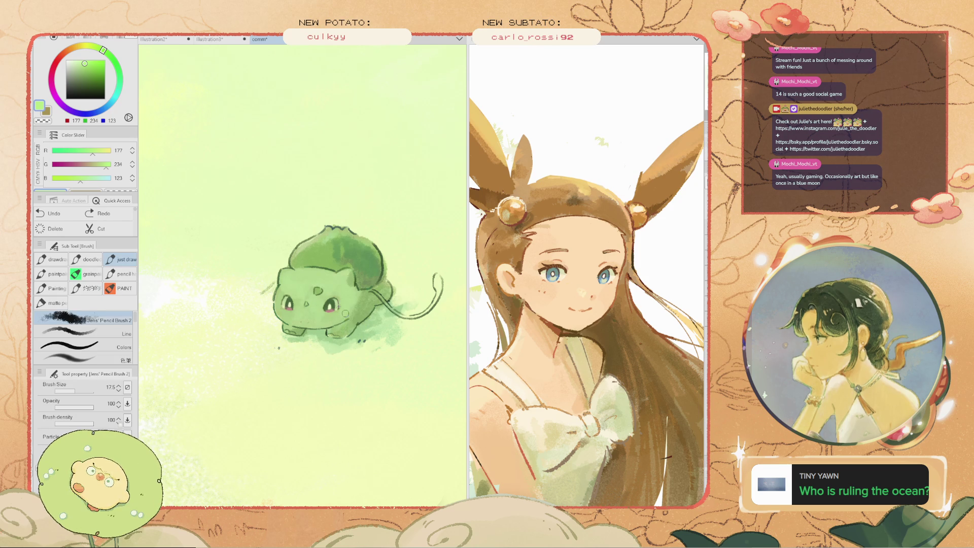
# Eyedrop a darker green, the mid body green and the pale background green from the canvas
pyautogui.press('i')
pyautogui.click(346, 314)
pyautogui.scroll(-3, 346, 314)
pyautogui.scroll(-3, 346, 313)
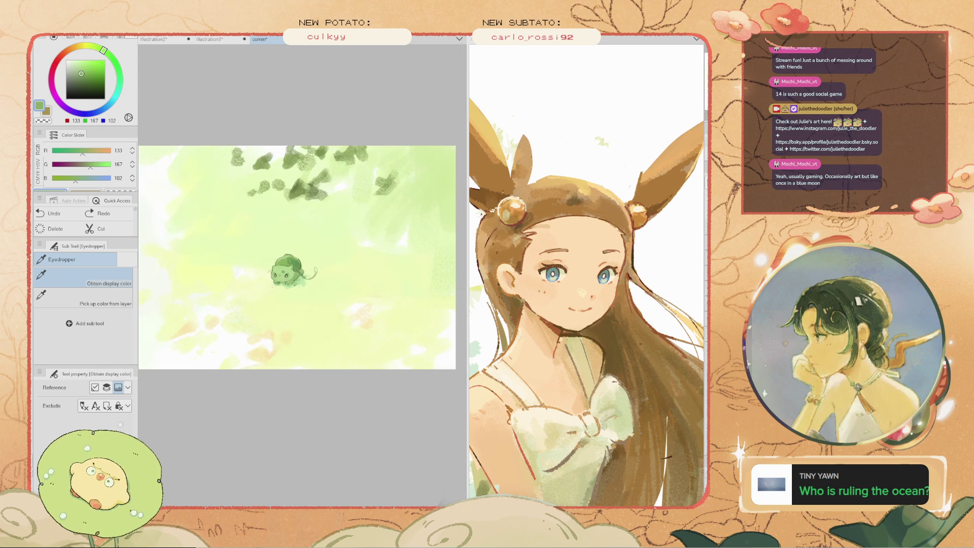
pyautogui.scroll(3, 293, 262)
pyautogui.scroll(2, 292, 261)
pyautogui.click(293, 274)
pyautogui.click(279, 297)
# Resize the brush down to 17.5, try a light stroke on the body, then undo it
pyautogui.press('b')
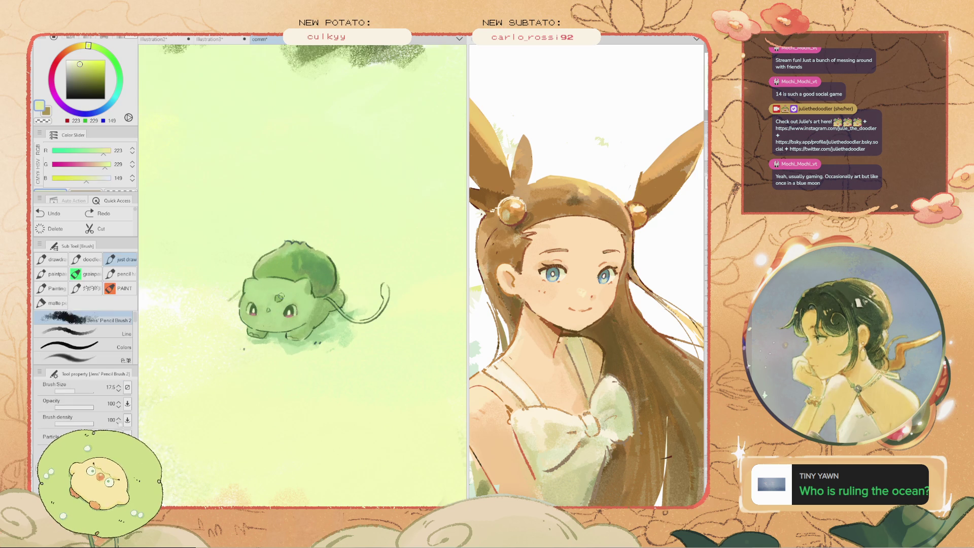
pyautogui.press(']')
pyautogui.press(']')
pyautogui.press(']')
pyautogui.scroll(2, 299, 305)
pyautogui.press('[')
pyautogui.press('[')
pyautogui.press('[')
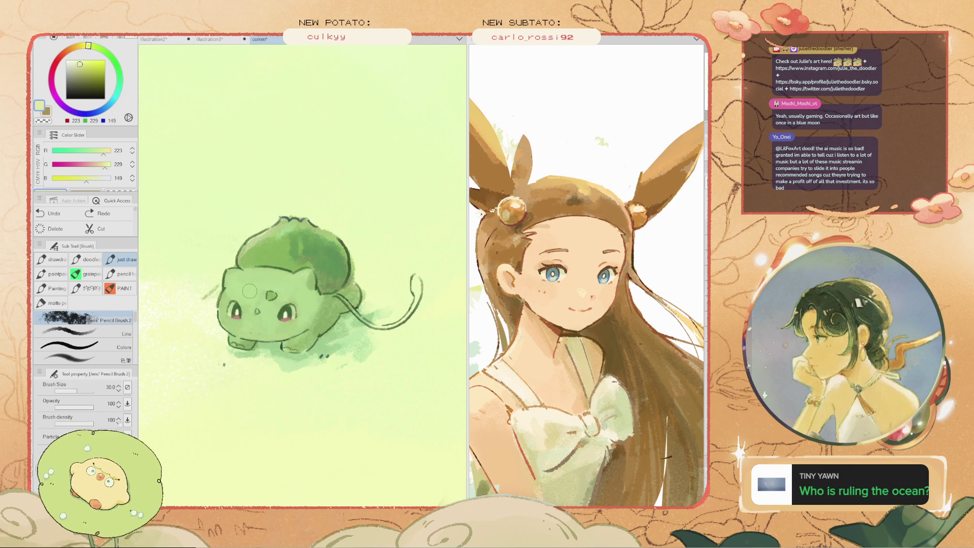
pyautogui.press('[')
pyautogui.press('[')
pyautogui.moveTo(311, 313); pyautogui.dragTo(317, 297)
pyautogui.press(']')
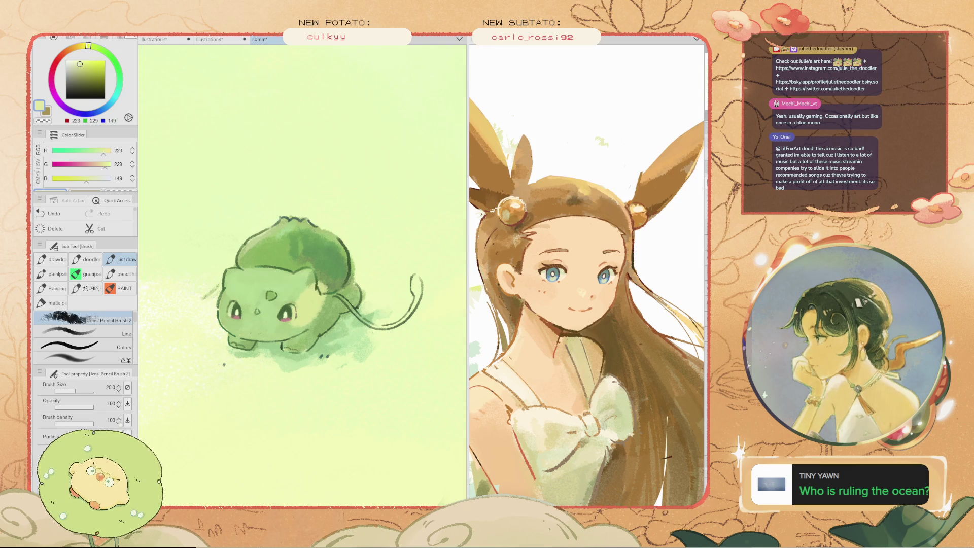
pyautogui.hotkey('ctrl', 'z')
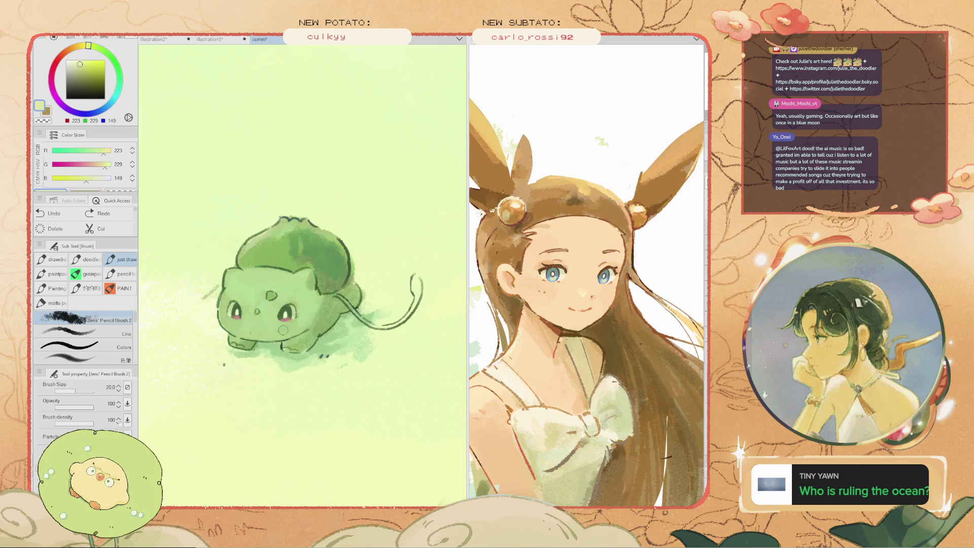
pyautogui.scroll(3, 290, 302)
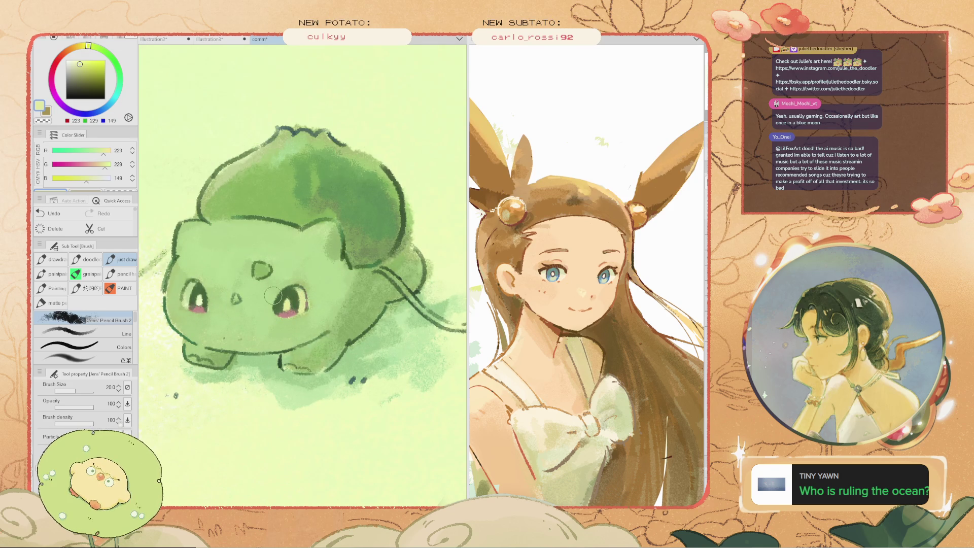
# Pick a very pale yellow at brush size 17.5 and try lightening both eyes, undoing each
pyautogui.click(77, 60)
pyautogui.press('[')
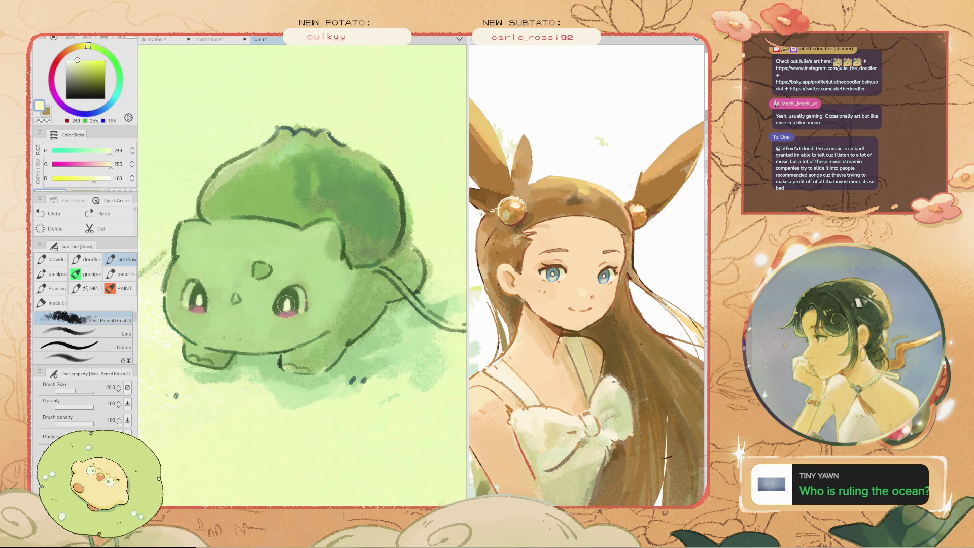
pyautogui.moveTo(288, 305); pyautogui.dragTo(291, 304)
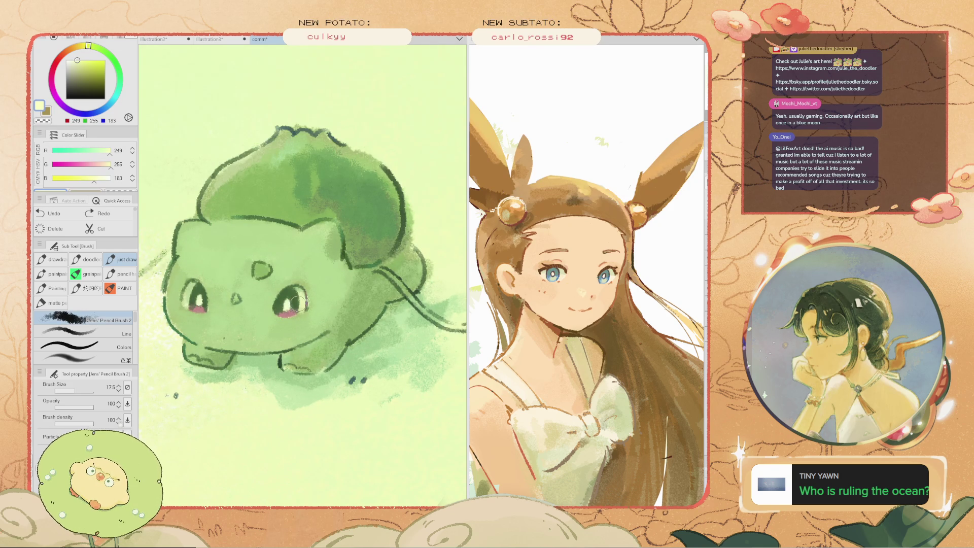
pyautogui.hotkey('ctrl', 'z')
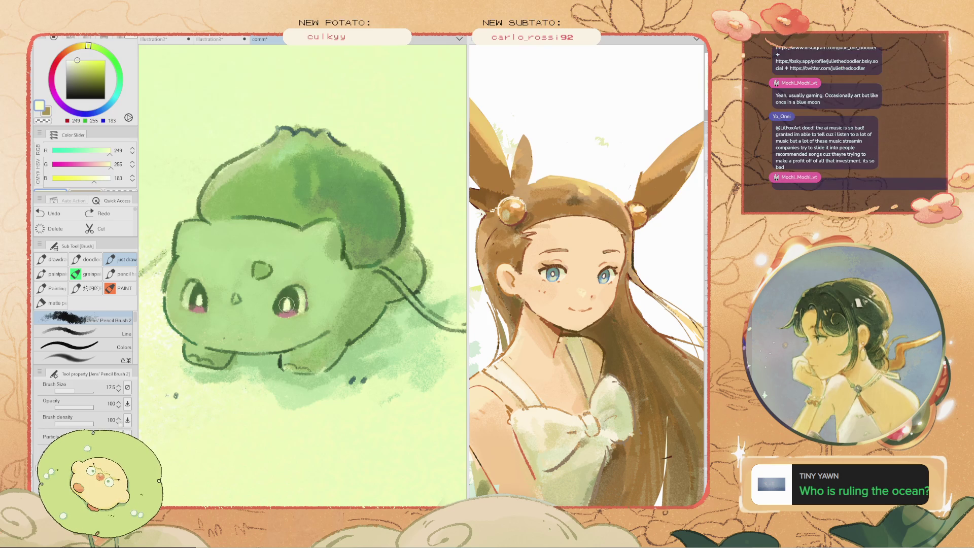
pyautogui.moveTo(193, 296); pyautogui.dragTo(189, 300)
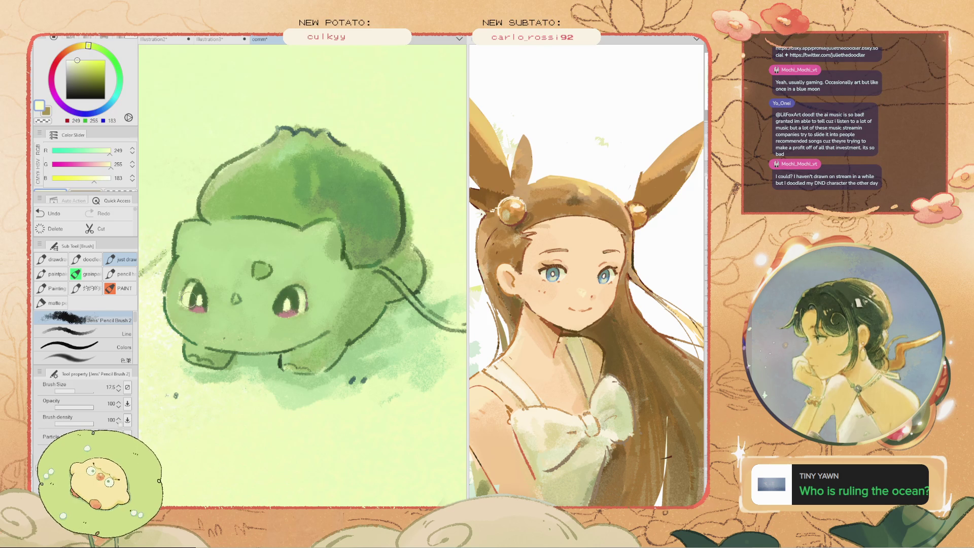
pyautogui.hotkey('ctrl', 'z')
# Add pale highlight strokes to the forehead spot, then sample the body green
pyautogui.hotkey('ctrl', 'z')
pyautogui.hotkey('ctrl', 'z')
pyautogui.hotkey('ctrl', 'z')
pyautogui.scroll(4, 257, 261)
pyautogui.moveTo(257, 263); pyautogui.dragTo(260, 266)
pyautogui.hotkey('ctrl', 'z')
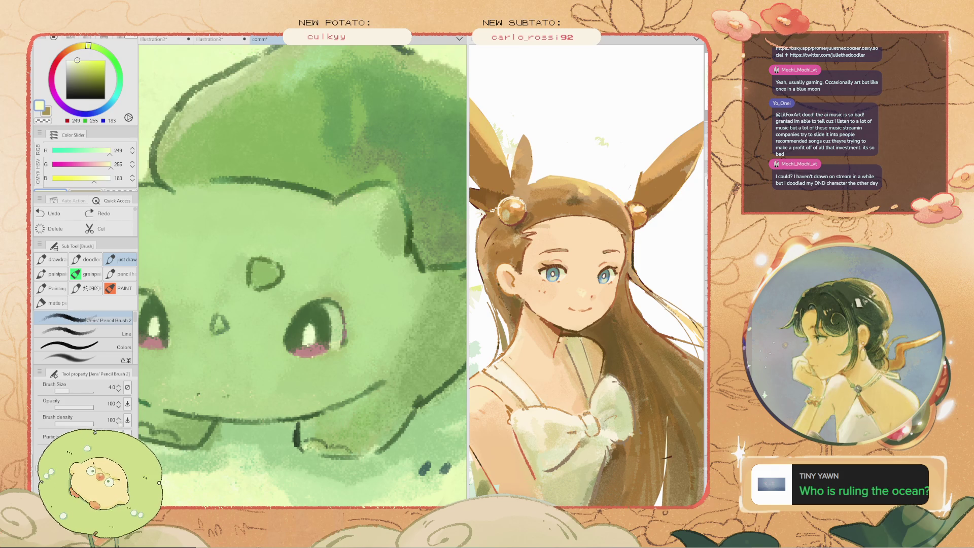
pyautogui.moveTo(259, 265); pyautogui.dragTo(253, 279)
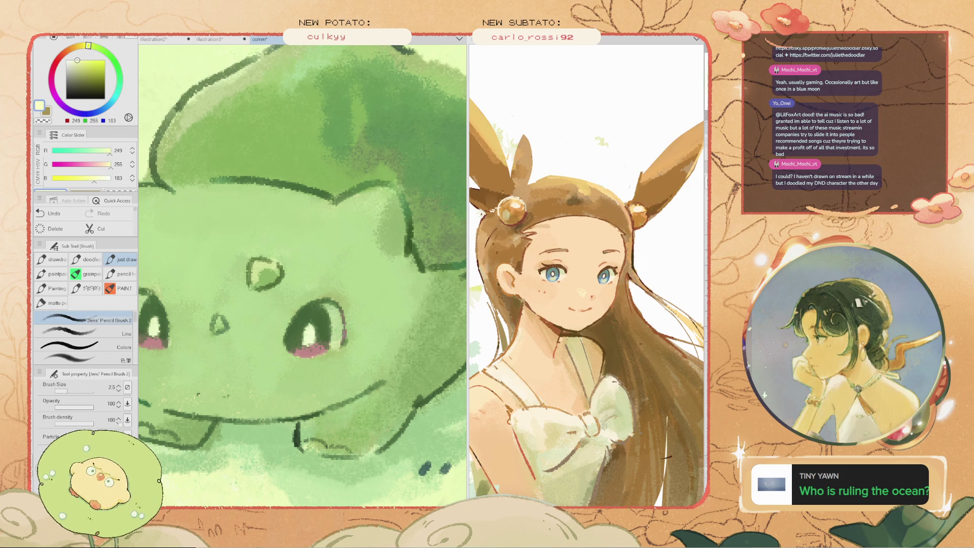
pyautogui.scroll(-5, 226, 304)
pyautogui.scroll(2, 218, 295)
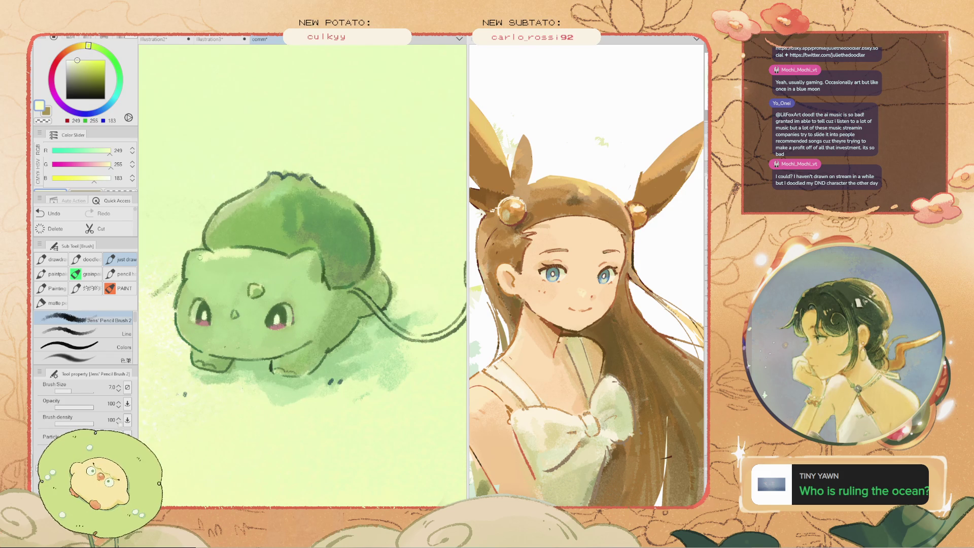
pyautogui.keyDown('alt'); pyautogui.click(242, 255); pyautogui.keyUp('alt')
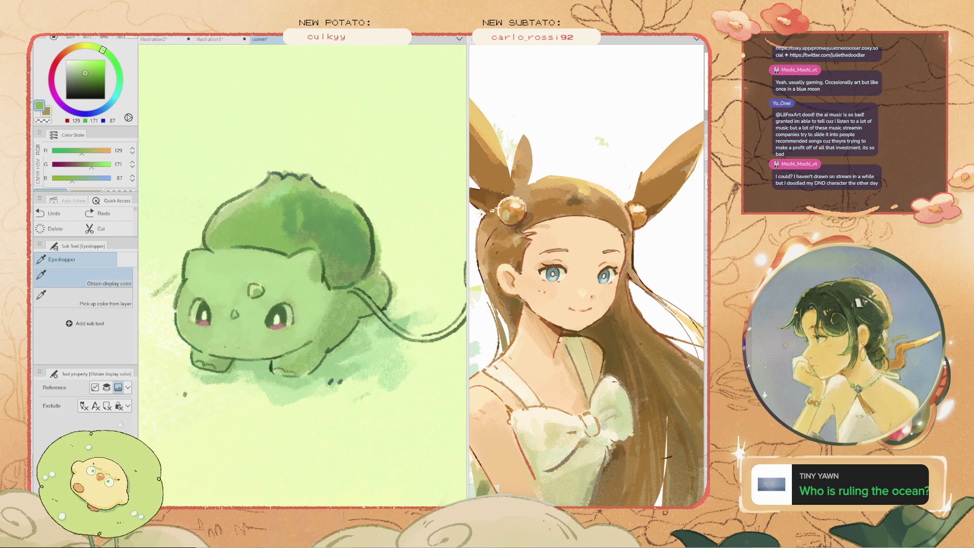
# Paint a lighter green stroke across the bulb's top, then dark green strokes over its top-right
pyautogui.keyDown('alt'); pyautogui.click(277, 198); pyautogui.keyUp('alt')
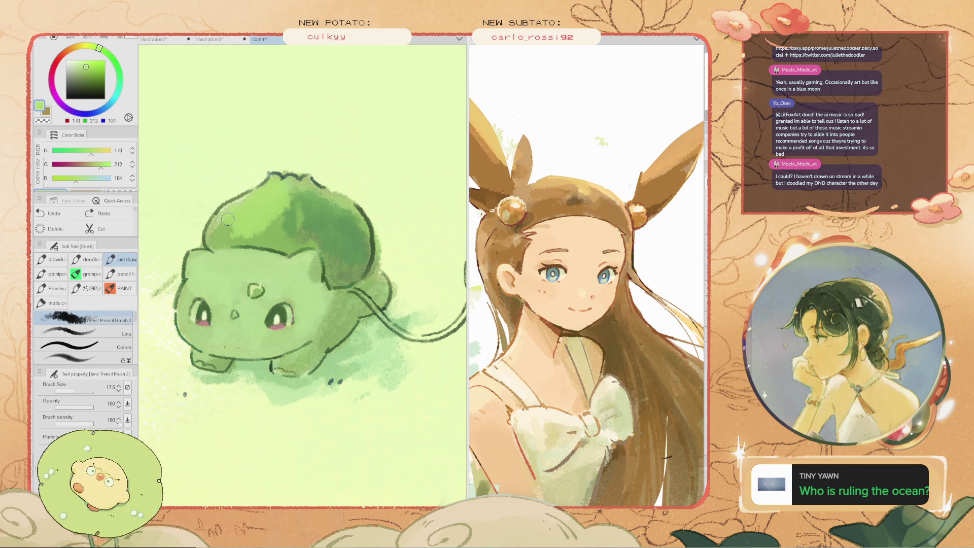
pyautogui.moveTo(219, 232); pyautogui.dragTo(317, 200)
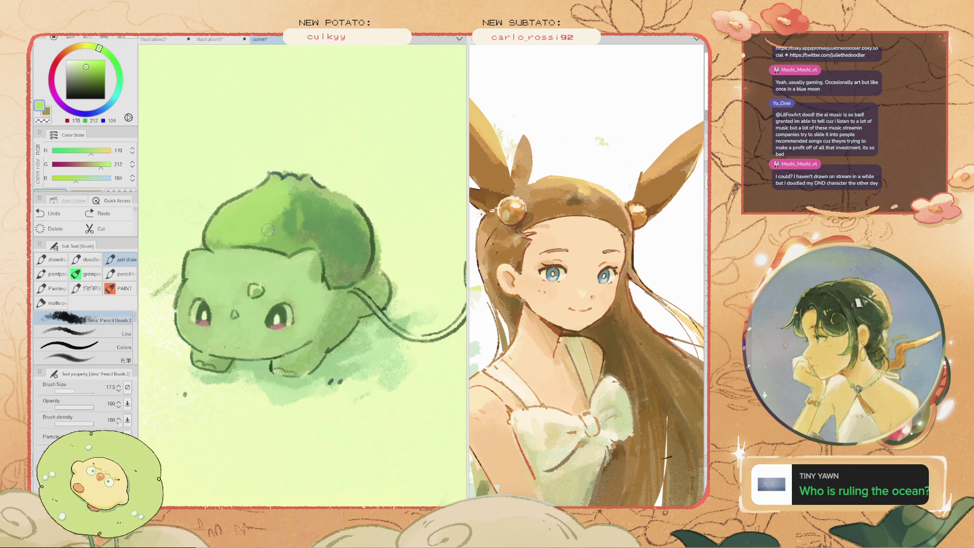
pyautogui.keyDown('alt'); pyautogui.click(320, 208); pyautogui.keyUp('alt')
pyautogui.moveTo(320, 208); pyautogui.dragTo(273, 215)
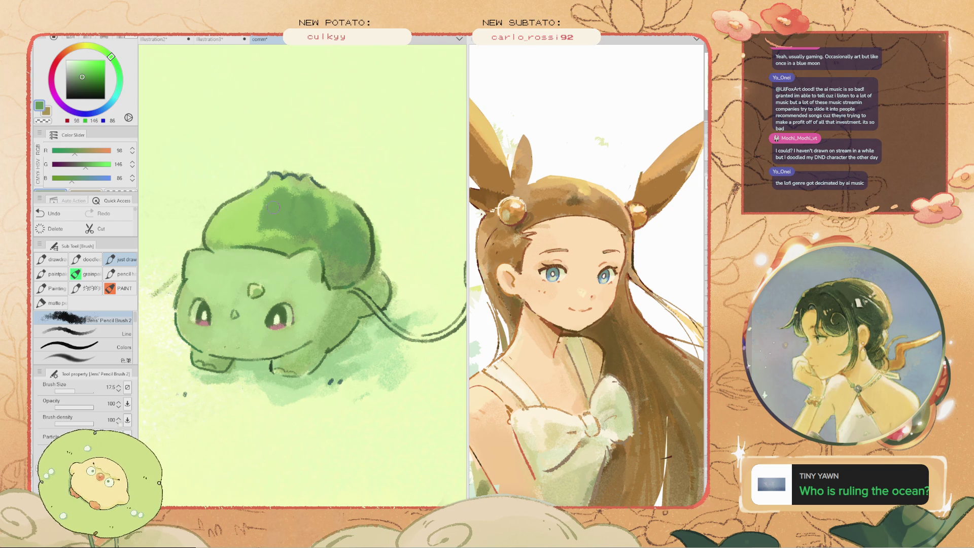
pyautogui.hotkey('ctrl', 'z')
pyautogui.moveTo(287, 200); pyautogui.dragTo(342, 217)
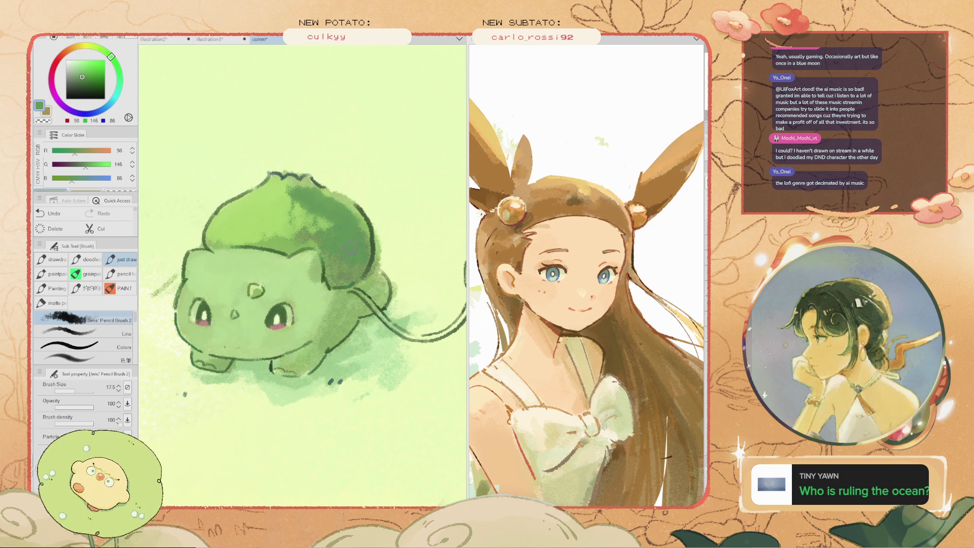
pyautogui.press('e')
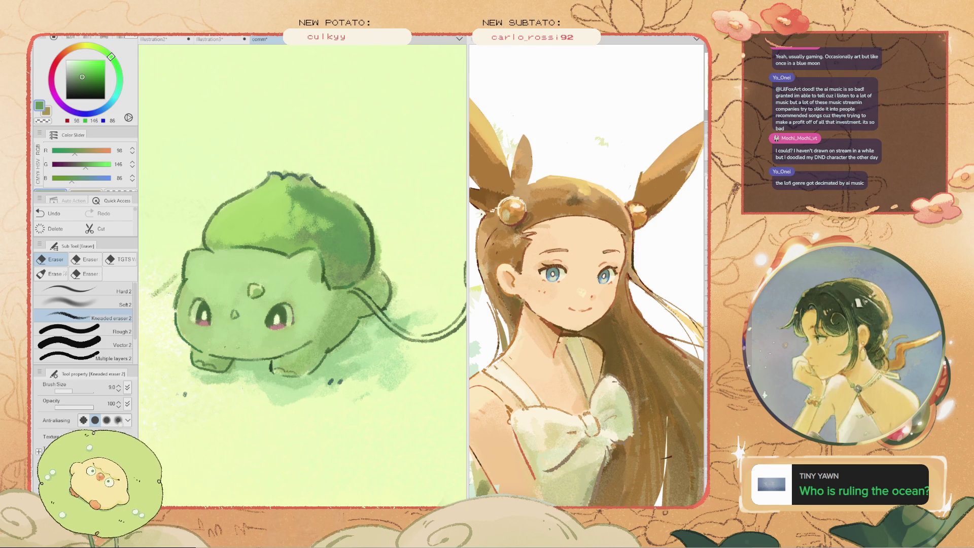
# Erase and restore a streak beside the bulb, then compare the painting with and without the pale green background
pyautogui.moveTo(378, 222); pyautogui.dragTo(380, 238)
pyautogui.hotkey('ctrl', 'z')
pyautogui.press('Delete')
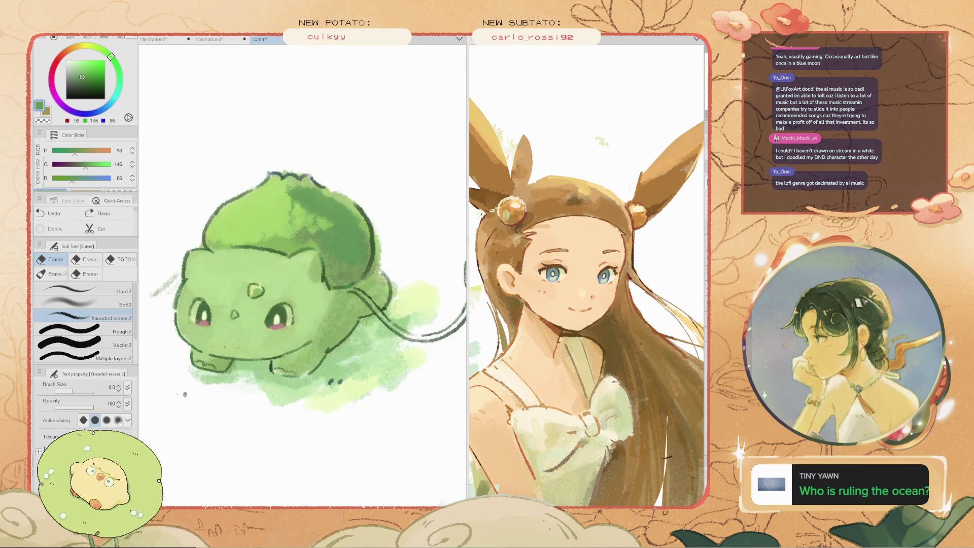
pyautogui.hotkey('ctrl', 'z')
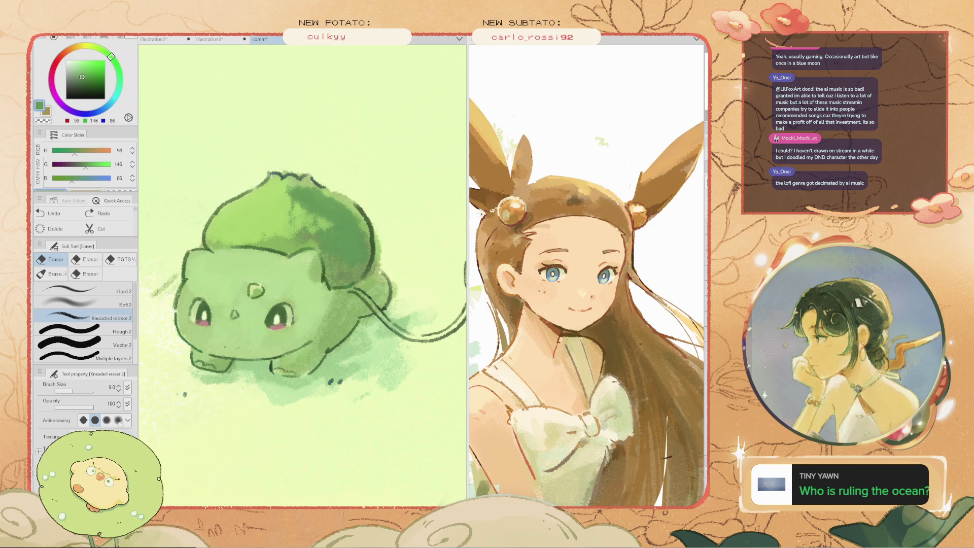
pyautogui.press('Delete')
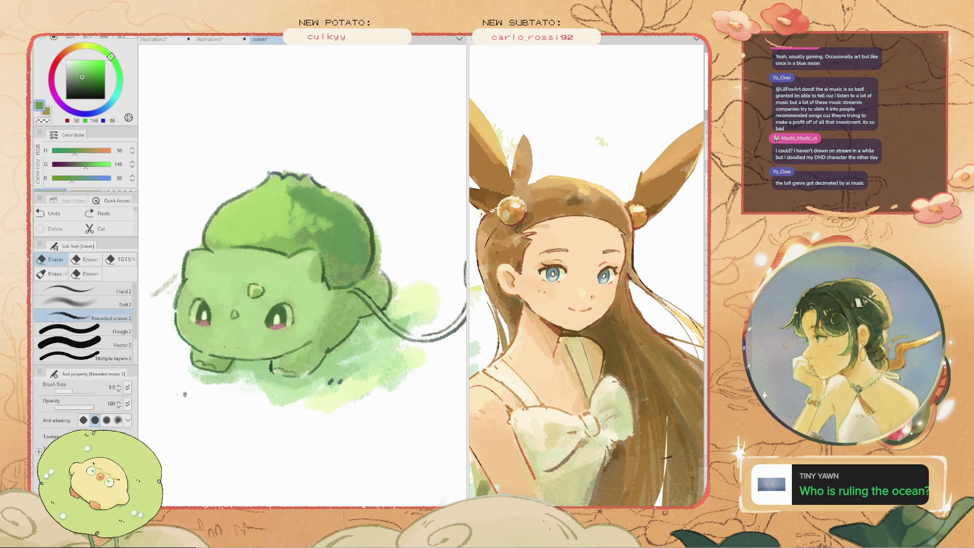
pyautogui.hotkey('ctrl', 'z')
pyautogui.press('Delete')
pyautogui.scroll(-3, 302, 274)
pyautogui.scroll(-2, 303, 274)
pyautogui.scroll(2, 325, 274)
pyautogui.scroll(2, 255, 278)
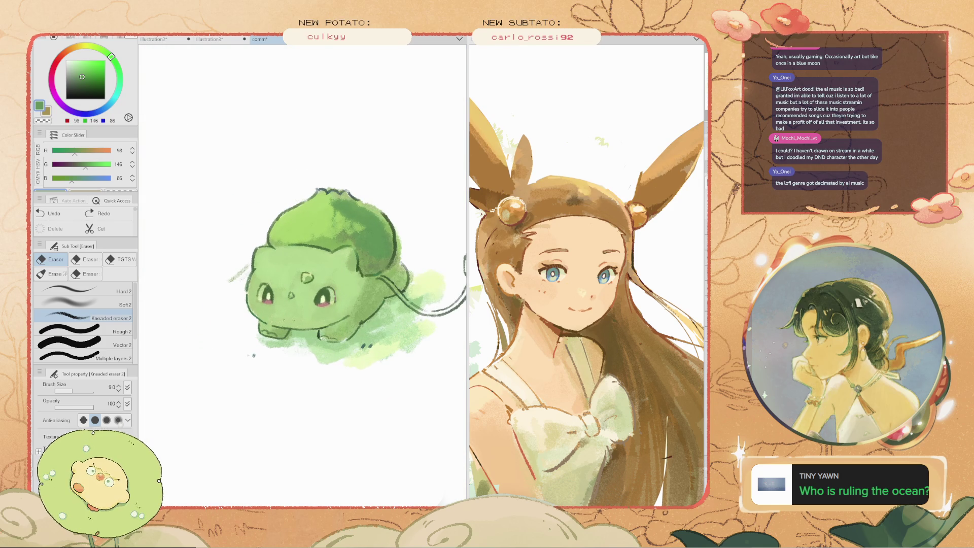
pyautogui.hotkey('ctrl', 'z')
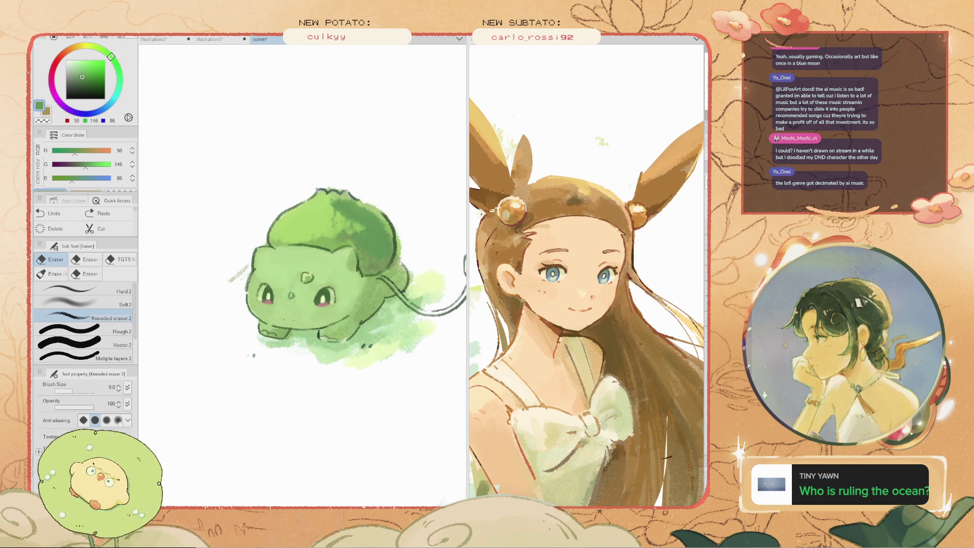
# Dab soft green wash beneath Bulbasaur and sample the darker green from its shell
pyautogui.press('b')
pyautogui.keyDown('alt'); pyautogui.click(353, 377); pyautogui.keyUp('alt')
pyautogui.moveTo(352, 377); pyautogui.dragTo(355, 350)
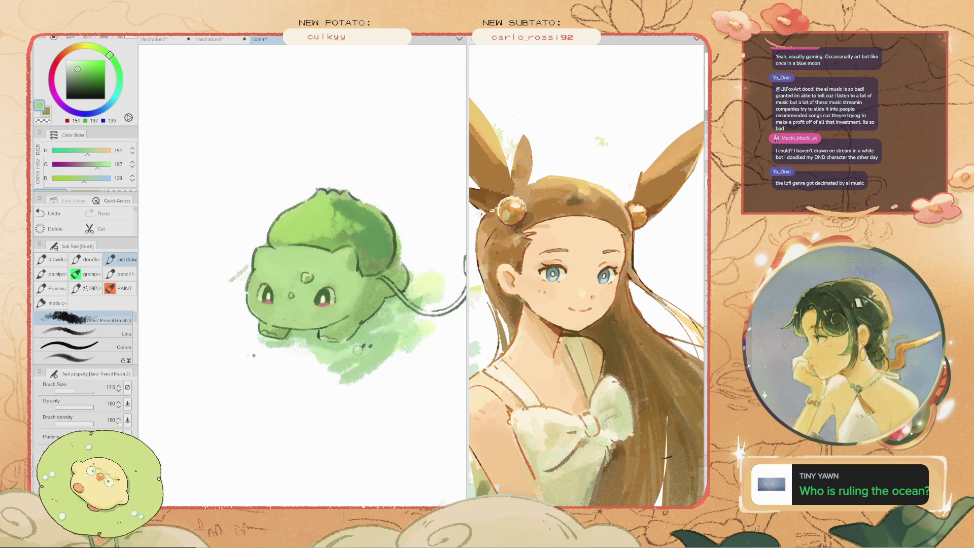
pyautogui.scroll(-3, 353, 317)
pyautogui.scroll(2, 328, 277)
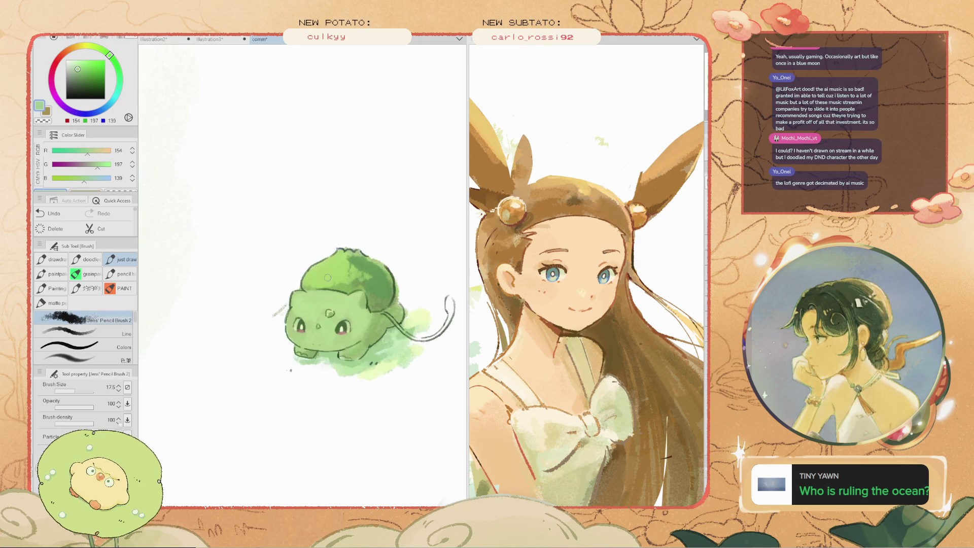
pyautogui.keyDown('alt'); pyautogui.click(375, 274); pyautogui.keyUp('alt')
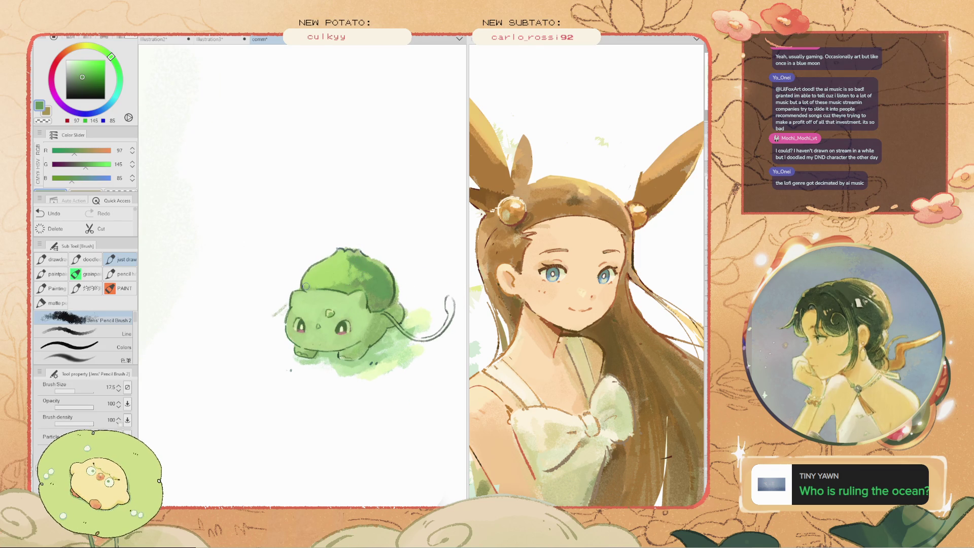
pyautogui.scroll(1, 366, 274)
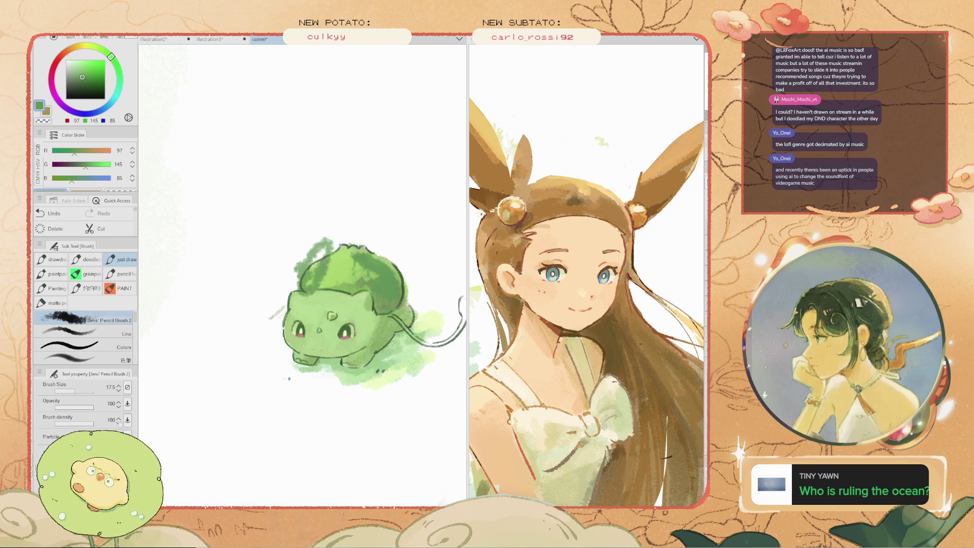
# Zoom out and back in, then pan to centre Bulbasaur in its pane
pyautogui.scroll(-3, 315, 269)
pyautogui.scroll(-2, 300, 275)
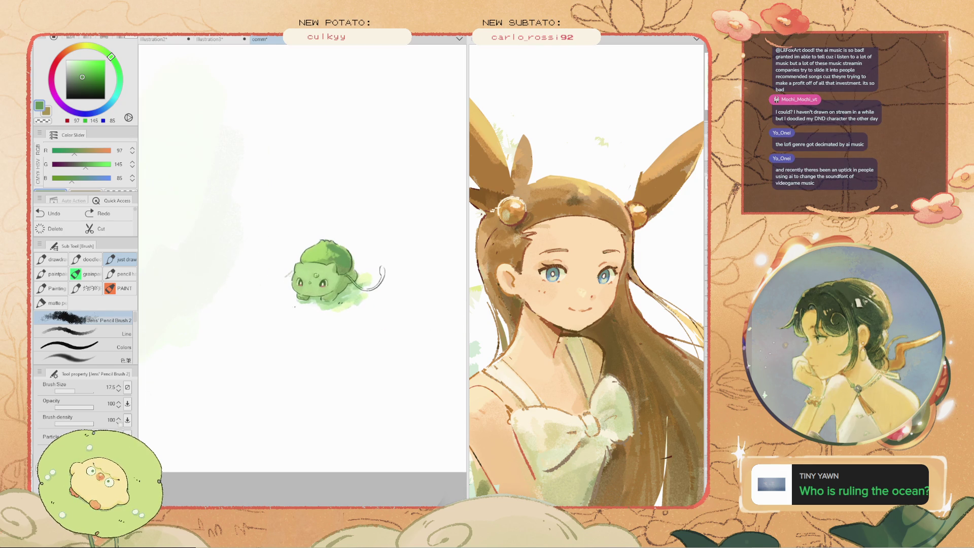
pyautogui.scroll(3, 262, 243)
pyautogui.scroll(1, 262, 243)
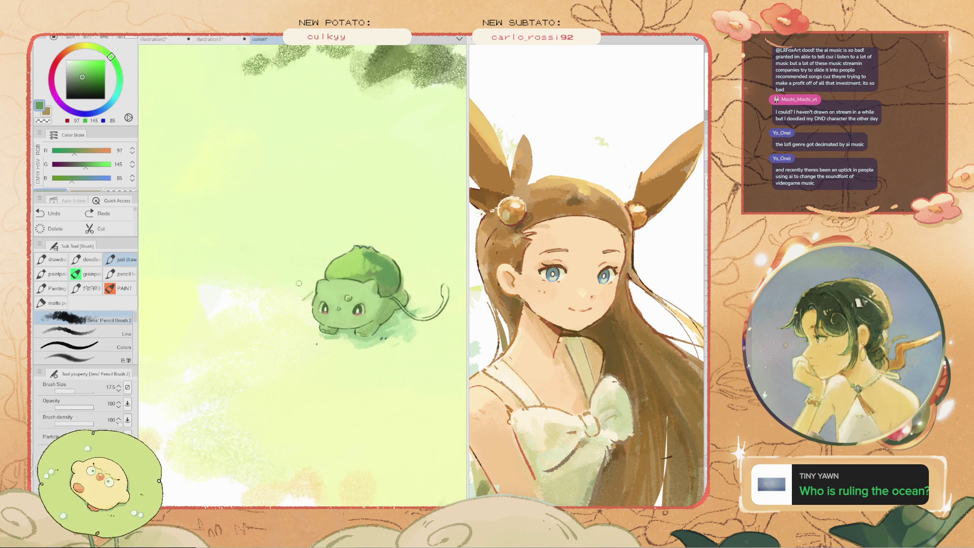
pyautogui.moveTo(262, 243); pyautogui.dragTo(218, 231)
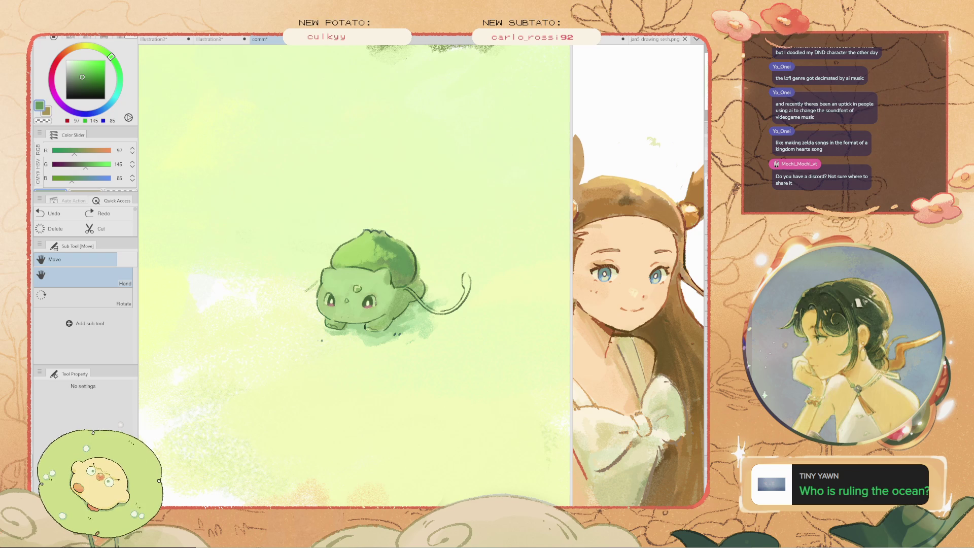
pyautogui.hotkey('ctrl', 'Tab')
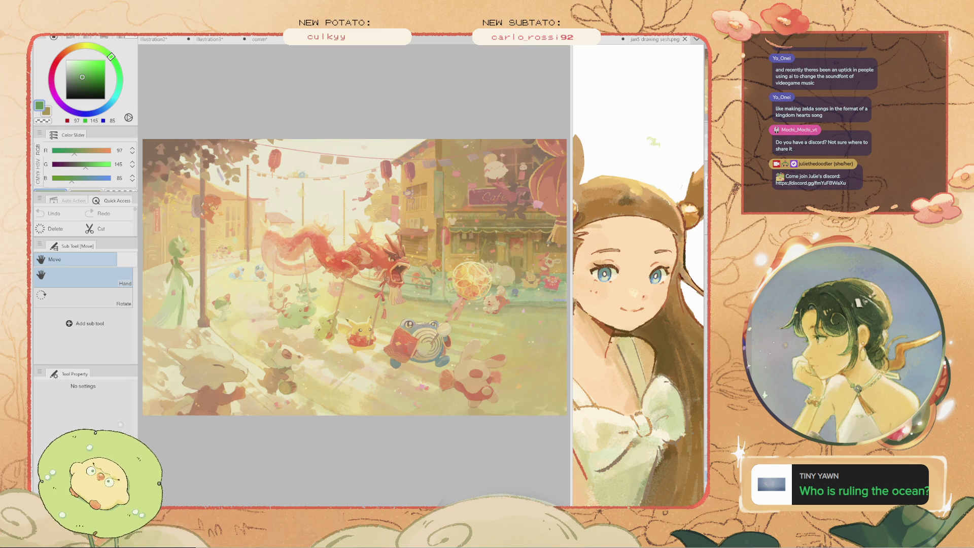
# Zoom into the festival illustration, pan to the left Pokémon, then show it beside Bulbasaur in a widened pane
pyautogui.scroll(1, 304, 329)
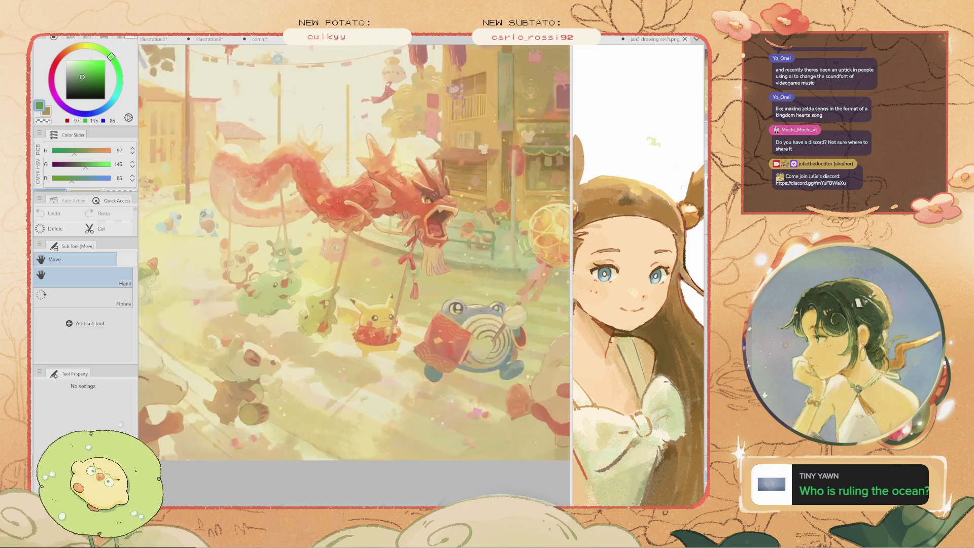
pyautogui.scroll(1, 305, 330)
pyautogui.scroll(1, 304, 330)
pyautogui.moveTo(355, 279); pyautogui.dragTo(436, 279)
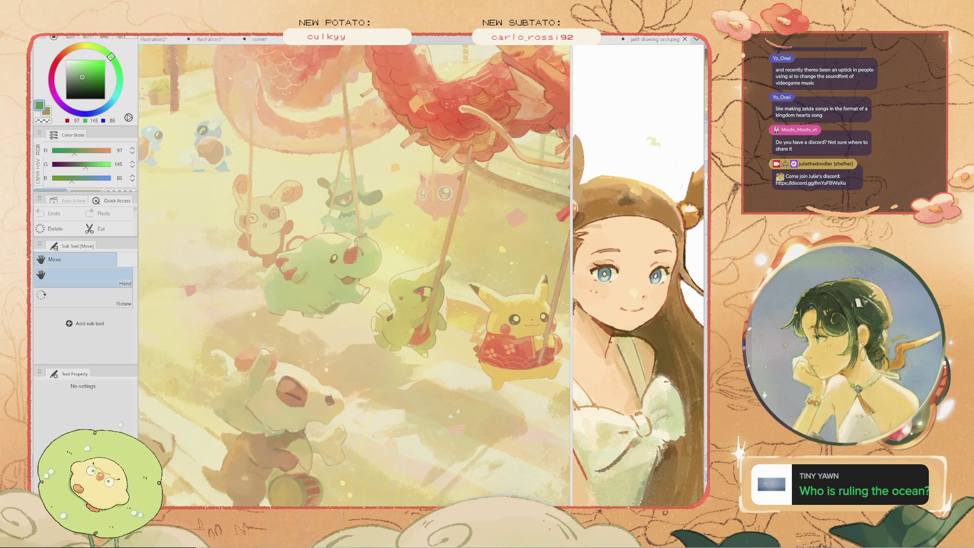
pyautogui.hotkey('ctrl', 'Tab')
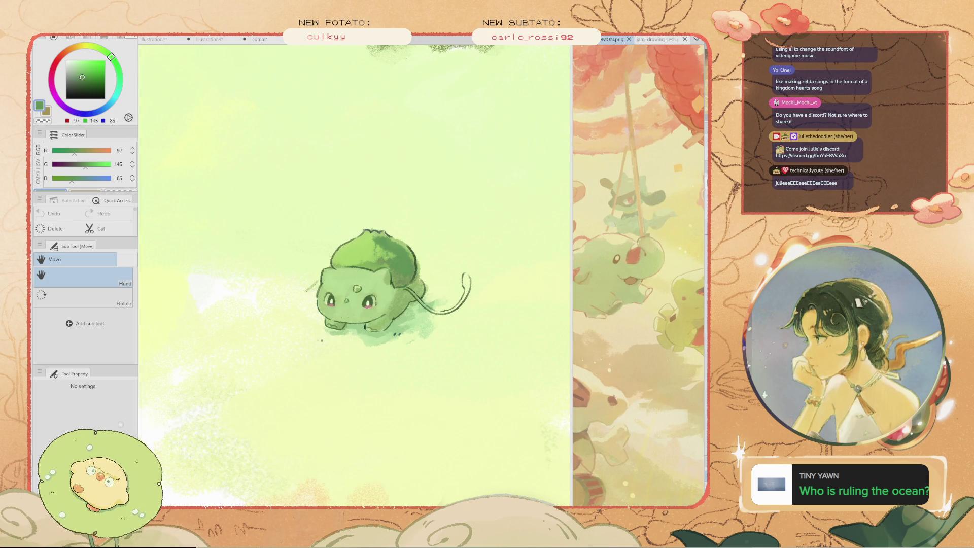
pyautogui.moveTo(572, 274); pyautogui.dragTo(398, 274)
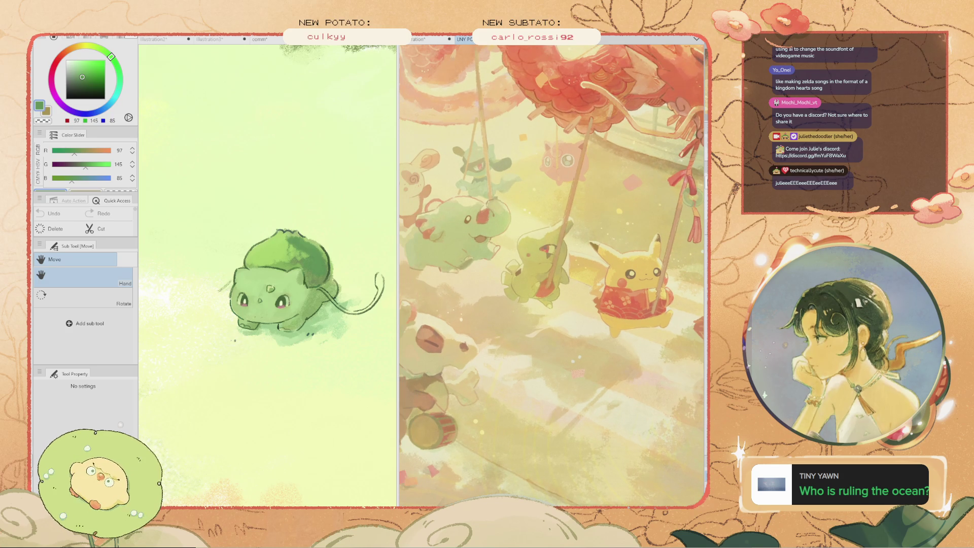
pyautogui.hotkey('alt', 'Tab')
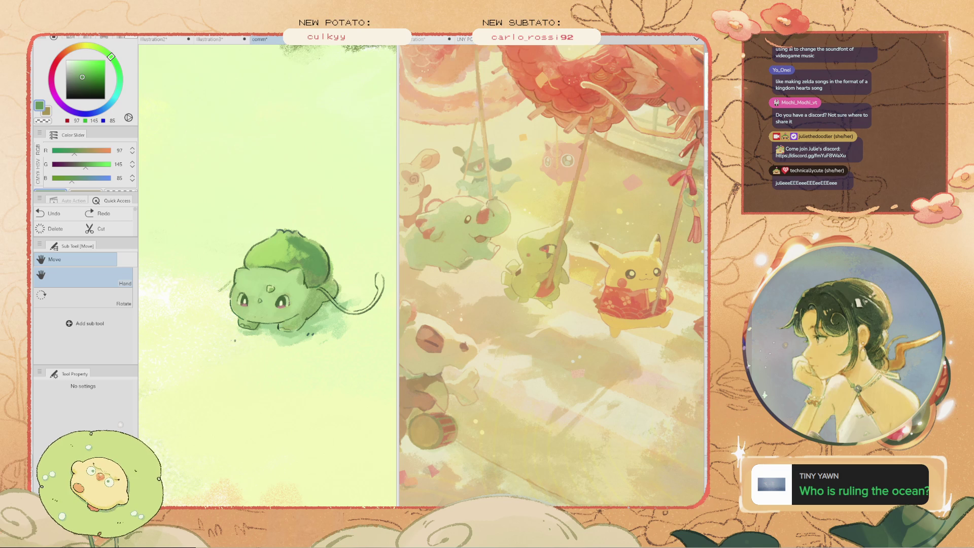
pyautogui.hotkey('ctrl', 'z')
pyautogui.hotkey('ctrl', 'y')
pyautogui.hotkey('ctrl', 'z')
pyautogui.hotkey('ctrl', 'y')
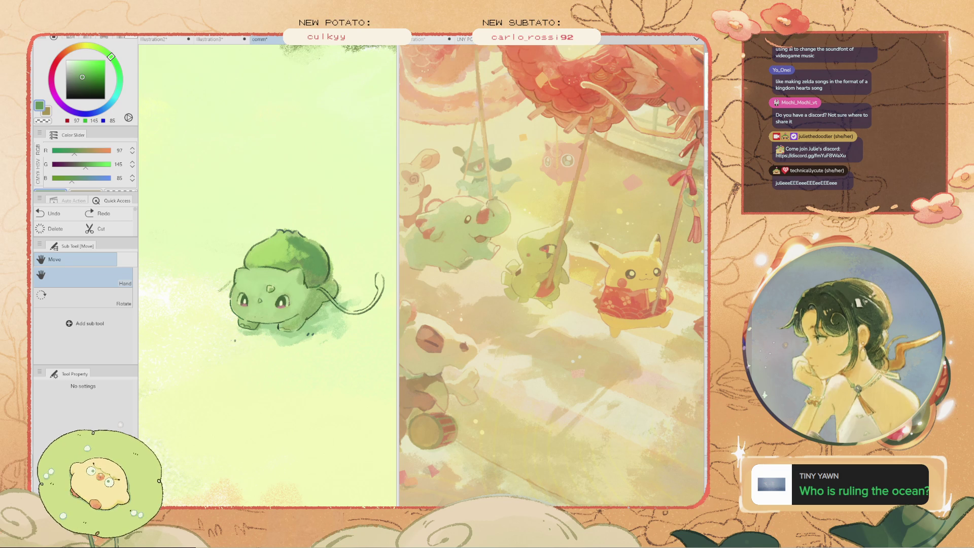
pyautogui.scroll(1, 261, 294)
pyautogui.press('i')
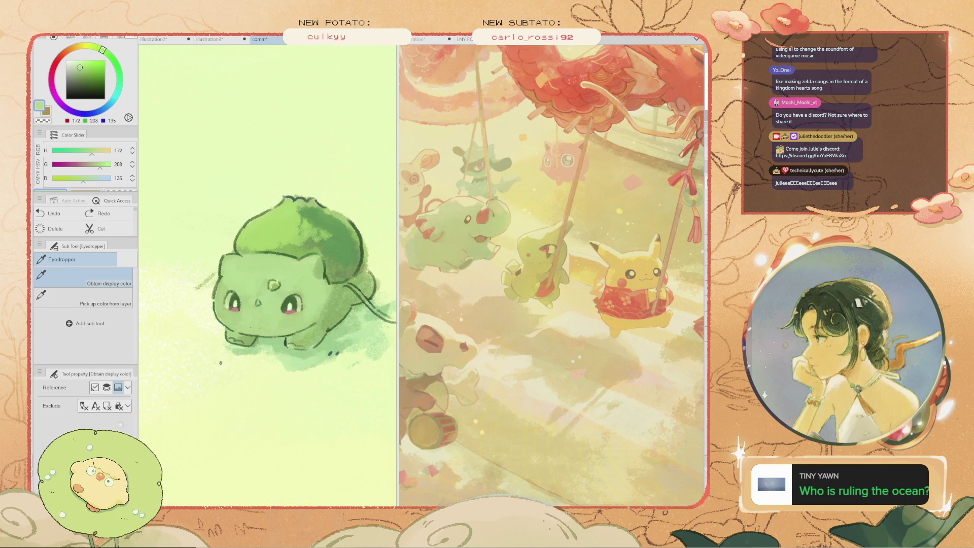
pyautogui.click(335, 246)
pyautogui.press('b')
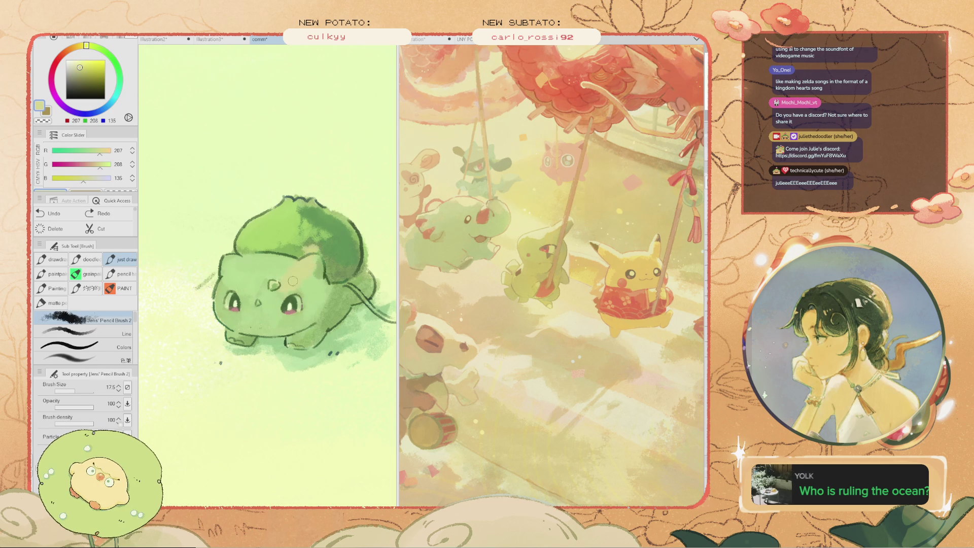
pyautogui.keyDown('alt'); pyautogui.click(304, 274); pyautogui.keyUp('alt')
pyautogui.moveTo(350, 266); pyautogui.dragTo(294, 328)
pyautogui.moveTo(305, 251)
pyautogui.mouseDown()
pyautogui.moveTo(248, 321)
pyautogui.moveTo(233, 284)
pyautogui.mouseUp()
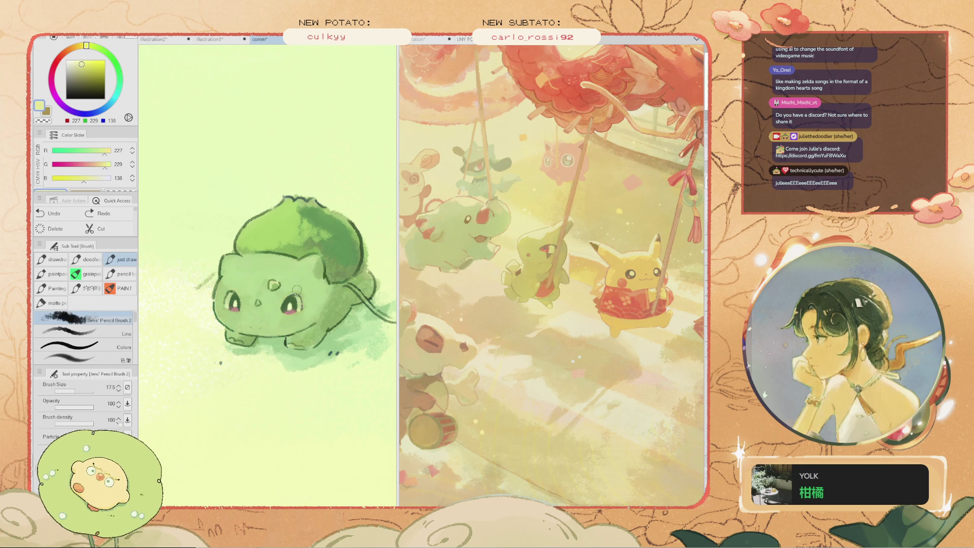
pyautogui.hotkey('ctrl', 'z')
pyautogui.hotkey('ctrl', 'z')
pyautogui.hotkey('ctrl', 'z')
pyautogui.press(']')
pyautogui.press(']')
pyautogui.press(']')
pyautogui.press('[')
pyautogui.press('[')
pyautogui.press('[')
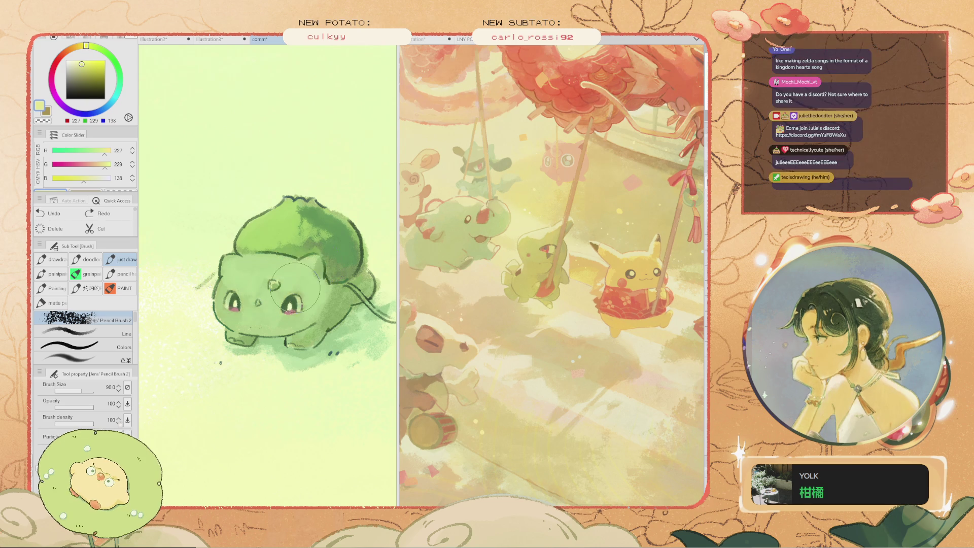
pyautogui.moveTo(281, 282); pyautogui.dragTo(249, 299)
pyautogui.hotkey('ctrl', 'z')
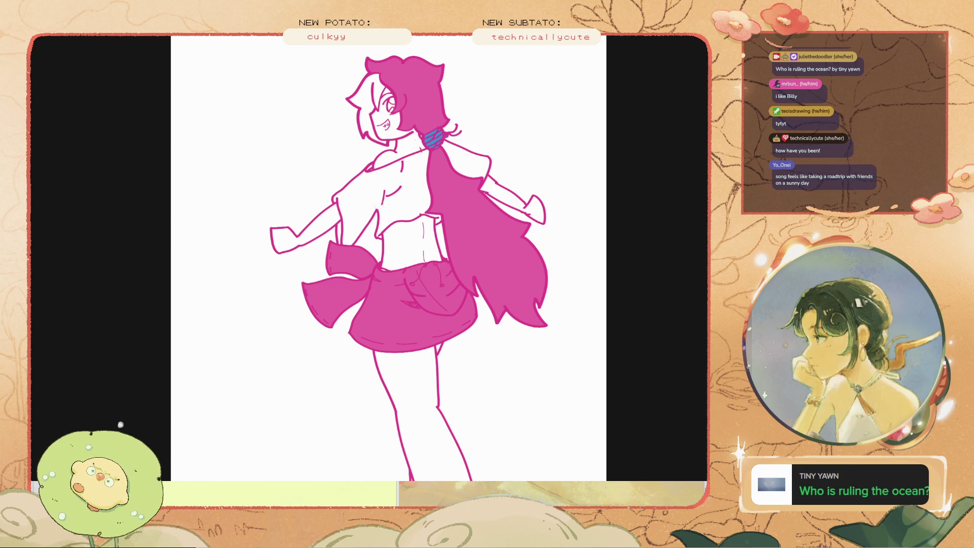
pyautogui.scroll(-3, 388, 253)
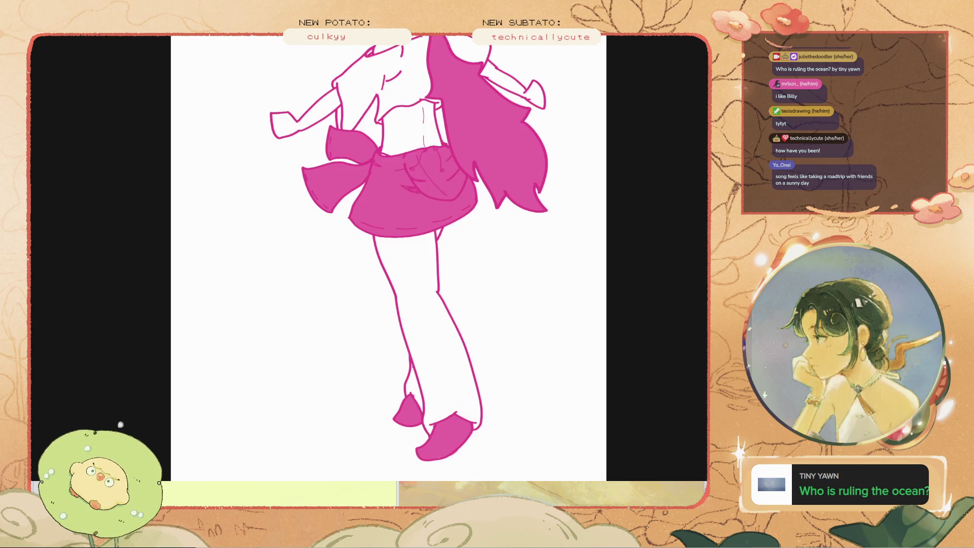
pyautogui.scroll(2, 388, 254)
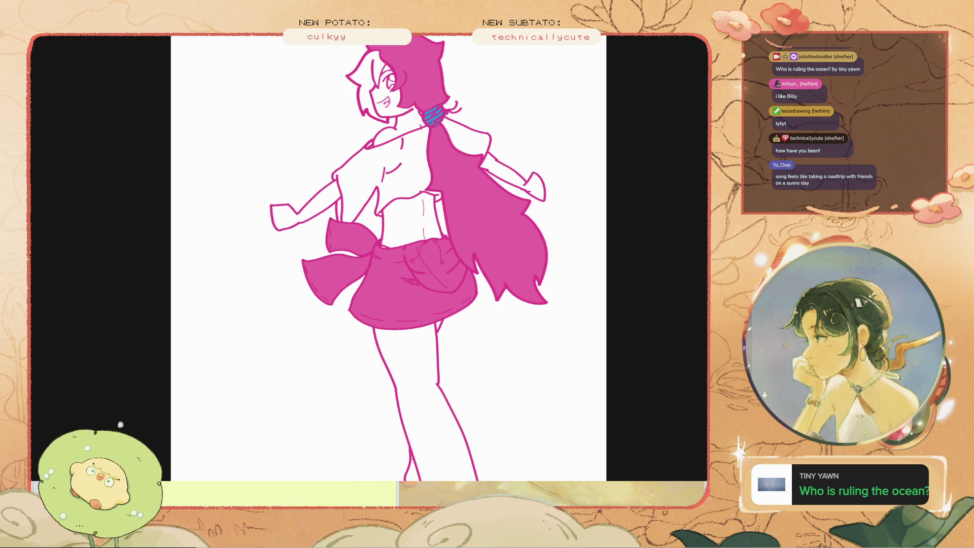
pyautogui.scroll(1, 388, 254)
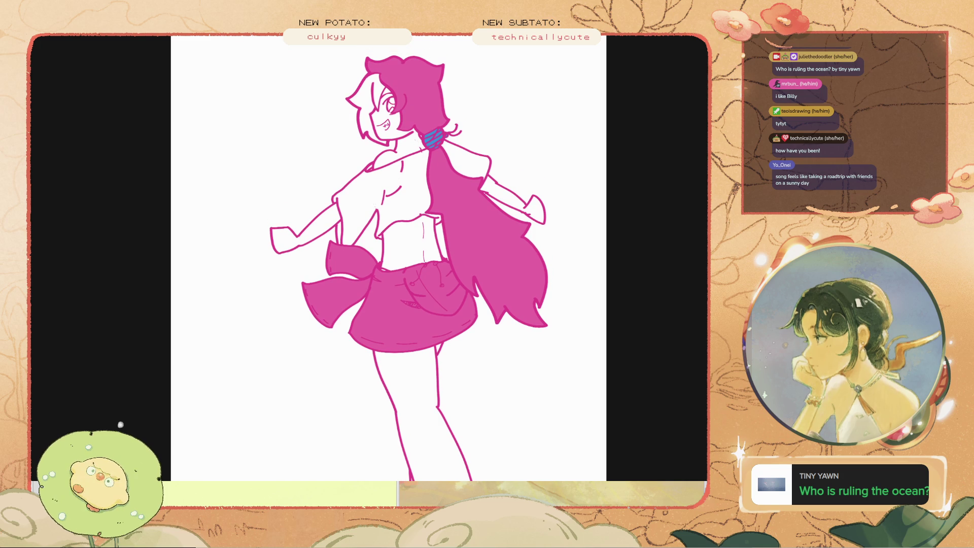
pyautogui.scroll(-1, 596, 267)
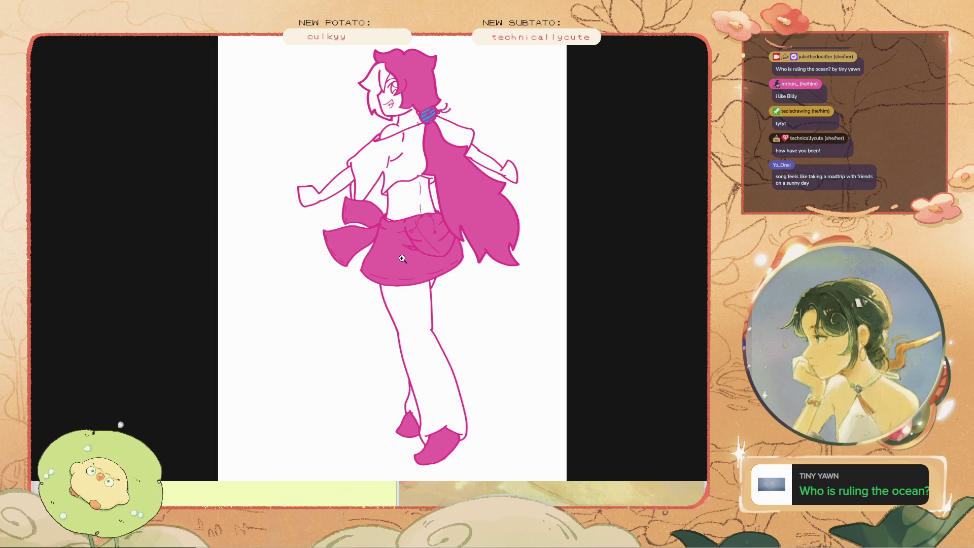